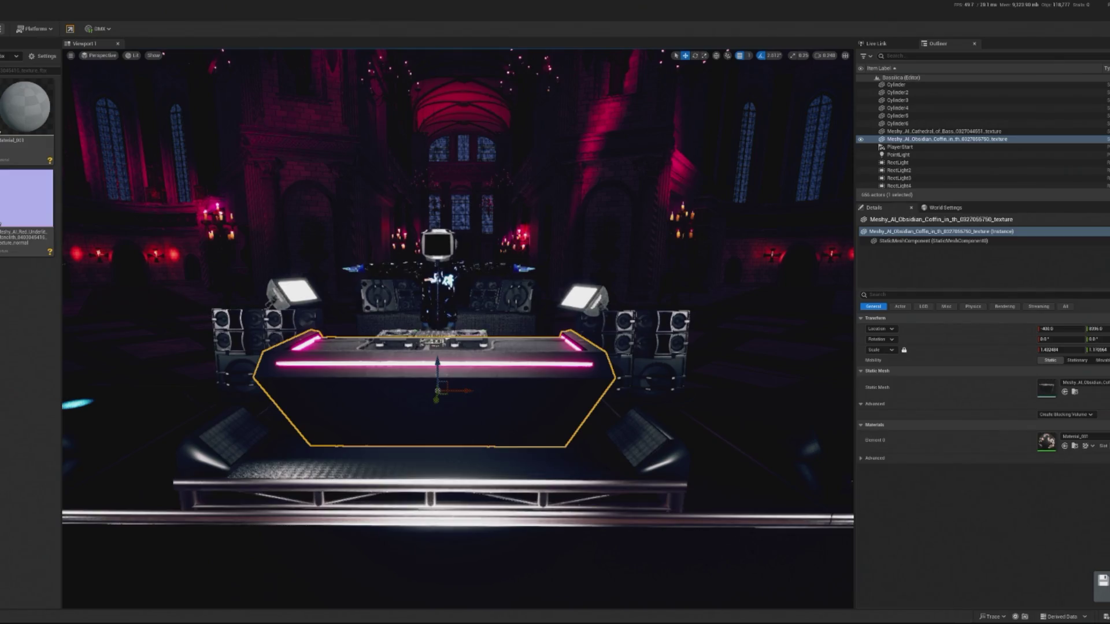
- Delete the two unused material assets, then finish importing the Red Underlit Monolith mesh
{"action": "left_click", "coordinate": [1, 220]}
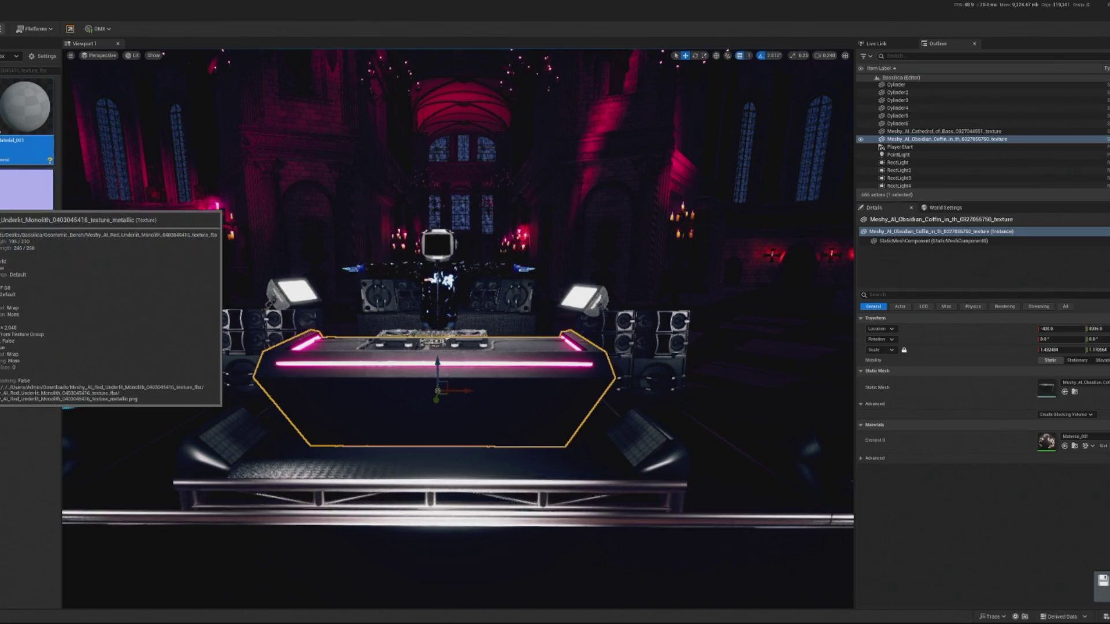
{"action": "left_click_drag", "start_coordinate": [35, 327], "coordinate": [35, 327]}
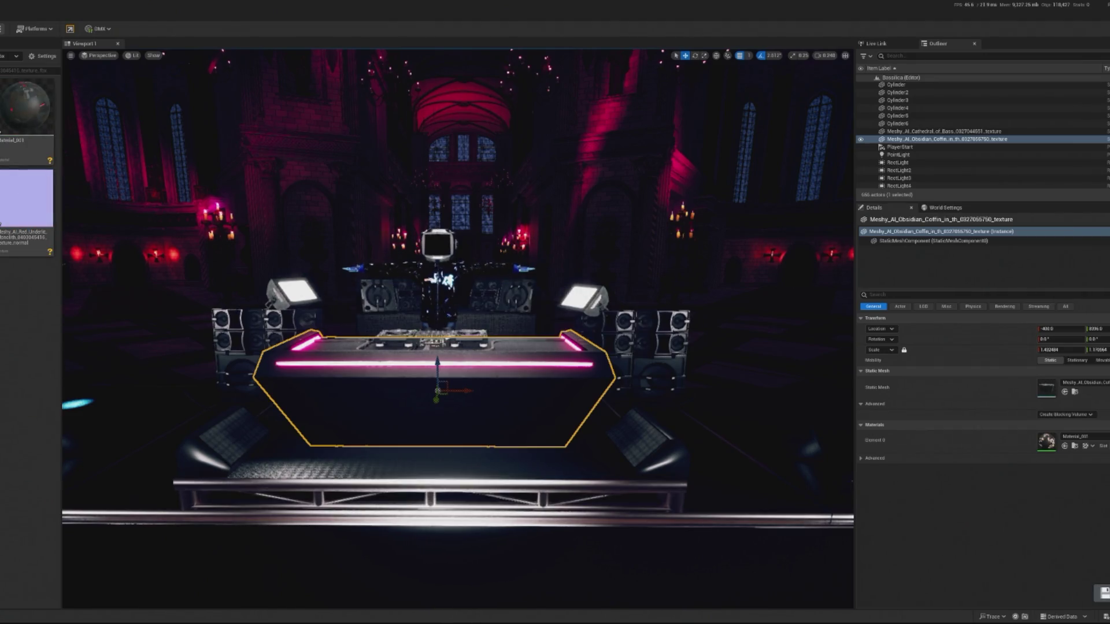
{"action": "right_click", "coordinate": [12, 326]}
{"action": "left_click", "coordinate": [34, 370]}
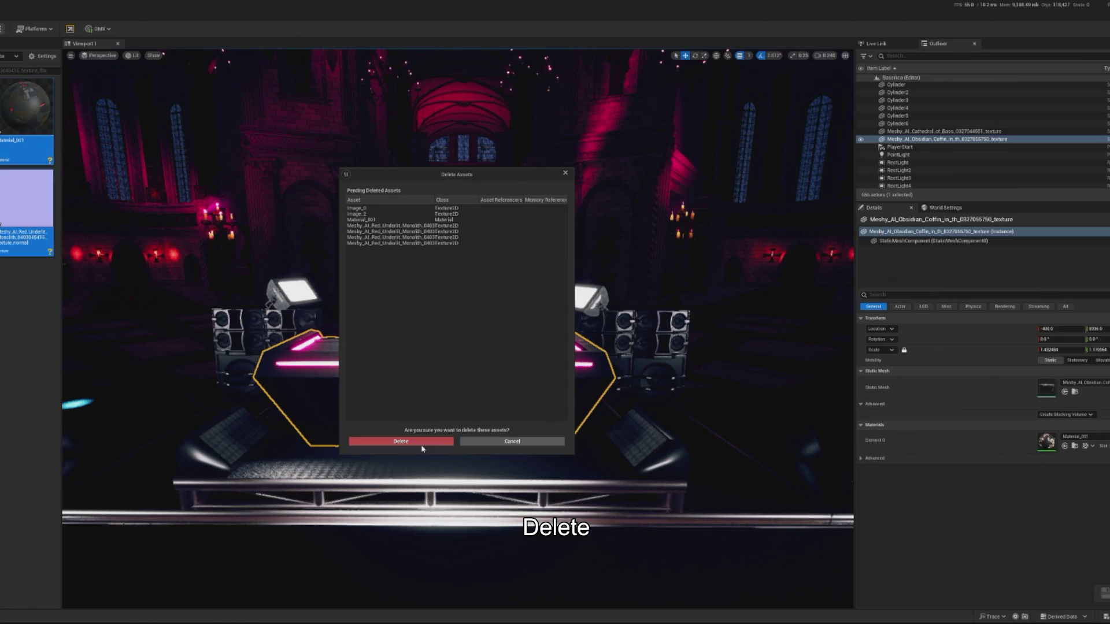
{"action": "left_click", "coordinate": [425, 445]}
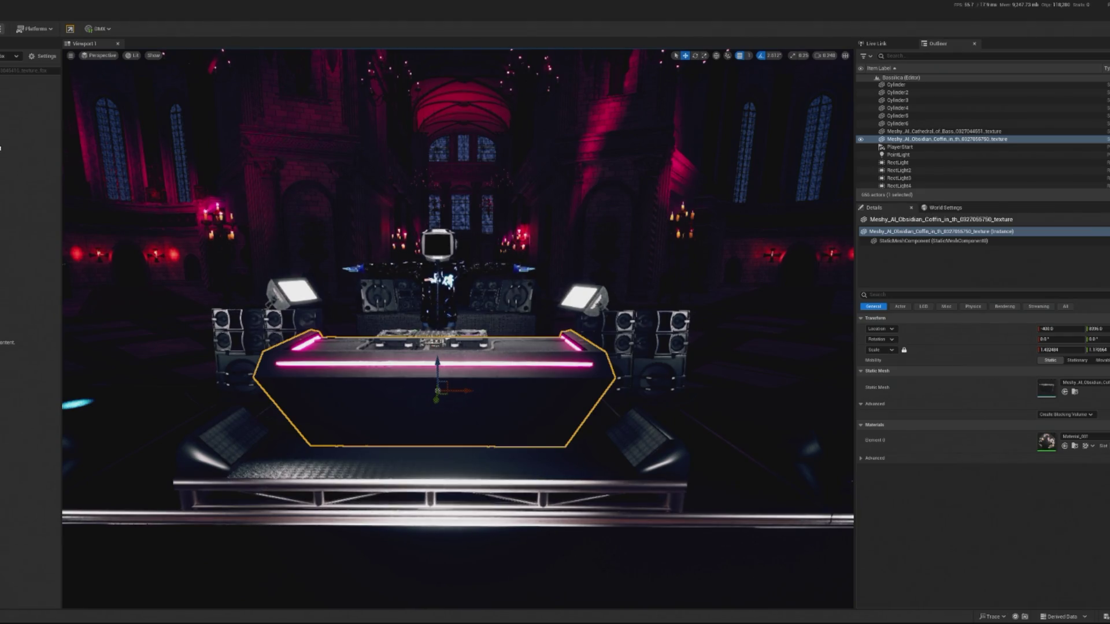
{"action": "left_click", "coordinate": [607, 437]}
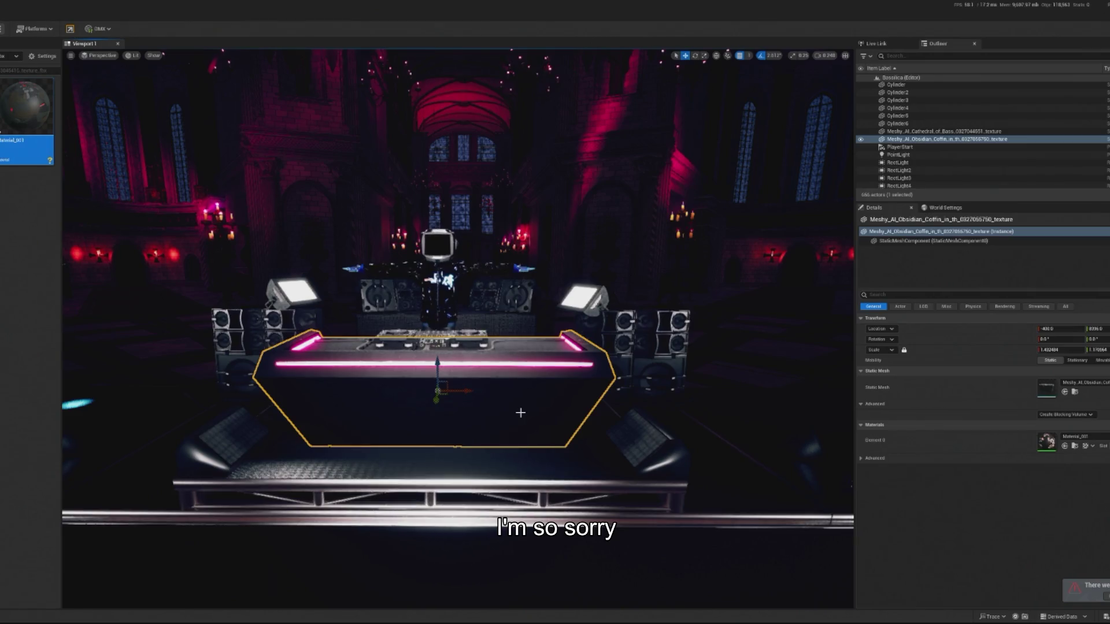
- Delete the obsidian coffin booth, the pink neon bars and the right speaker array
{"action": "key", "text": "Delete"}
{"action": "left_click", "coordinate": [409, 364]}
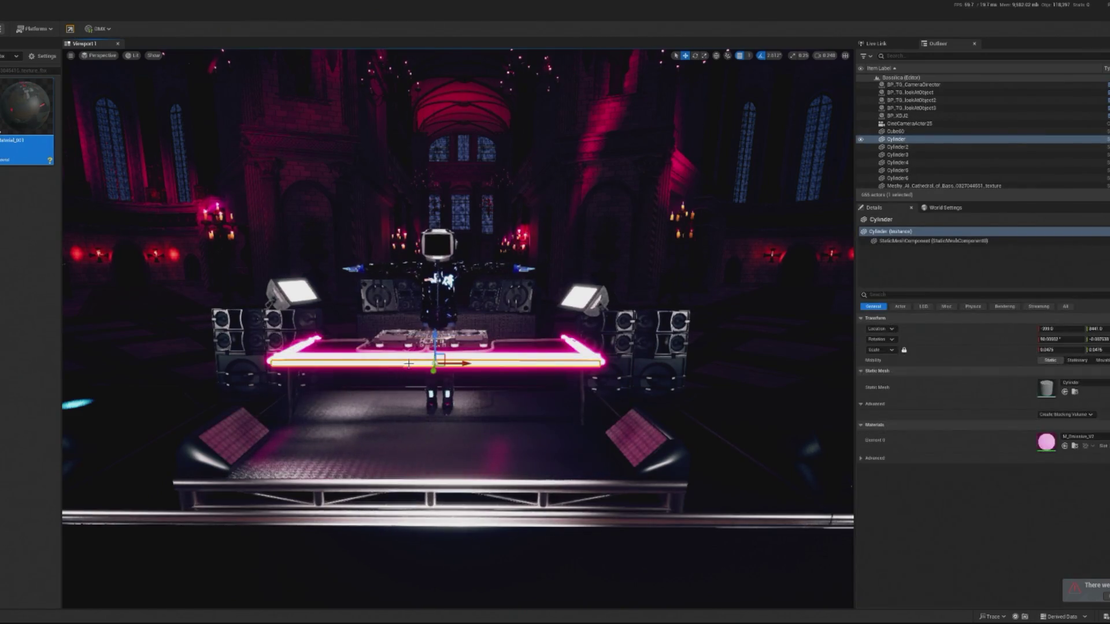
{"action": "key", "text": "Delete"}
{"action": "left_click", "coordinate": [487, 354]}
{"action": "key", "text": "Delete"}
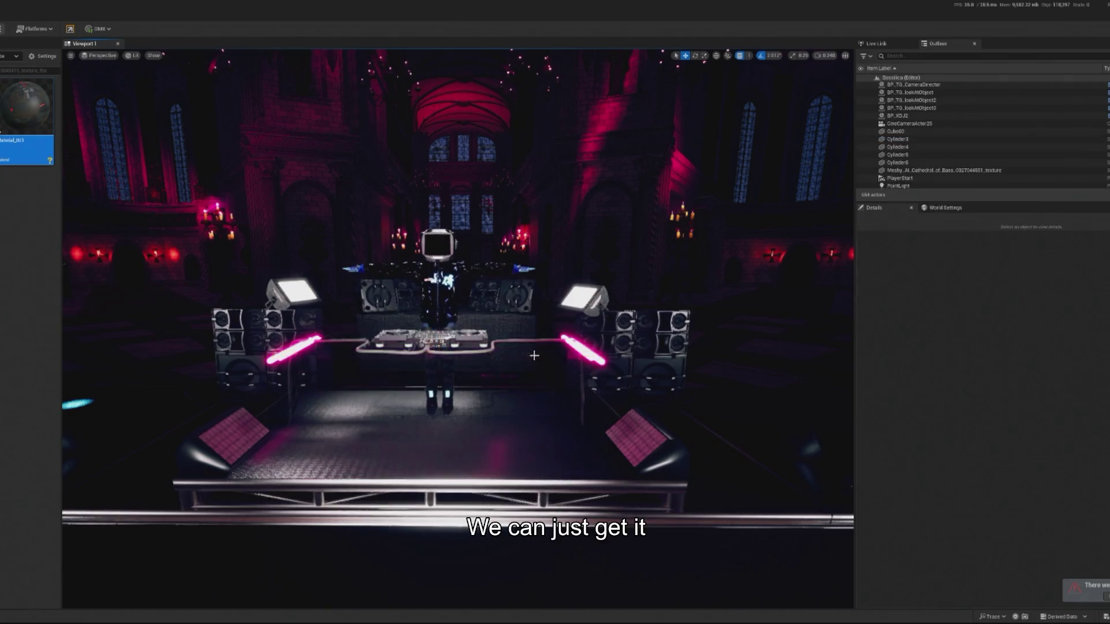
{"action": "left_click", "coordinate": [596, 399]}
{"action": "key", "text": "Delete"}
{"action": "left_click", "coordinate": [589, 352]}
{"action": "key", "text": "Delete"}
{"action": "left_click", "coordinate": [287, 353]}
{"action": "key", "text": "Delete"}
{"action": "left_click", "coordinate": [287, 353]}
{"action": "key", "text": "Delete"}
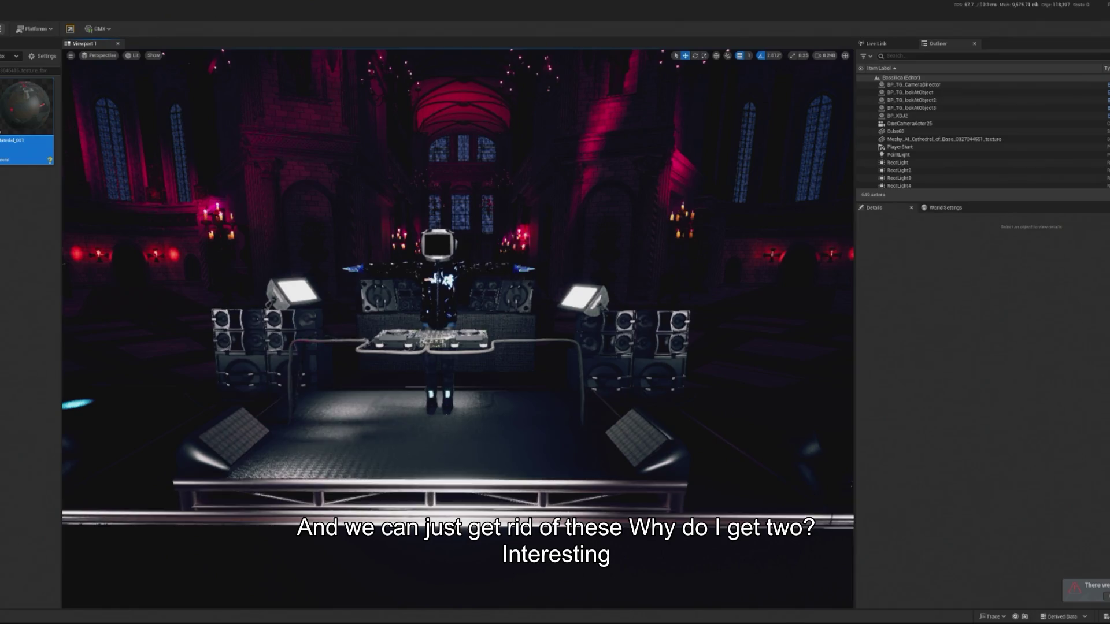
- Place the Red Underlit Monolith mesh on the stage and turn it around 180°
{"action": "mouse_move", "coordinate": [142, 297]}
{"action": "left_mouse_down"}
{"action": "mouse_move", "coordinate": [434, 453]}
{"action": "mouse_move", "coordinate": [446, 448]}
{"action": "left_mouse_up"}
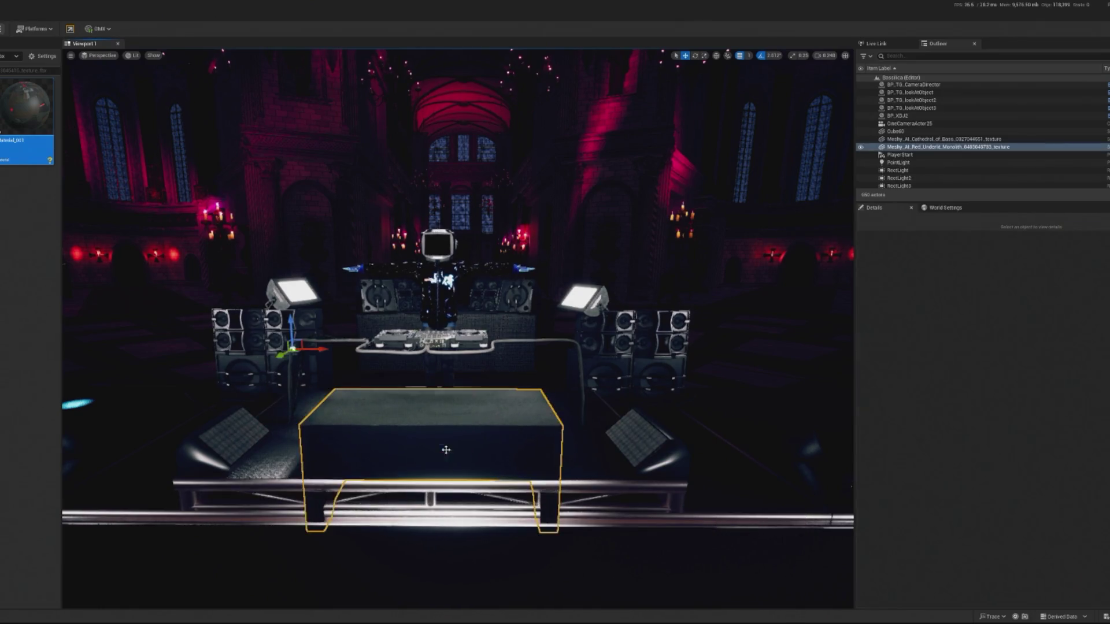
{"action": "key", "text": "f"}
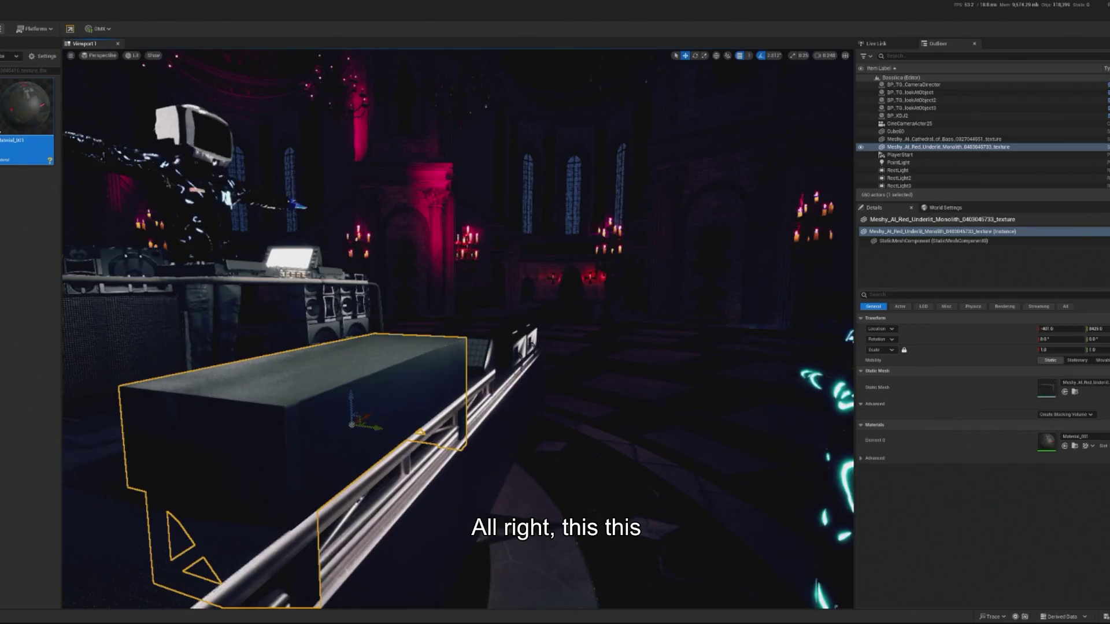
{"action": "key", "text": "e"}
{"action": "scroll", "coordinate": [363, 349], "scroll_direction": "down", "scroll_amount": 5}
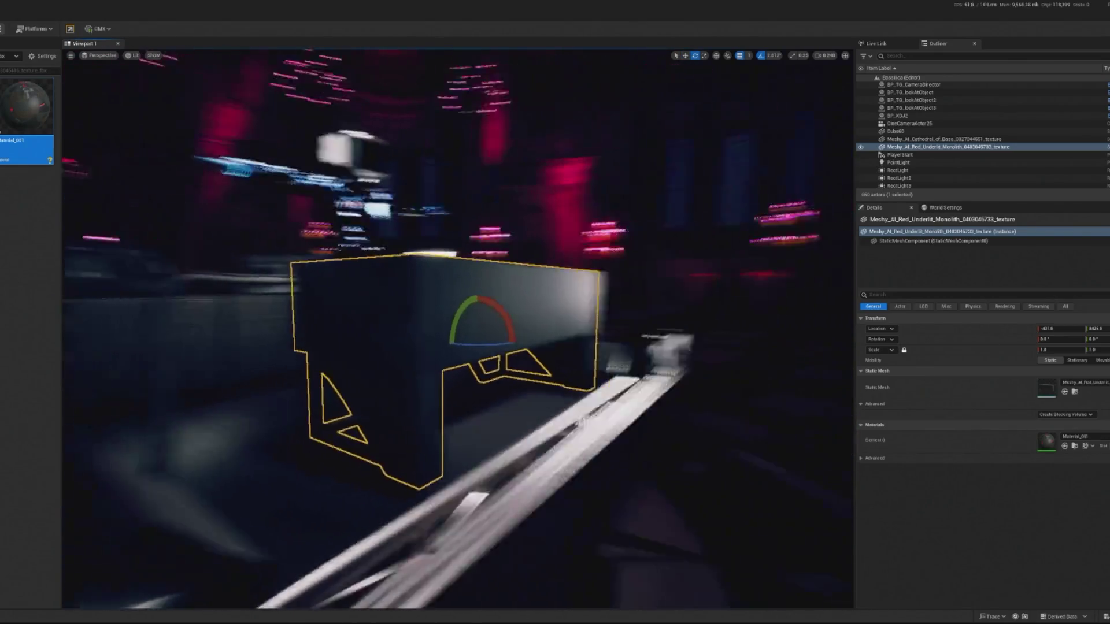
{"action": "mouse_move", "coordinate": [471, 324]}
{"action": "left_mouse_down"}
{"action": "mouse_move", "coordinate": [451, 347]}
{"action": "mouse_move", "coordinate": [431, 347]}
{"action": "mouse_move", "coordinate": [477, 406]}
{"action": "mouse_move", "coordinate": [542, 392]}
{"action": "left_mouse_up"}
- Move the monolith into position in front of the DJ decks
{"action": "mouse_move", "coordinate": [495, 422]}
{"action": "left_mouse_down"}
{"action": "mouse_move", "coordinate": [520, 428]}
{"action": "mouse_move", "coordinate": [544, 405]}
{"action": "mouse_move", "coordinate": [590, 422]}
{"action": "left_mouse_up"}
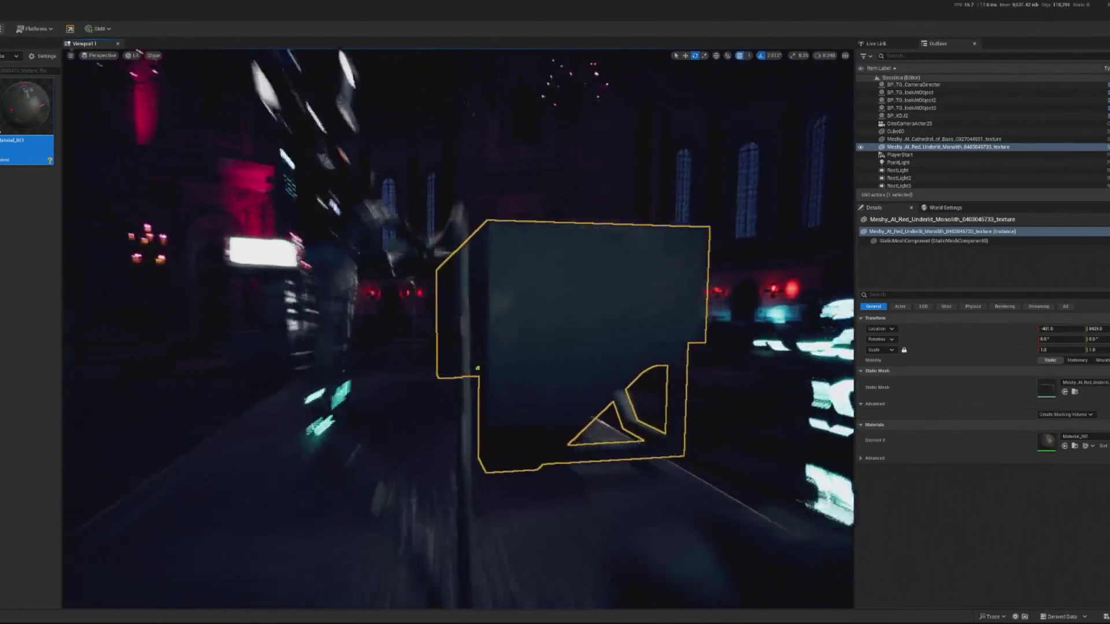
{"action": "key", "text": "w"}
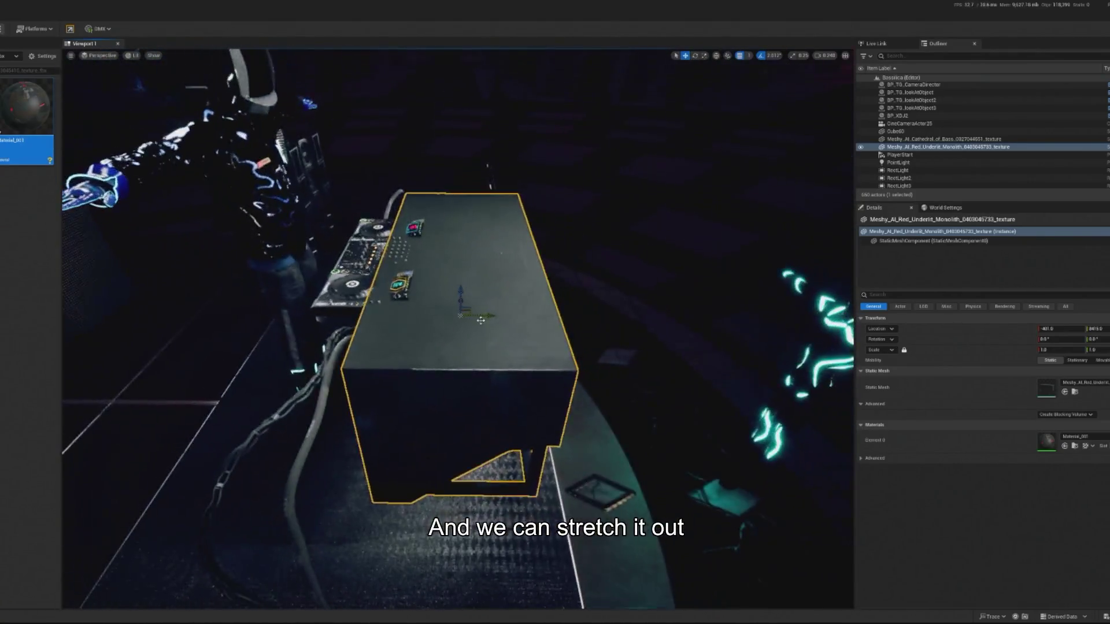
{"action": "left_click_drag", "start_coordinate": [480, 321], "coordinate": [460, 312]}
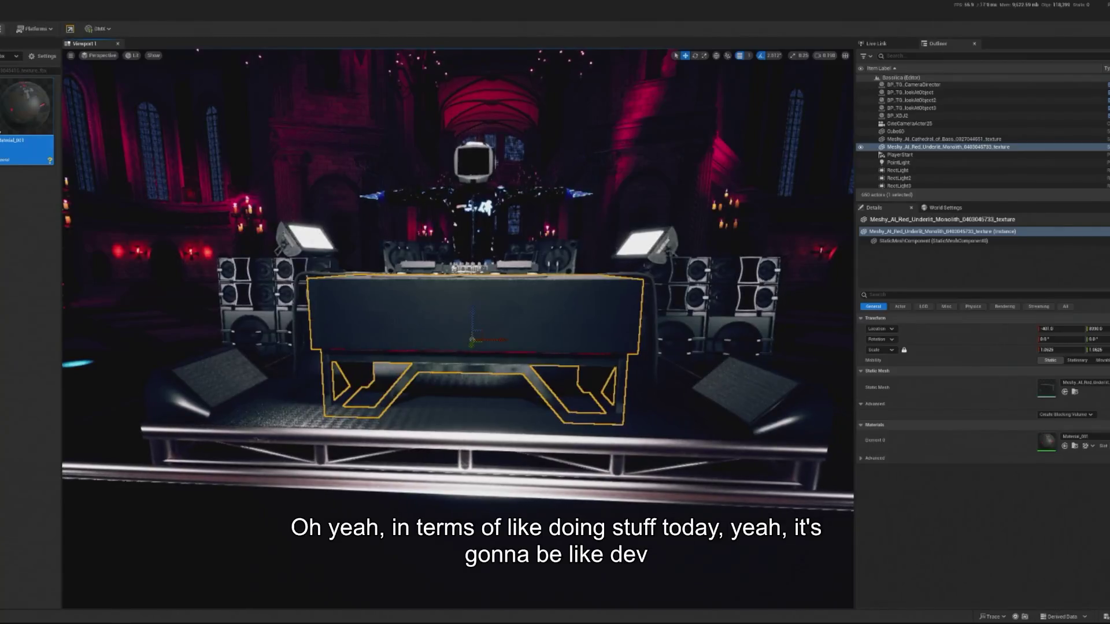
- Unlock scale, lower the monolith table, widen Scale X to about 1.24, then play-preview
{"action": "left_click", "coordinate": [904, 350]}
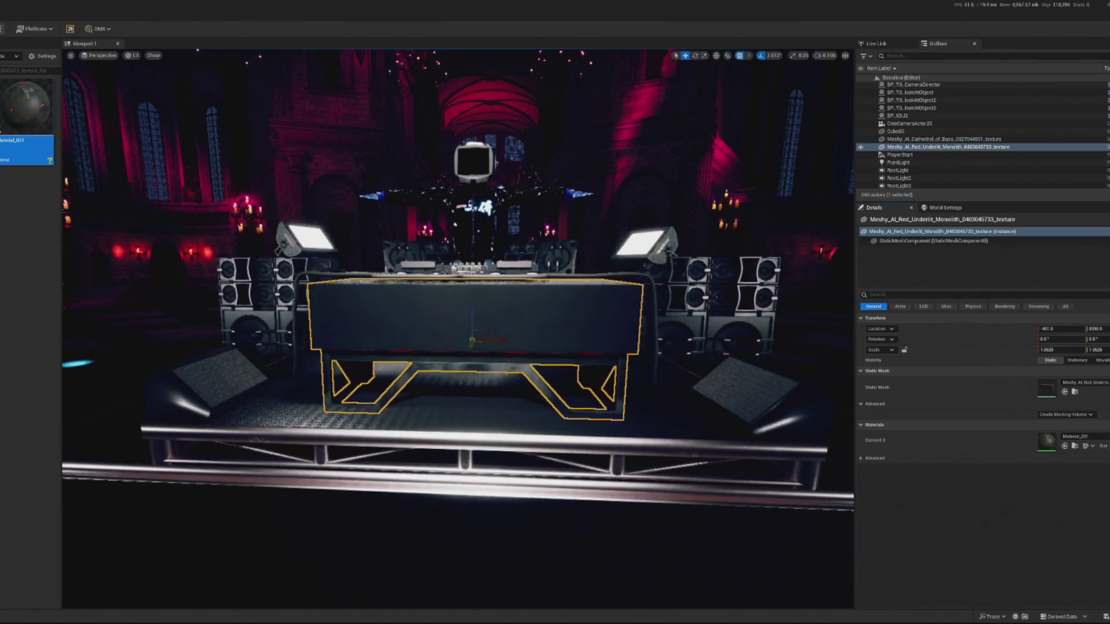
{"action": "key", "text": "f"}
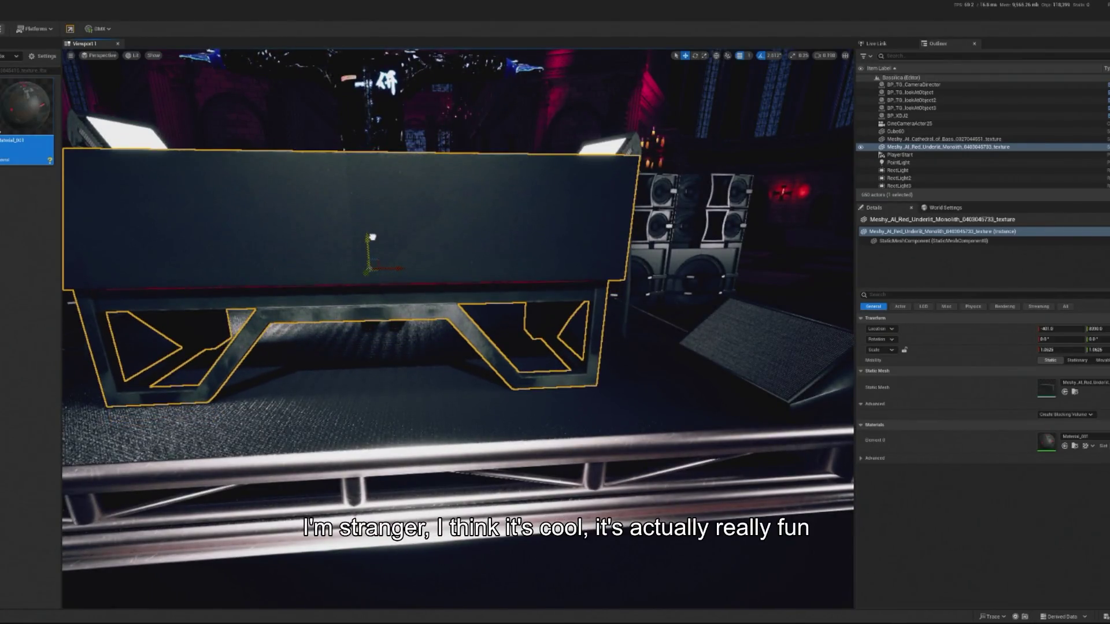
{"action": "key", "text": "f"}
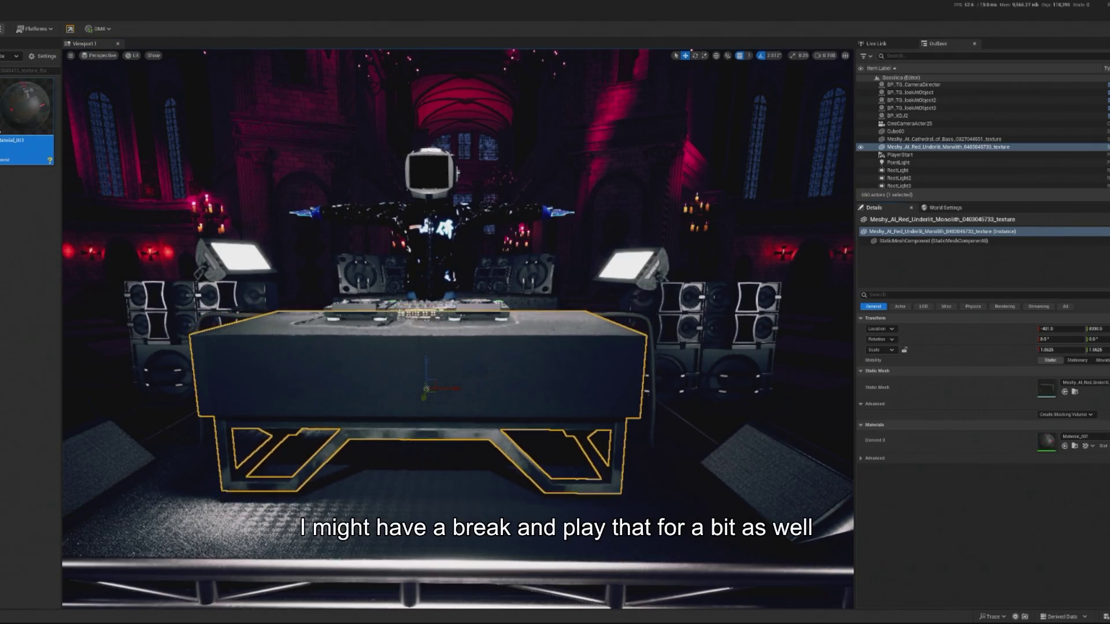
{"action": "mouse_move", "coordinate": [425, 374]}
{"action": "left_mouse_down"}
{"action": "mouse_move", "coordinate": [426, 386]}
{"action": "mouse_move", "coordinate": [410, 362]}
{"action": "left_mouse_up"}
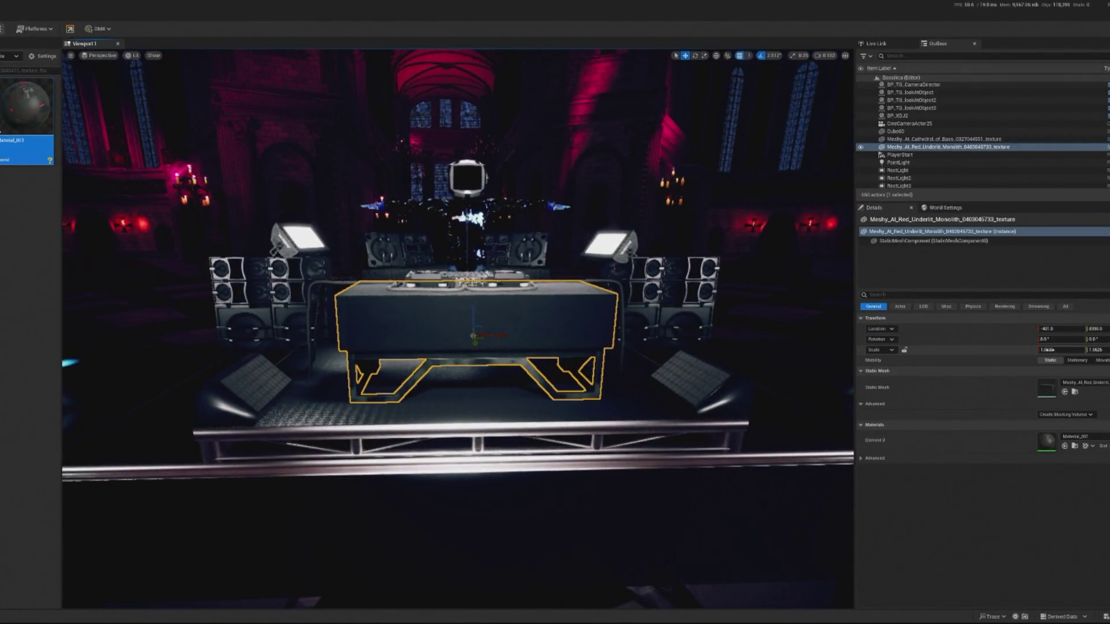
{"action": "left_click_drag", "start_coordinate": [1061, 350], "coordinate": [1090, 350]}
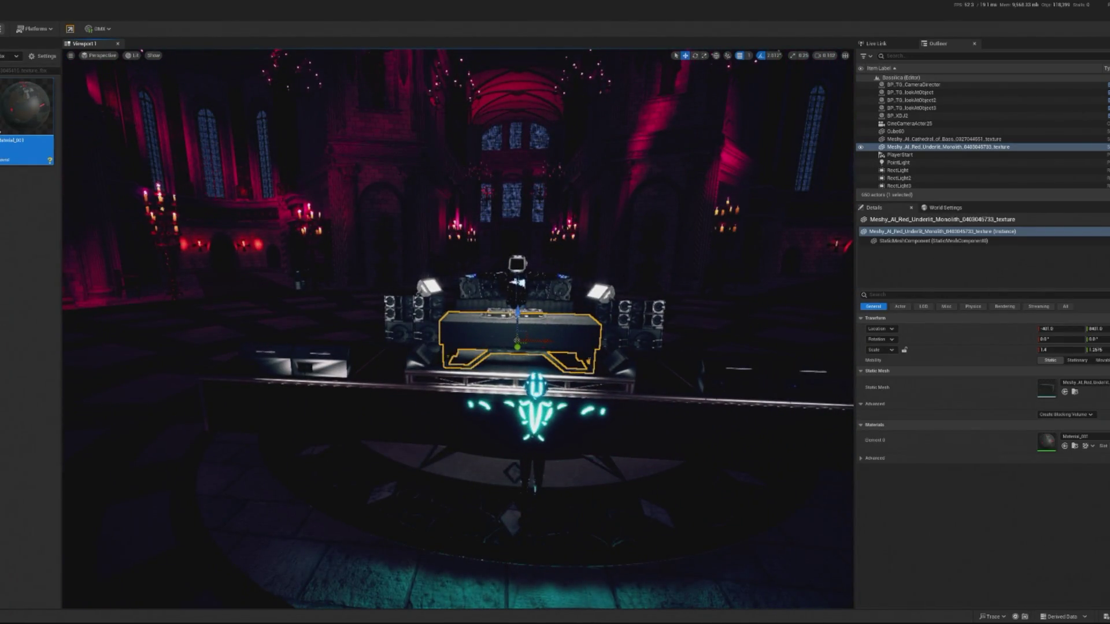
{"action": "key", "text": "alt+p"}
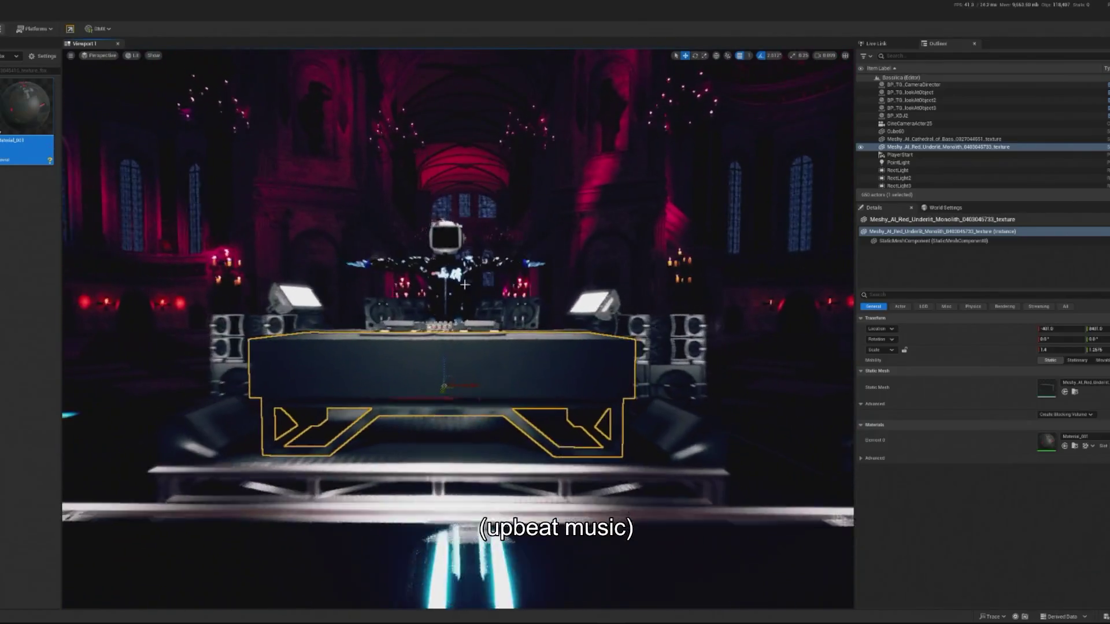
{"action": "key", "text": "alt+p"}
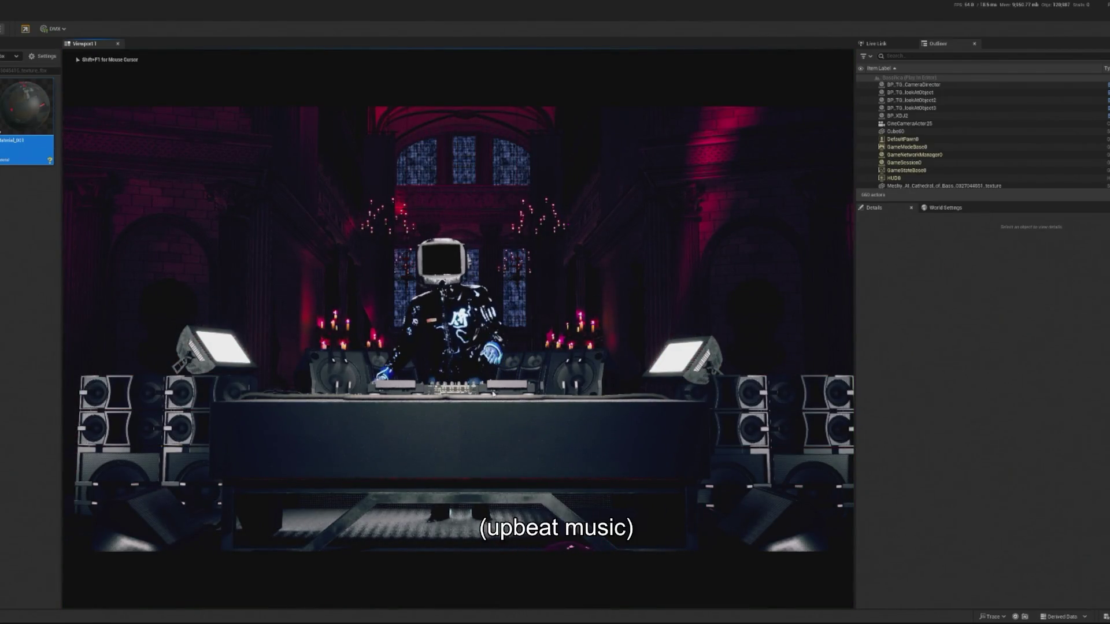
- Shrink BP_Deckard_April25's scale from 1.09 to 1.085 and check it in a play preview
{"action": "key", "text": "Escape"}
{"action": "left_click", "coordinate": [460, 331]}
{"action": "key", "text": "f"}
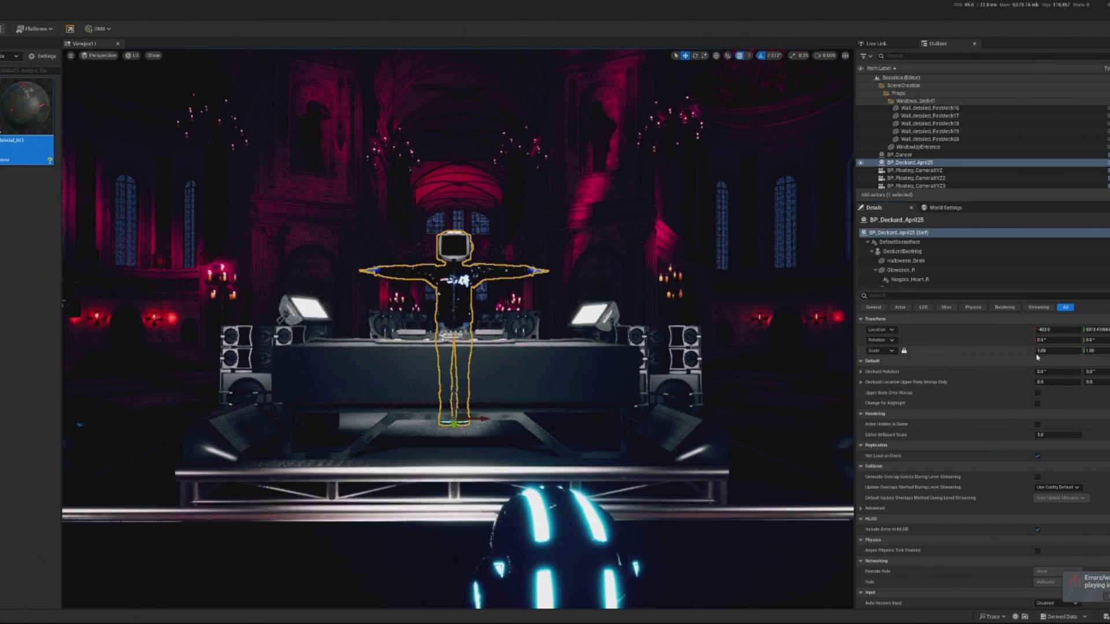
{"action": "left_click_drag", "start_coordinate": [1056, 351], "coordinate": [1053, 351]}
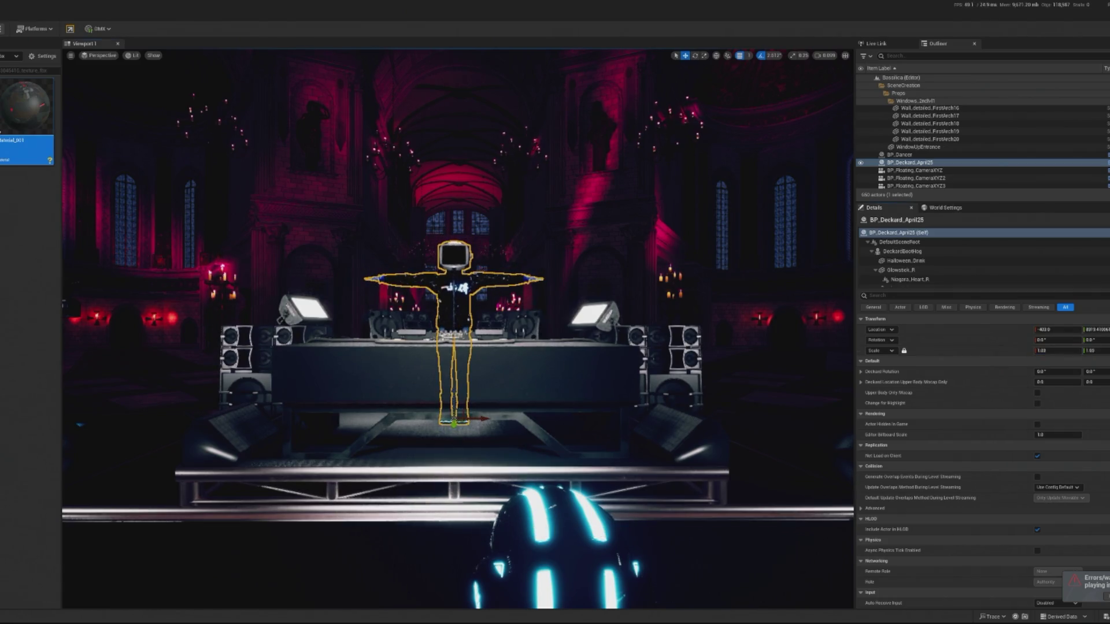
{"action": "scroll", "coordinate": [456, 329], "scroll_direction": "up", "scroll_amount": 10}
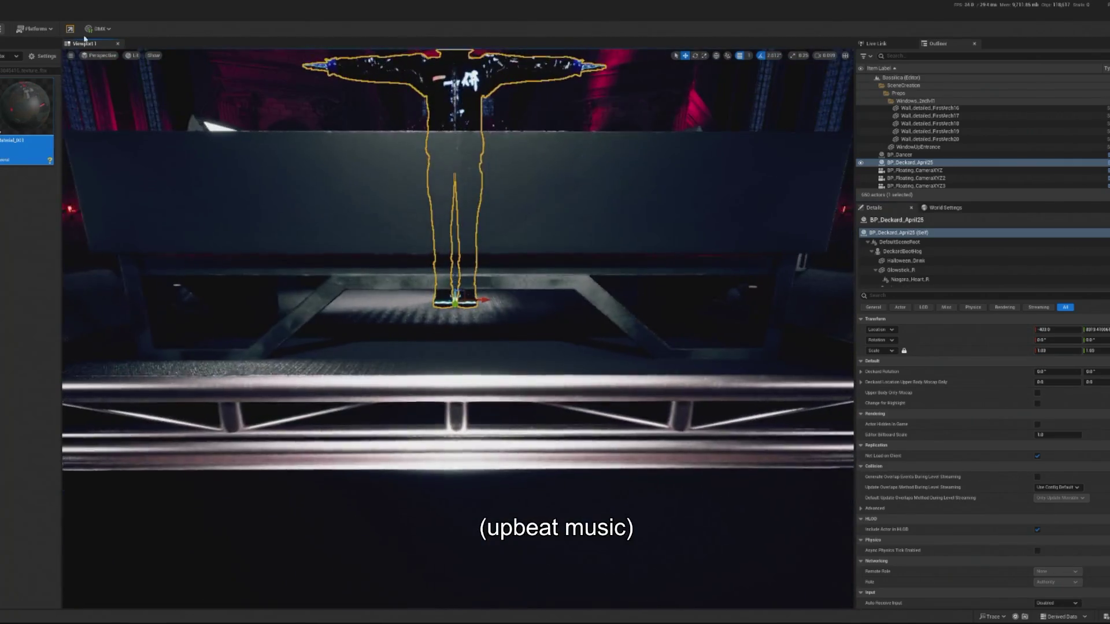
{"action": "key", "text": "alt+p"}
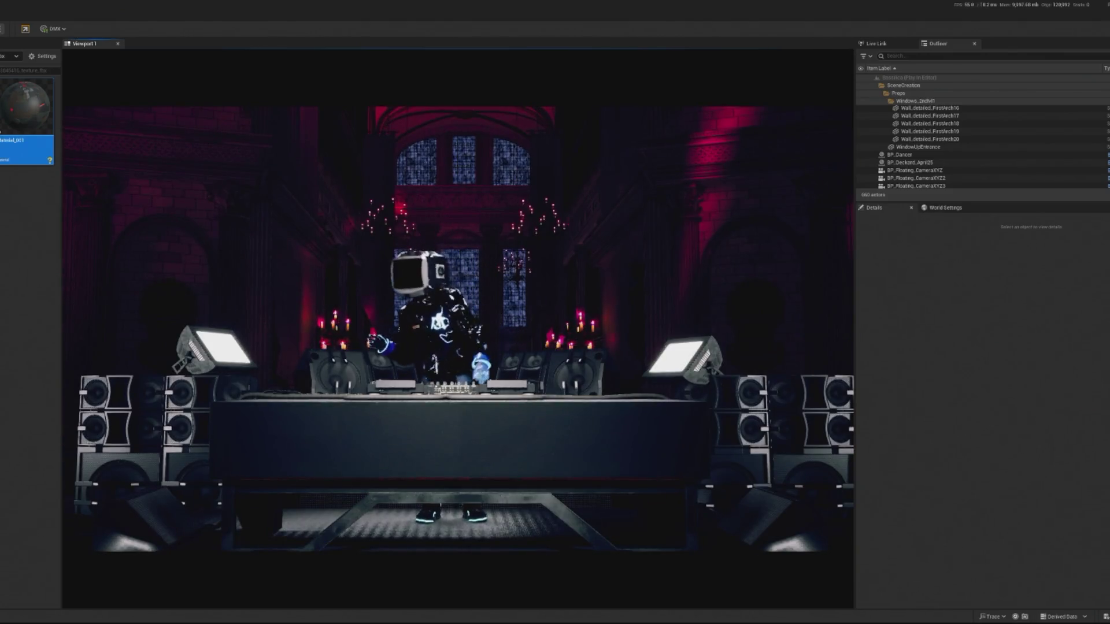
{"action": "key", "text": "Escape"}
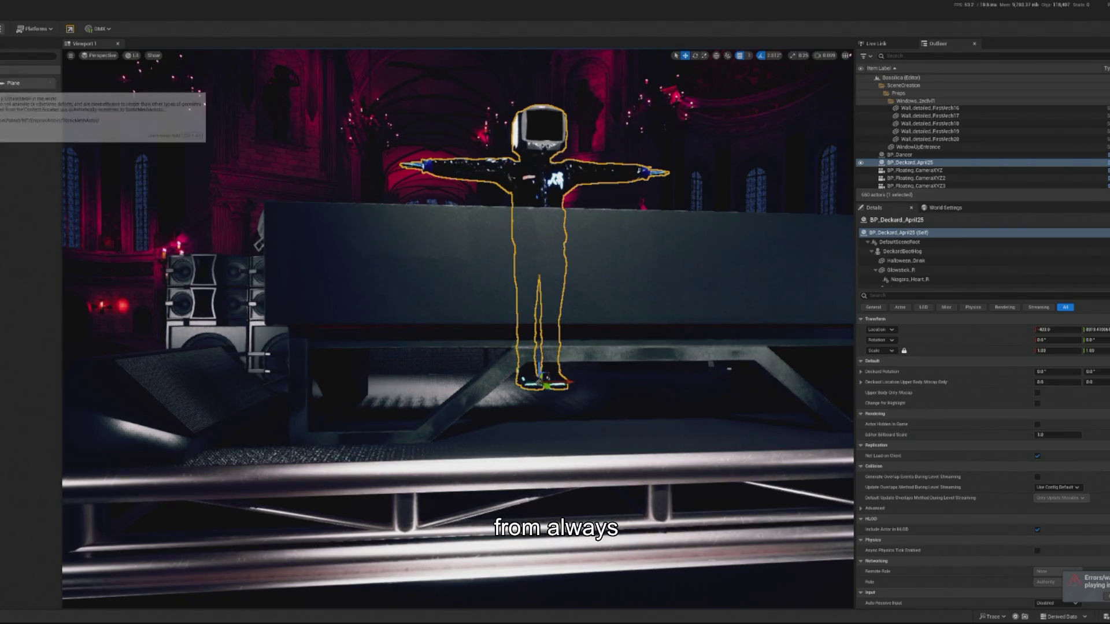
- Drag a large shape in front of the desk, delete the selected cylinder, and paste a new cube
{"action": "left_click_drag", "start_coordinate": [23, 84], "coordinate": [628, 355]}
{"action": "key", "text": "Delete"}
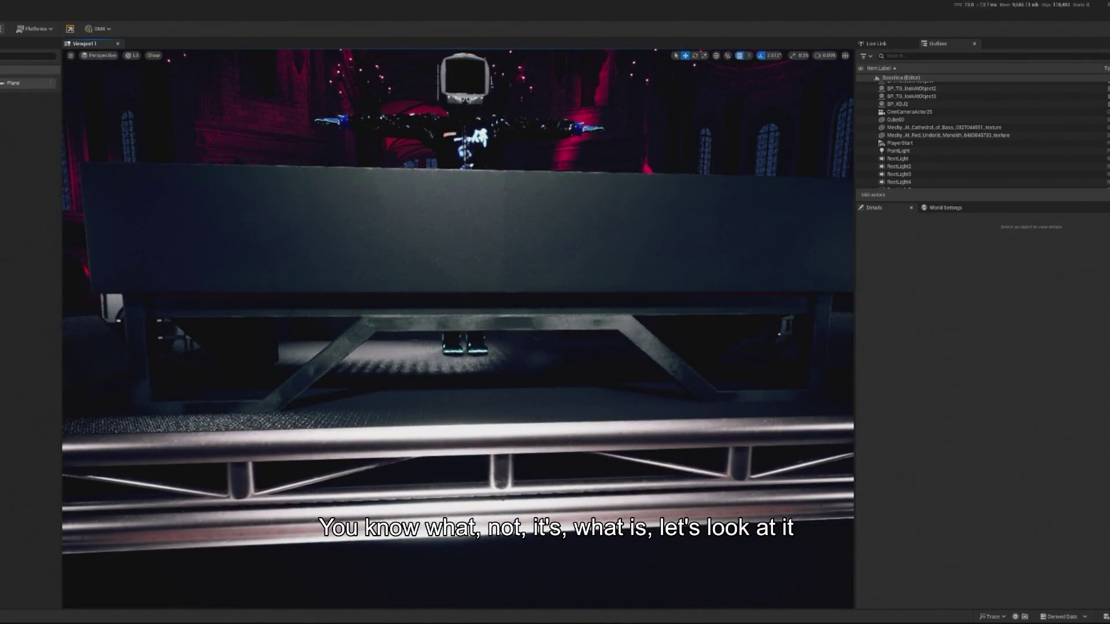
{"action": "key", "text": "ctrl+v"}
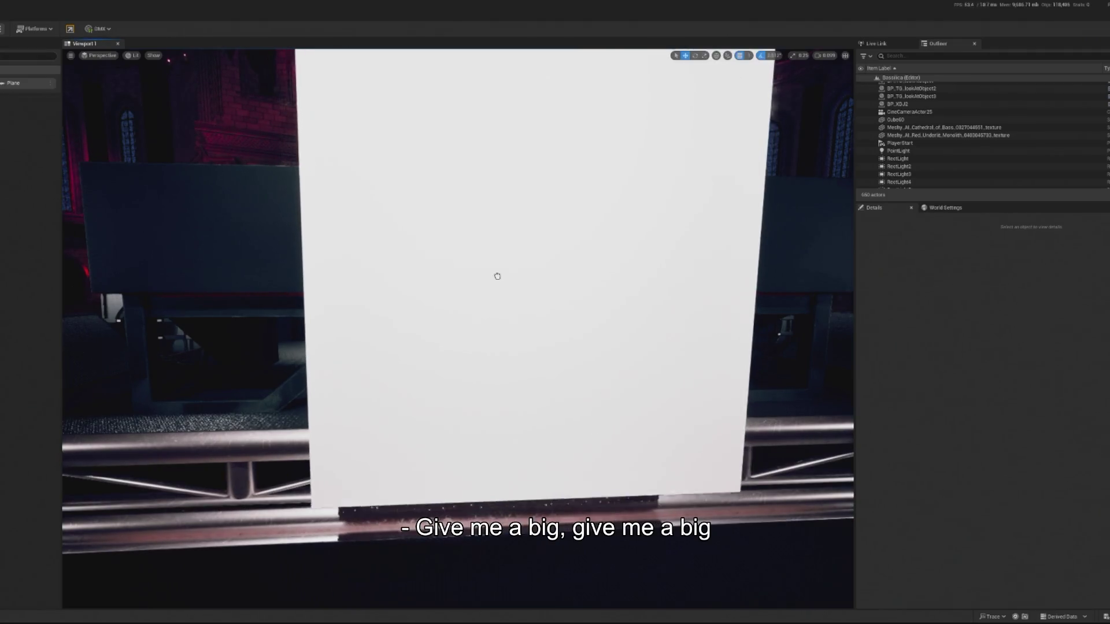
- Set the cube's scale to 0.04, move it to the booth edge, and flatten it into a slab
{"action": "type", "text": "0.04"}
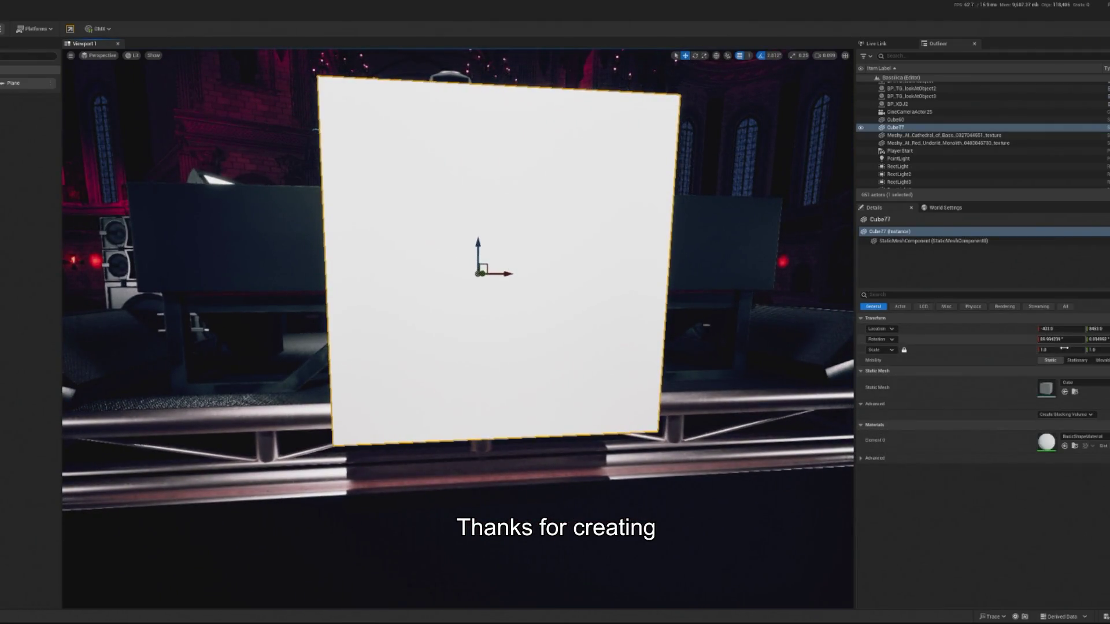
{"action": "type", "text": "0.0075"}
{"action": "key", "text": "Return"}
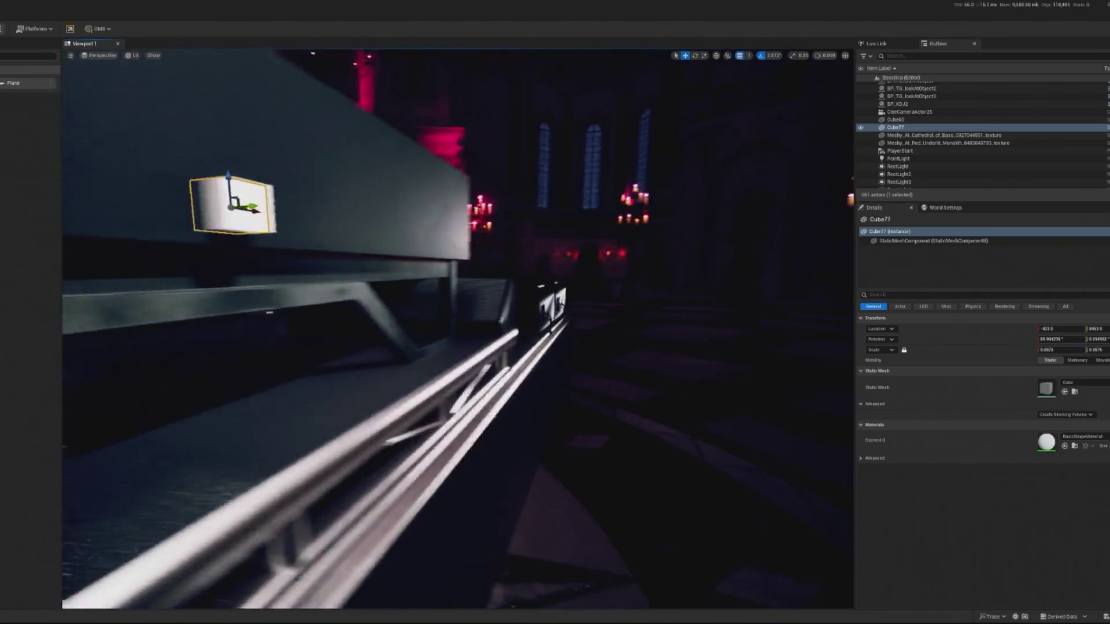
{"action": "mouse_move", "coordinate": [430, 182]}
{"action": "left_mouse_down"}
{"action": "mouse_move", "coordinate": [422, 254]}
{"action": "mouse_move", "coordinate": [398, 262]}
{"action": "left_mouse_up"}
{"action": "key", "text": "f"}
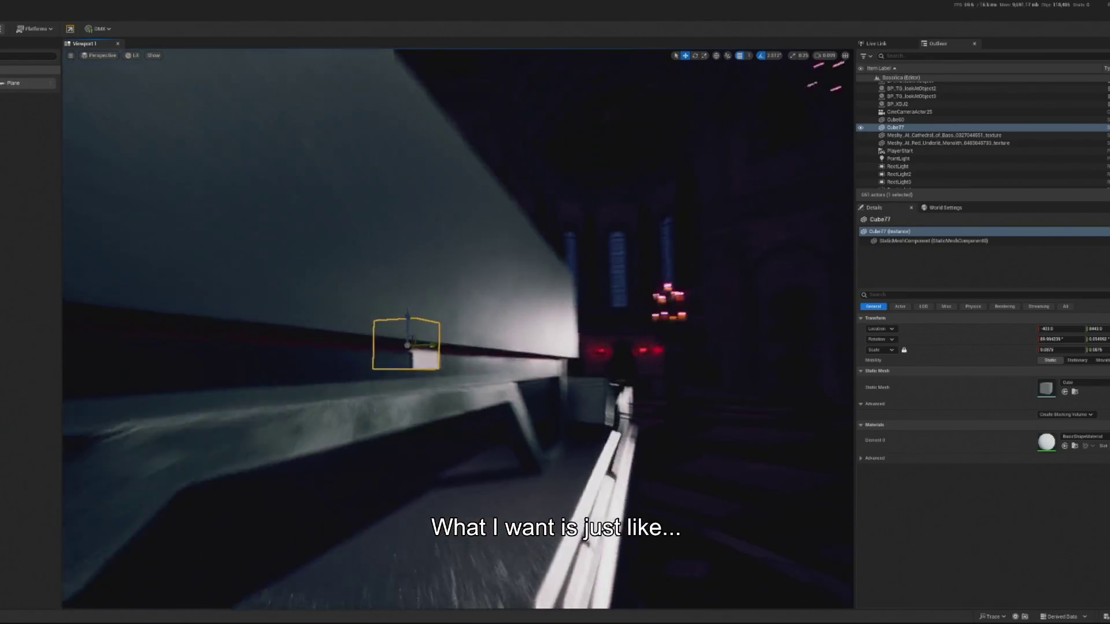
{"action": "key", "text": "r"}
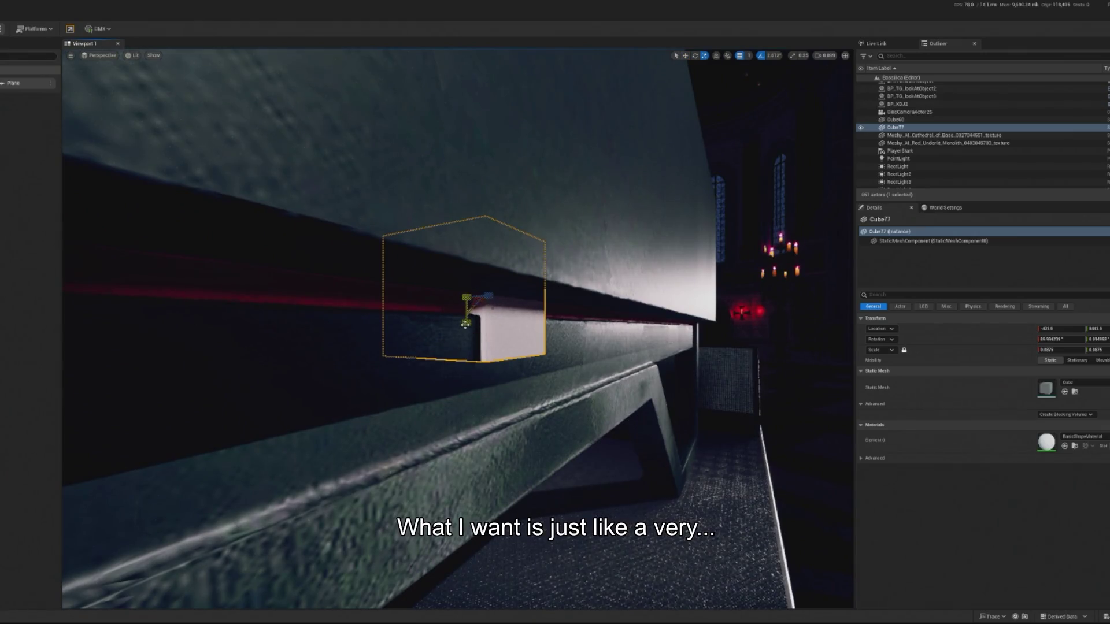
{"action": "mouse_move", "coordinate": [465, 323]}
{"action": "left_mouse_down"}
{"action": "mouse_move", "coordinate": [466, 313]}
{"action": "mouse_move", "coordinate": [466, 347]}
{"action": "mouse_move", "coordinate": [466, 311]}
{"action": "left_mouse_up"}
{"action": "scroll", "coordinate": [462, 288], "scroll_direction": "down", "scroll_amount": 2}
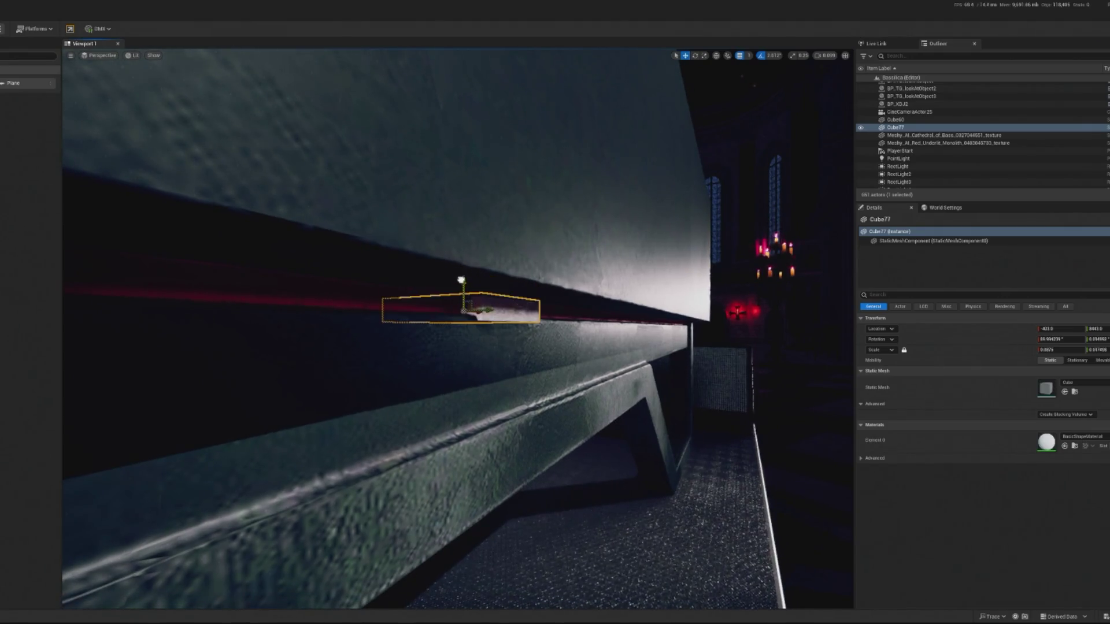
{"action": "key", "text": "Right"}
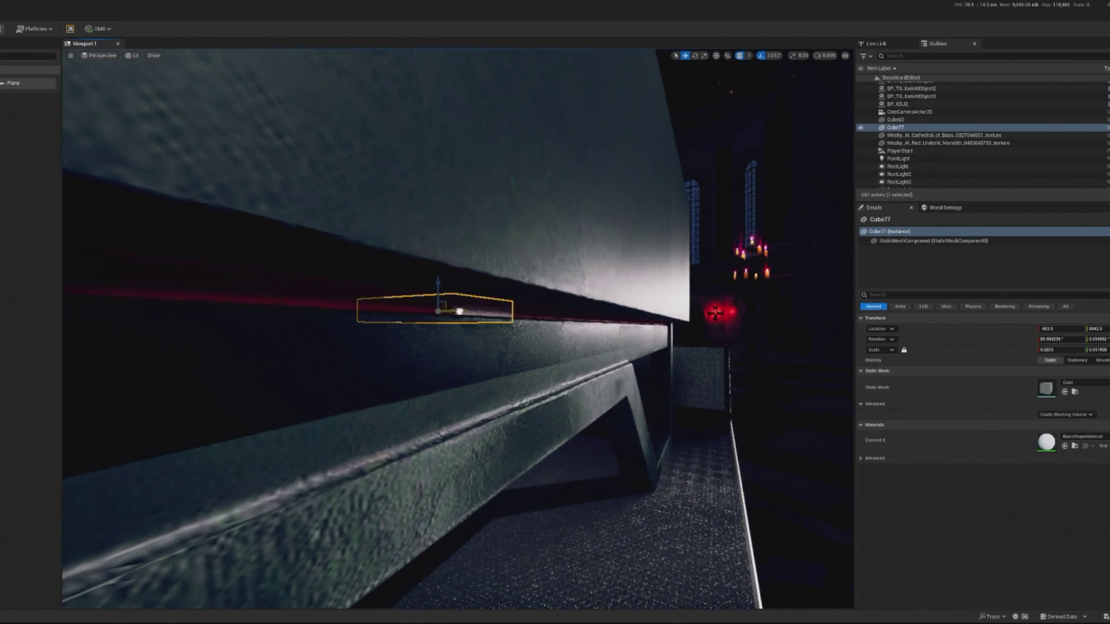
{"action": "key", "text": "Right"}
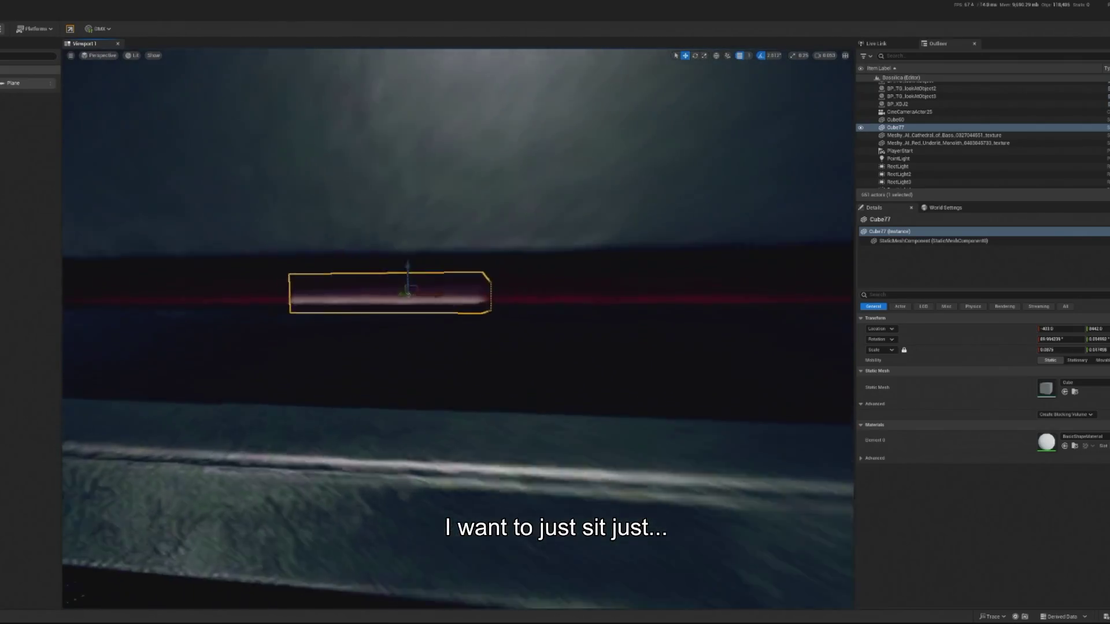
- Rotate the slab to run along the booth edge, stretch it into a thin strip, and save
{"action": "key", "text": "e"}
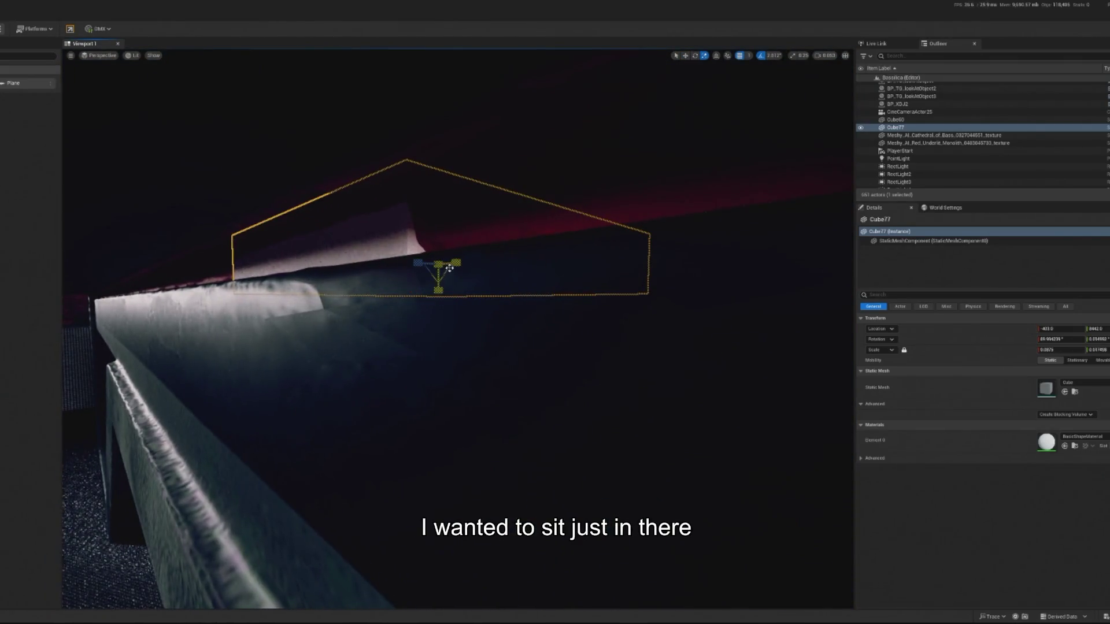
{"action": "left_click_drag", "start_coordinate": [416, 264], "coordinate": [289, 268]}
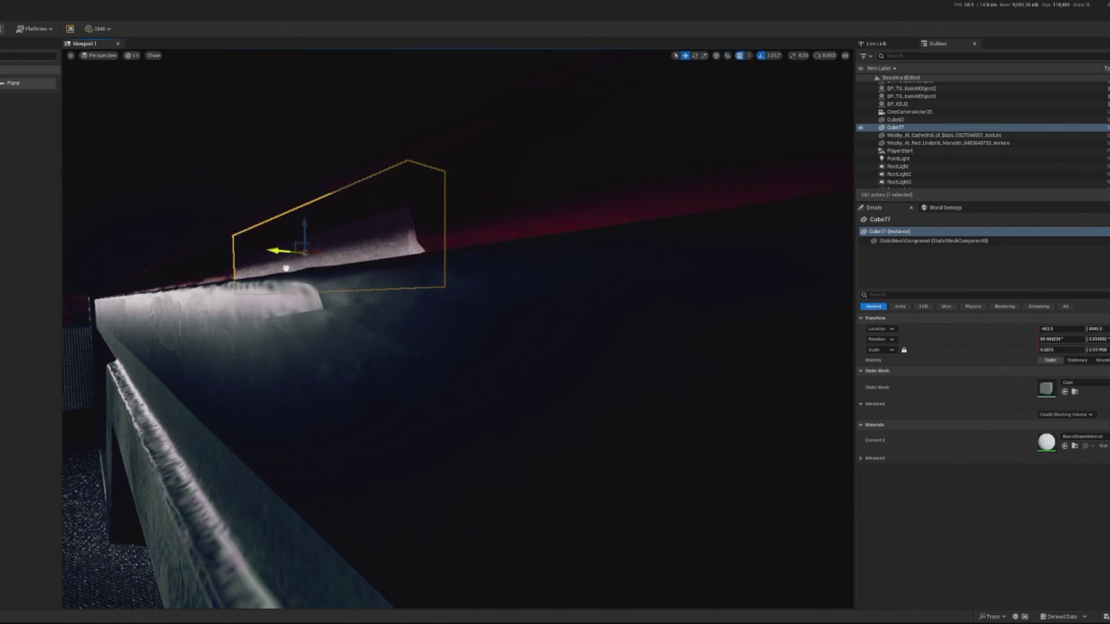
{"action": "key", "text": "f"}
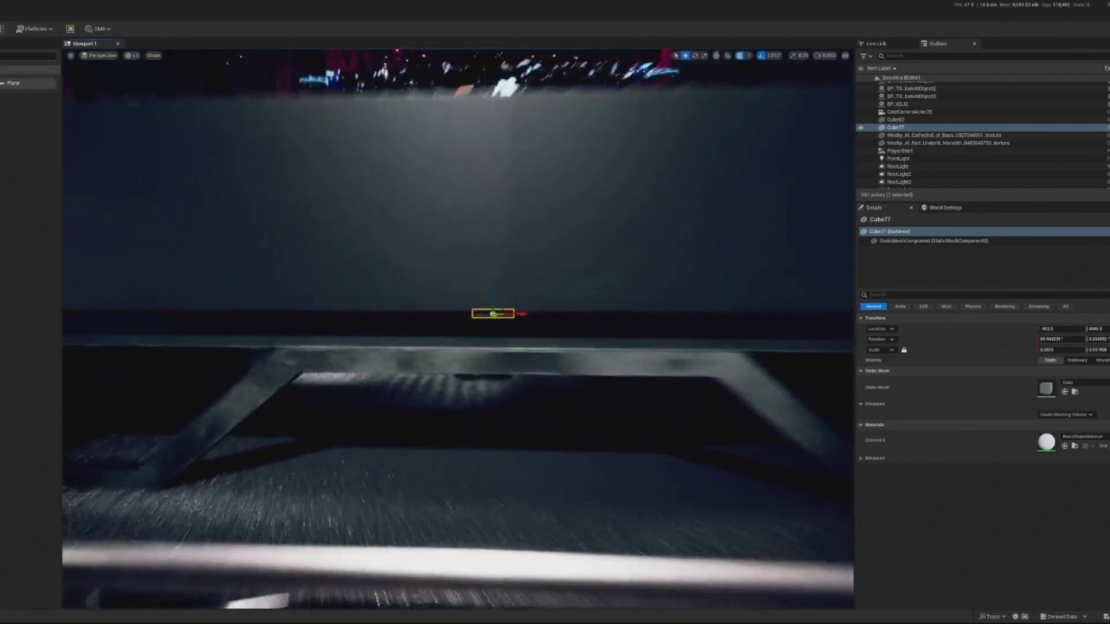
{"action": "key", "text": "r"}
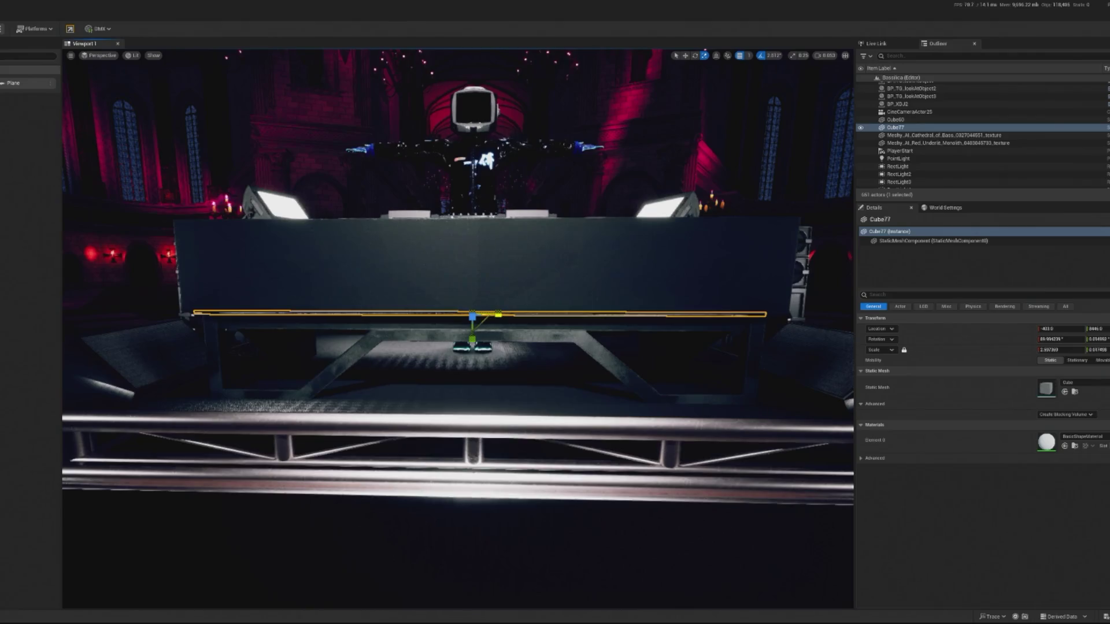
{"action": "key", "text": "f"}
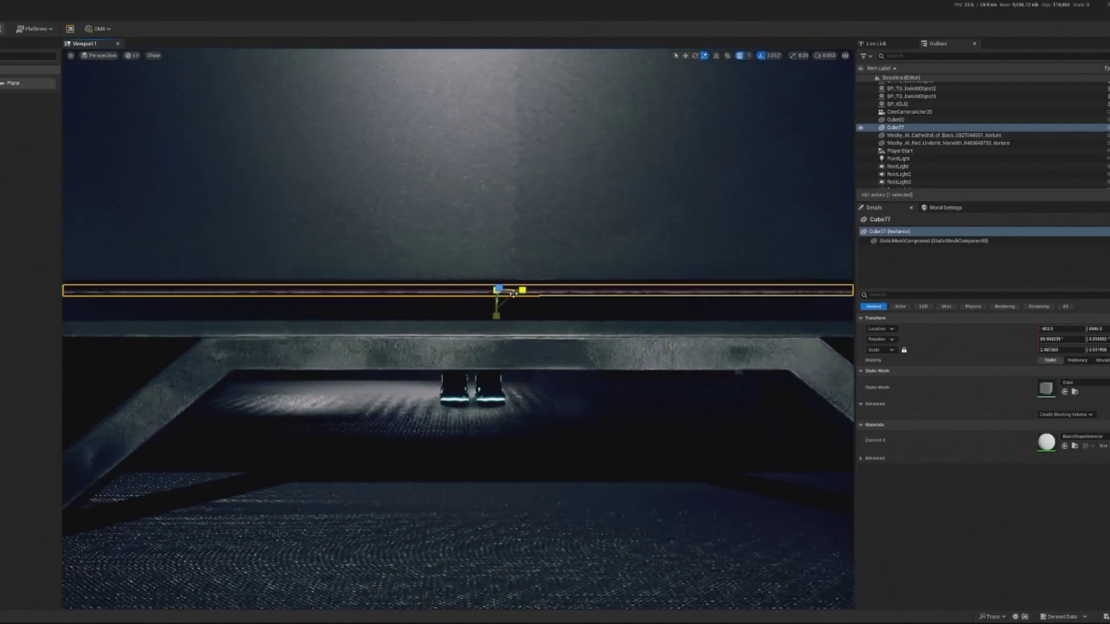
{"action": "scroll", "coordinate": [517, 295], "scroll_direction": "down", "scroll_amount": 10}
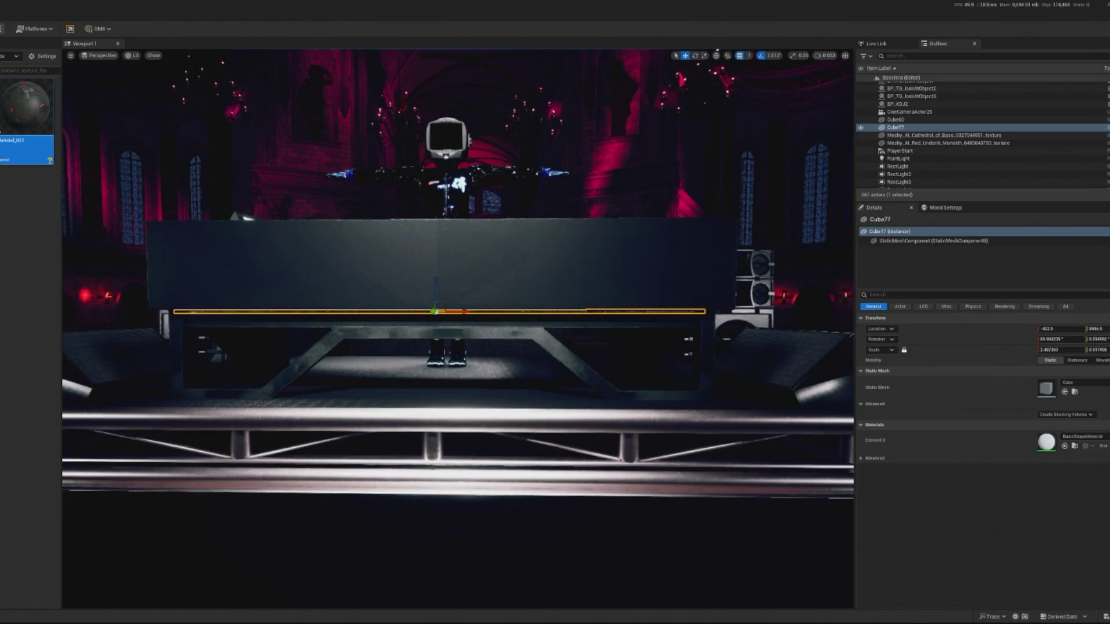
{"action": "key", "text": "ctrl+s"}
{"action": "key", "text": "Escape"}
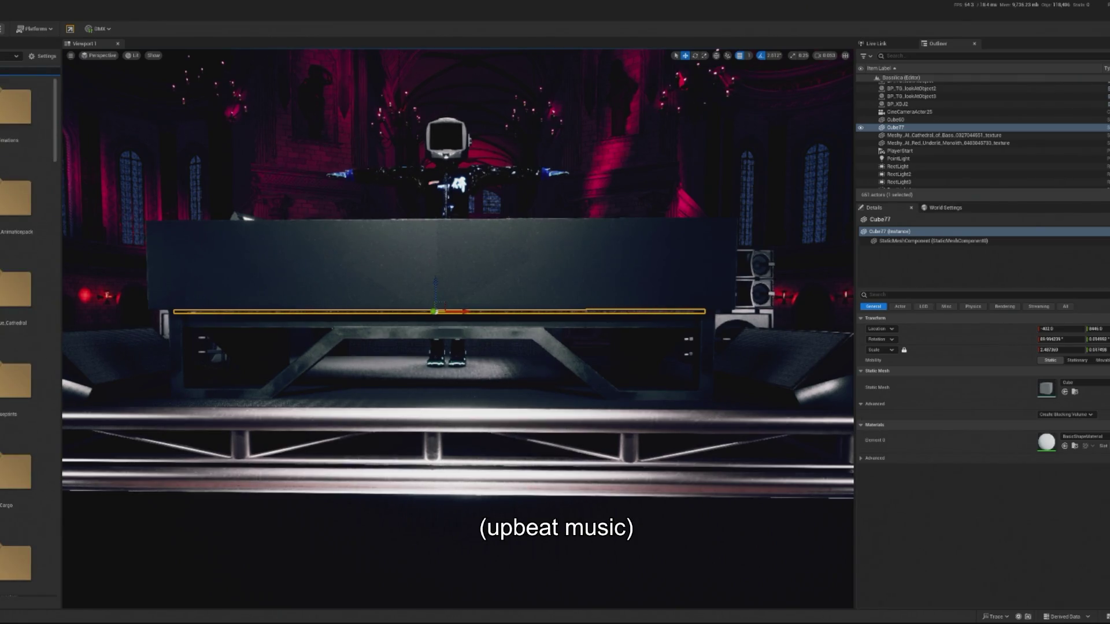
- Assign M_Emissive_V2 to the strip's Element 0, then start Play in Editor
{"action": "double_click", "coordinate": [28, 105]}
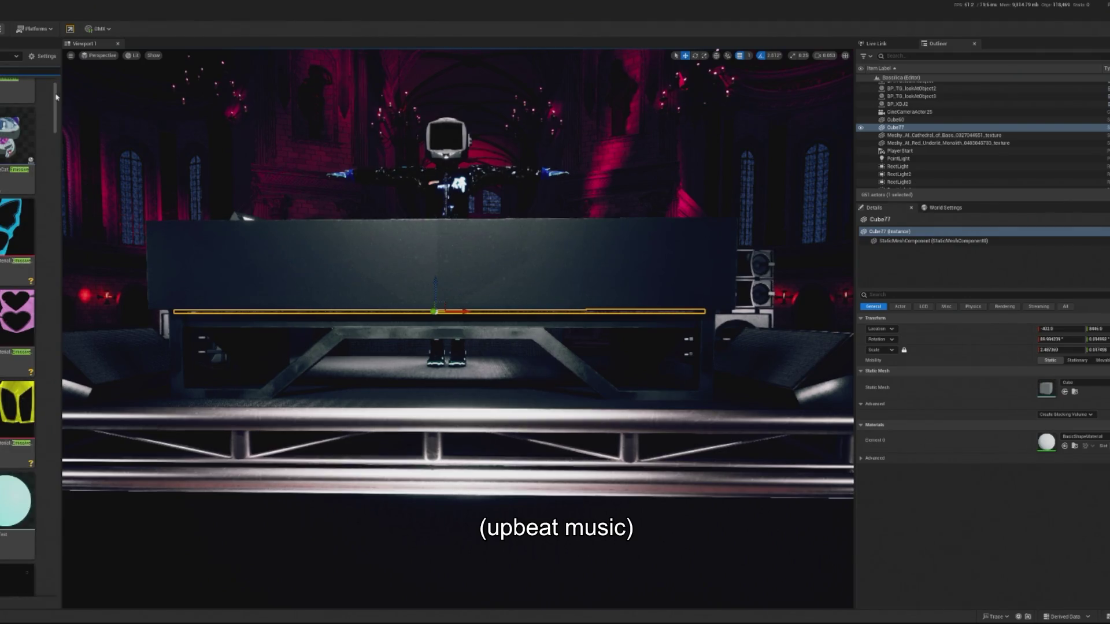
{"action": "scroll", "coordinate": [57, 168], "scroll_direction": "down", "scroll_amount": 5}
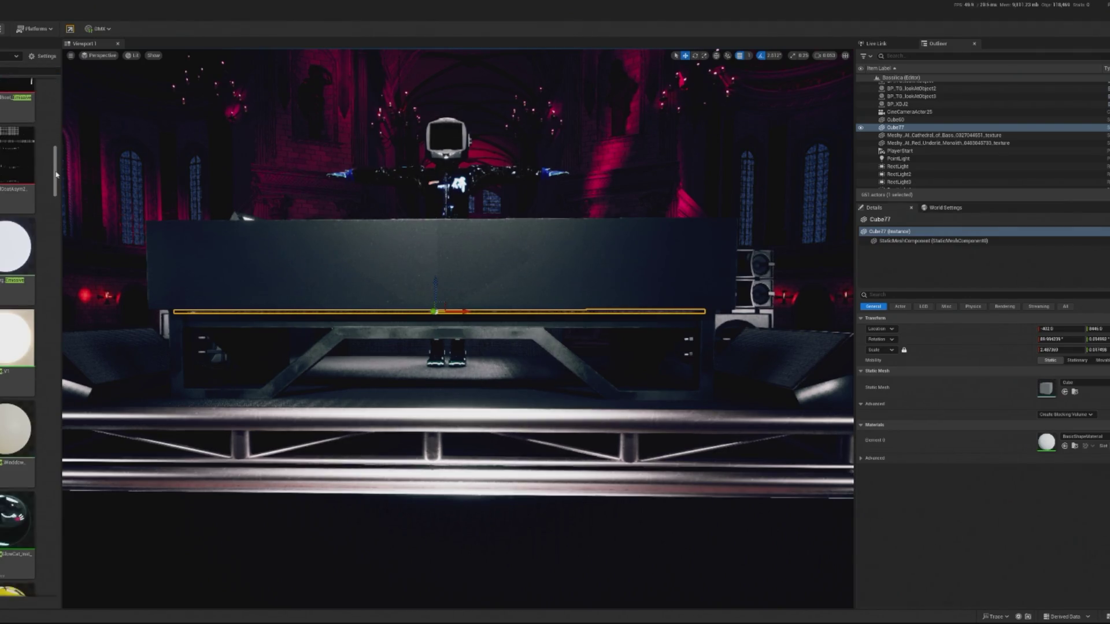
{"action": "left_click", "coordinate": [1065, 446]}
{"action": "left_click", "coordinate": [509, 561]}
{"action": "key", "text": "f"}
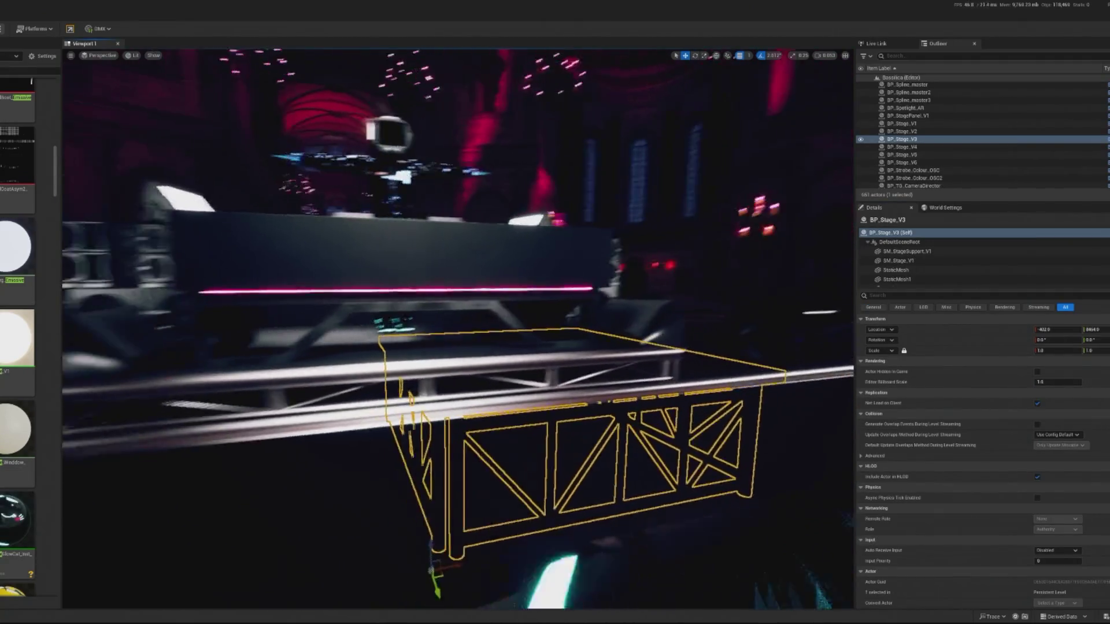
{"action": "key", "text": "alt+p"}
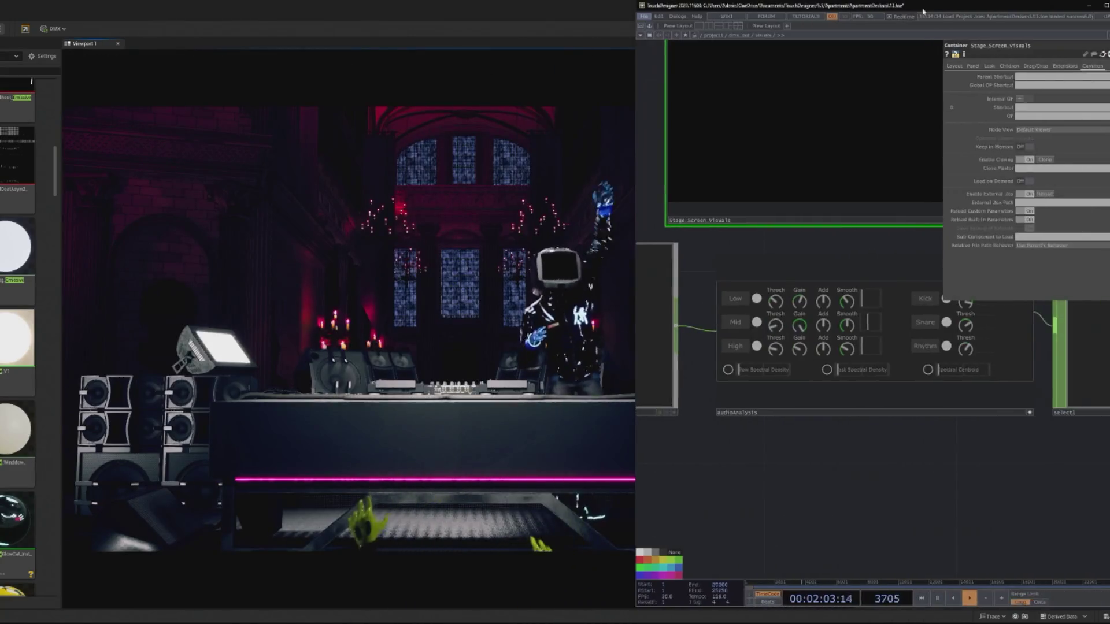
- Select audioAnalysis, close its parameters, and bring the Kick, Snare and Rhythm controls into view
{"action": "left_click", "coordinate": [929, 414]}
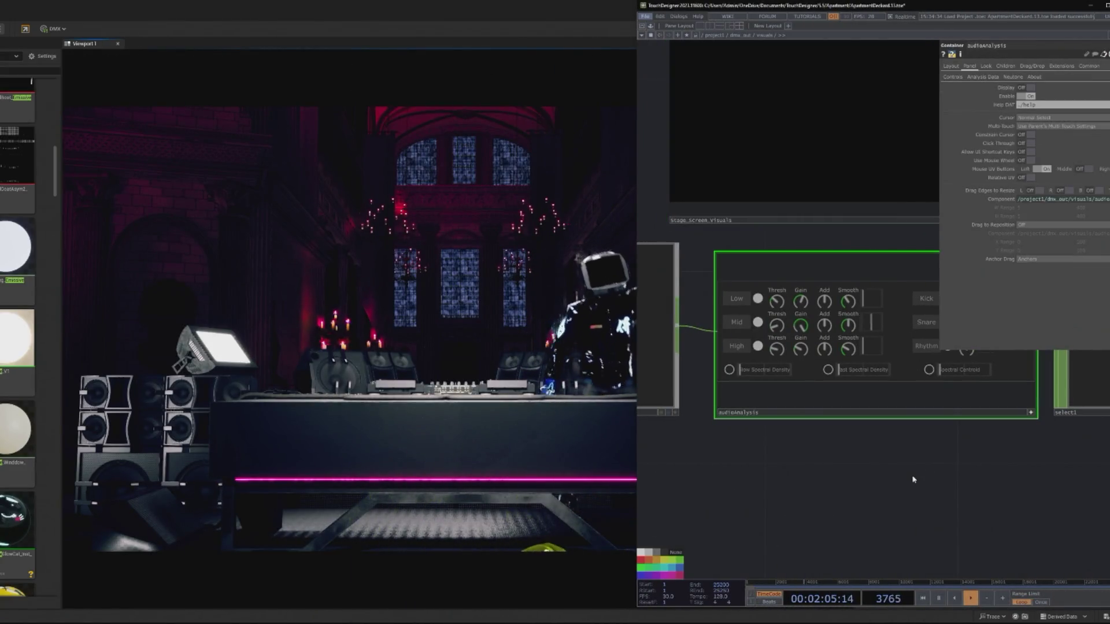
{"action": "key", "text": "p"}
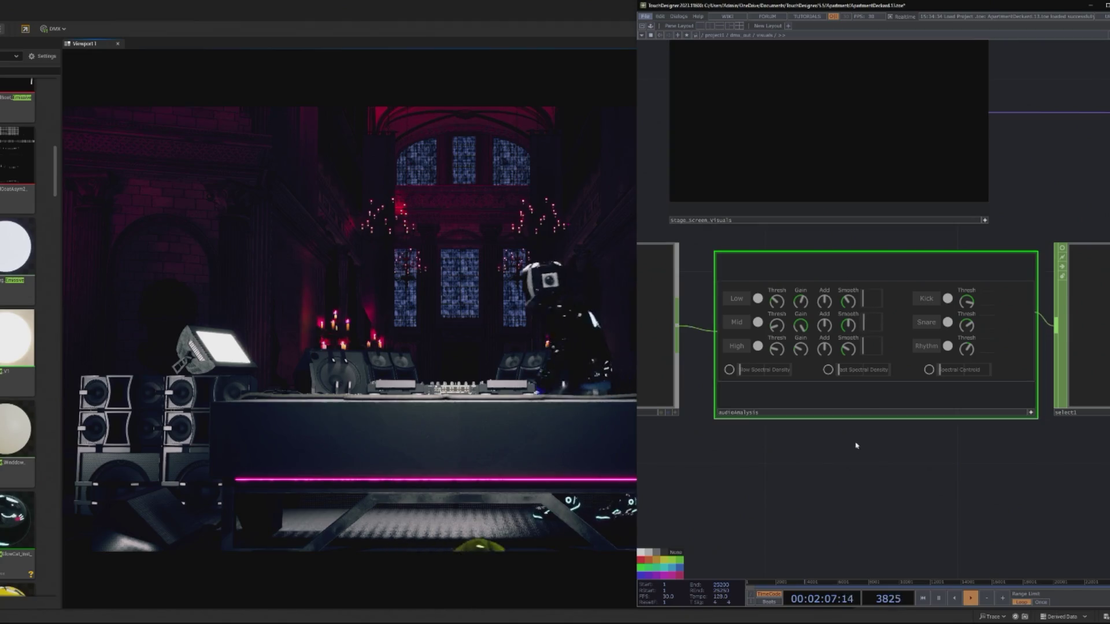
{"action": "key", "text": "h"}
{"action": "scroll", "coordinate": [806, 488], "scroll_direction": "up", "scroll_amount": 4}
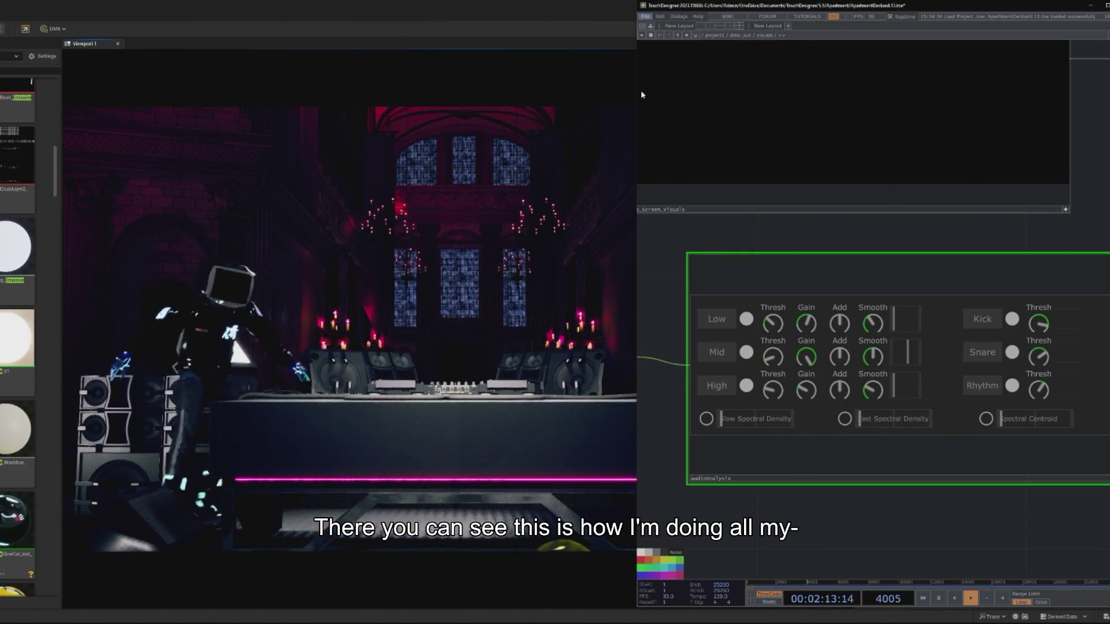
{"action": "left_click_drag", "start_coordinate": [635, 80], "coordinate": [700, 80]}
{"action": "left_click_drag", "start_coordinate": [983, 508], "coordinate": [878, 504]}
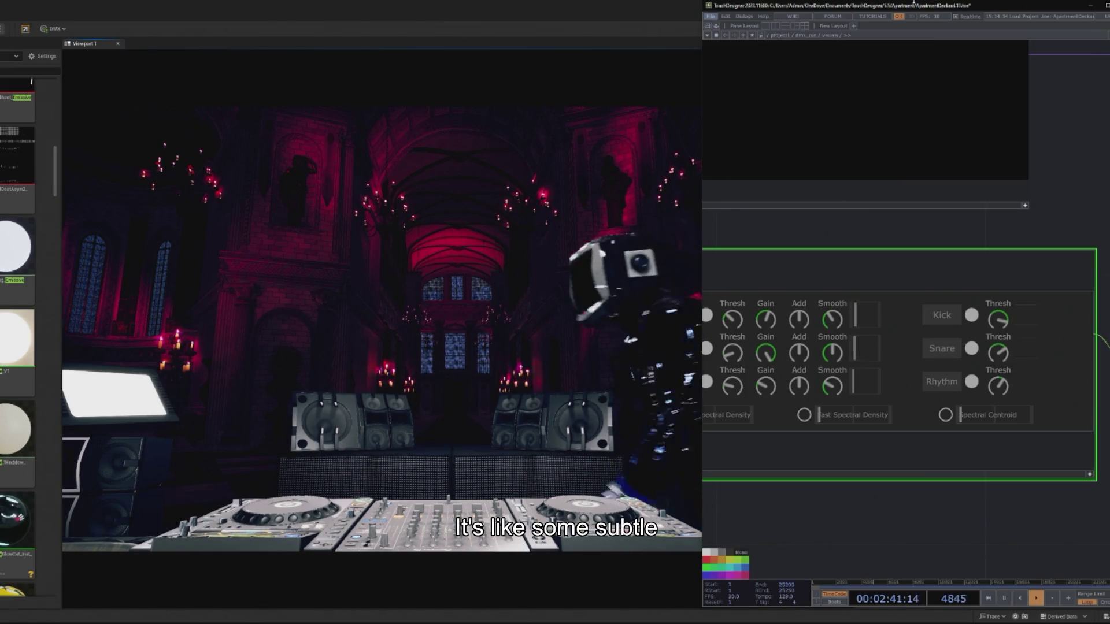
- Narrow and reposition the TouchDesigner window, minimize it, and stop the running scene
{"action": "mouse_move", "coordinate": [1012, 15]}
{"action": "left_mouse_down"}
{"action": "mouse_move", "coordinate": [1078, 10]}
{"action": "mouse_move", "coordinate": [968, 15]}
{"action": "mouse_move", "coordinate": [951, 26]}
{"action": "mouse_move", "coordinate": [976, 22]}
{"action": "left_mouse_up"}
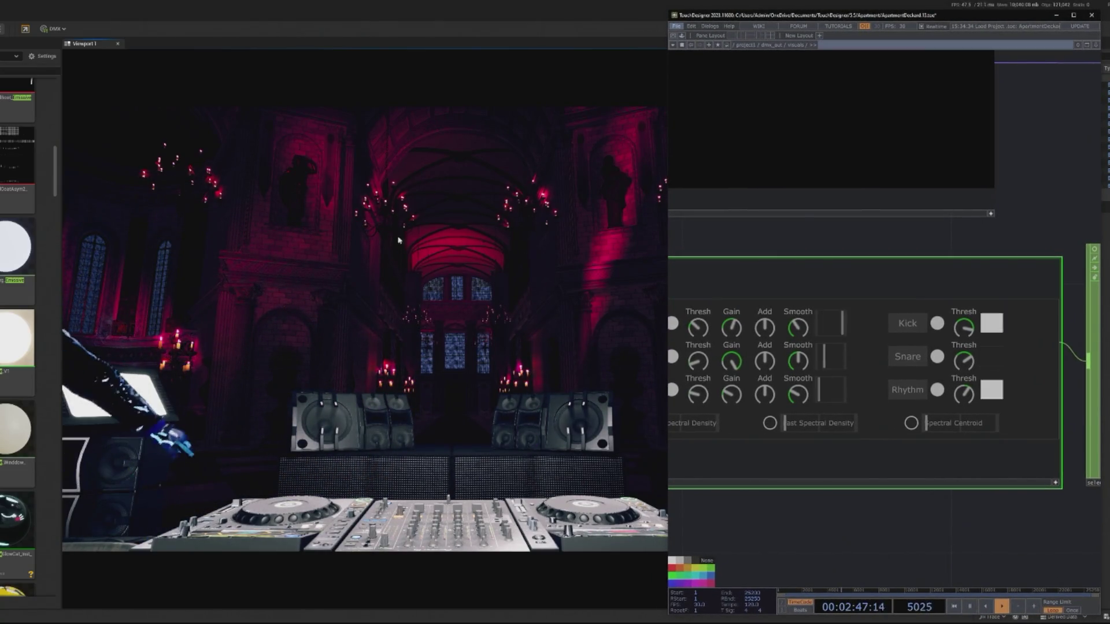
{"action": "left_click_drag", "start_coordinate": [667, 172], "coordinate": [762, 173]}
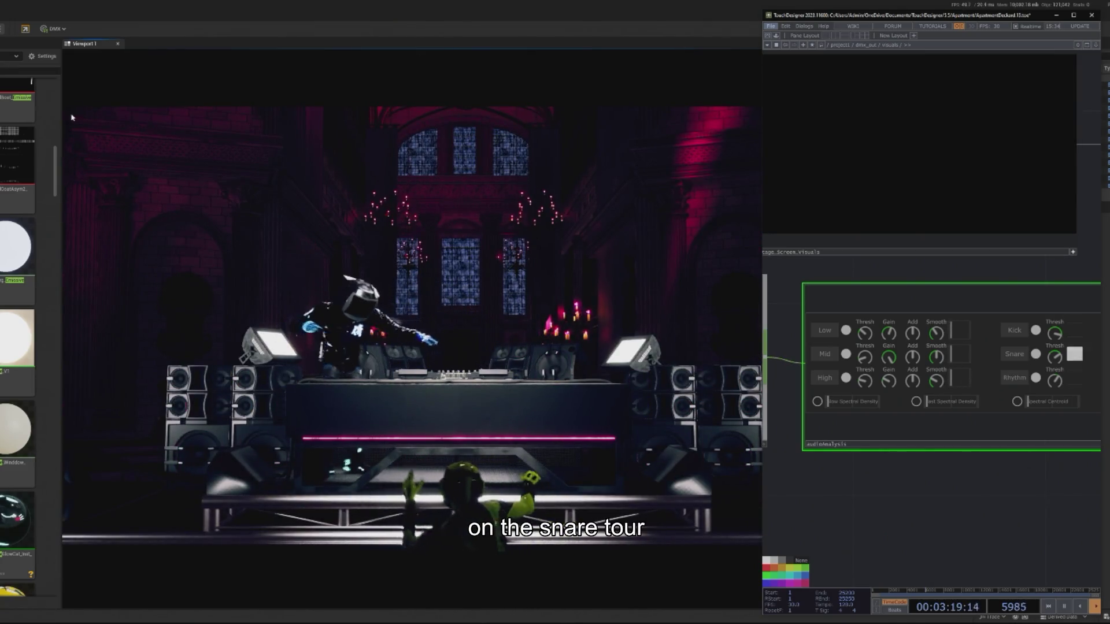
{"action": "left_click", "coordinate": [63, 81]}
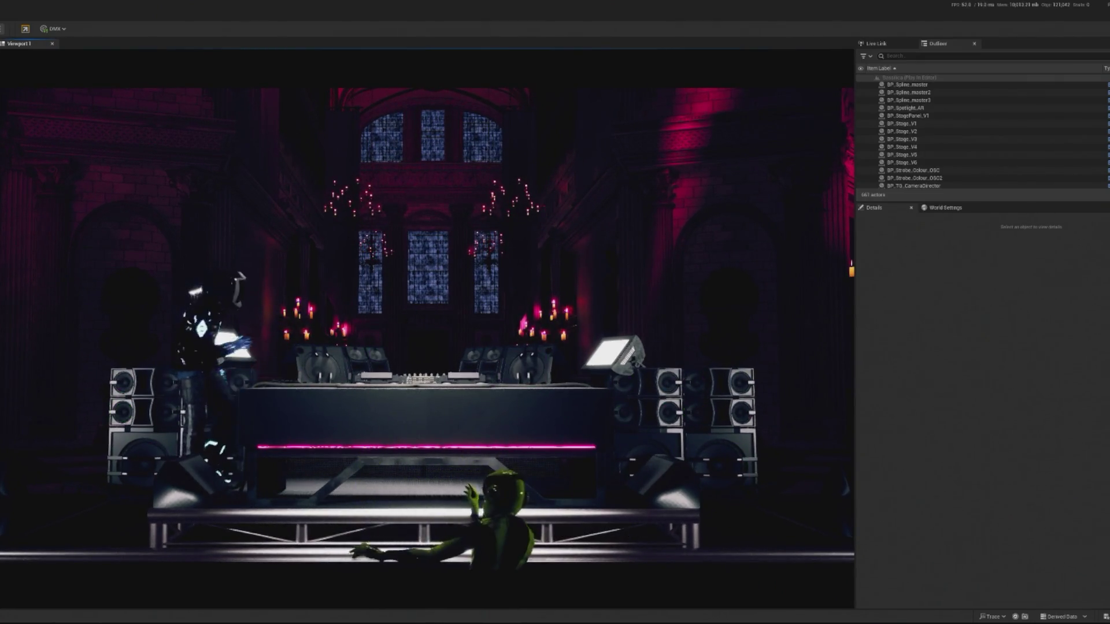
{"action": "key", "text": "alt+Tab"}
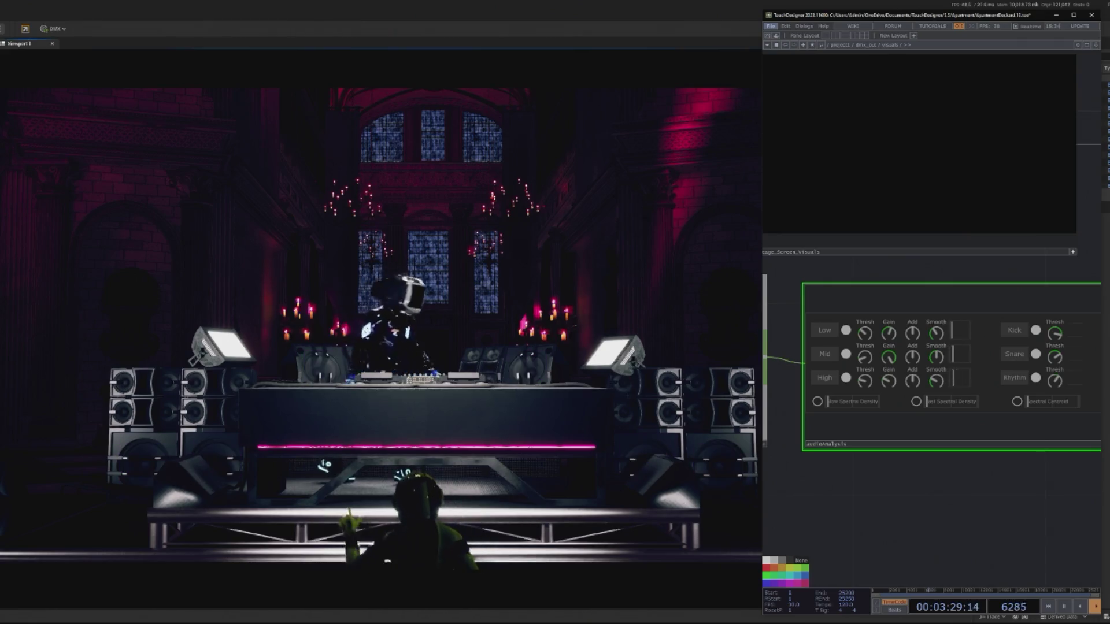
{"action": "left_click", "coordinate": [144, 469]}
{"action": "key", "text": "Escape"}
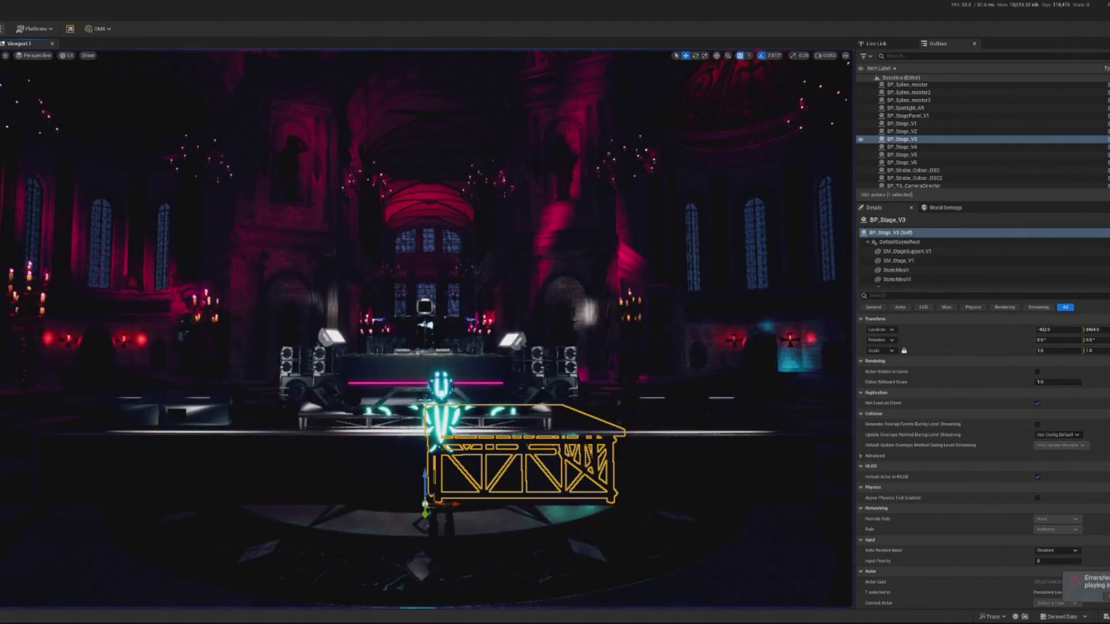
- Frame the stage and select the pink Cube77 strip along its front
{"action": "key", "text": "f"}
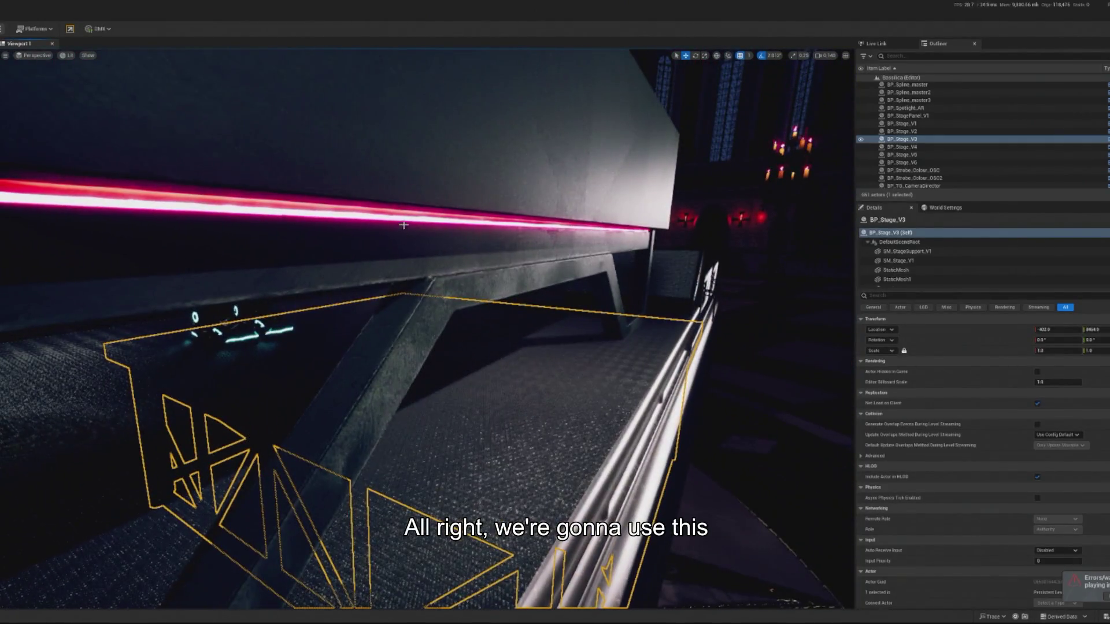
{"action": "left_click", "coordinate": [407, 220]}
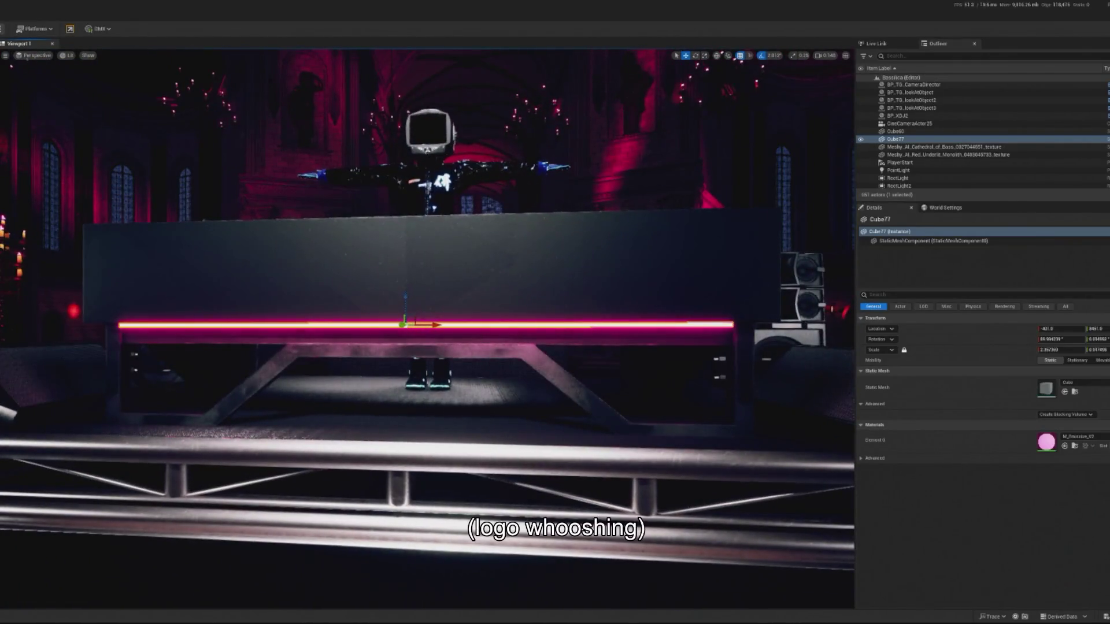
{"action": "key", "text": "alt+p"}
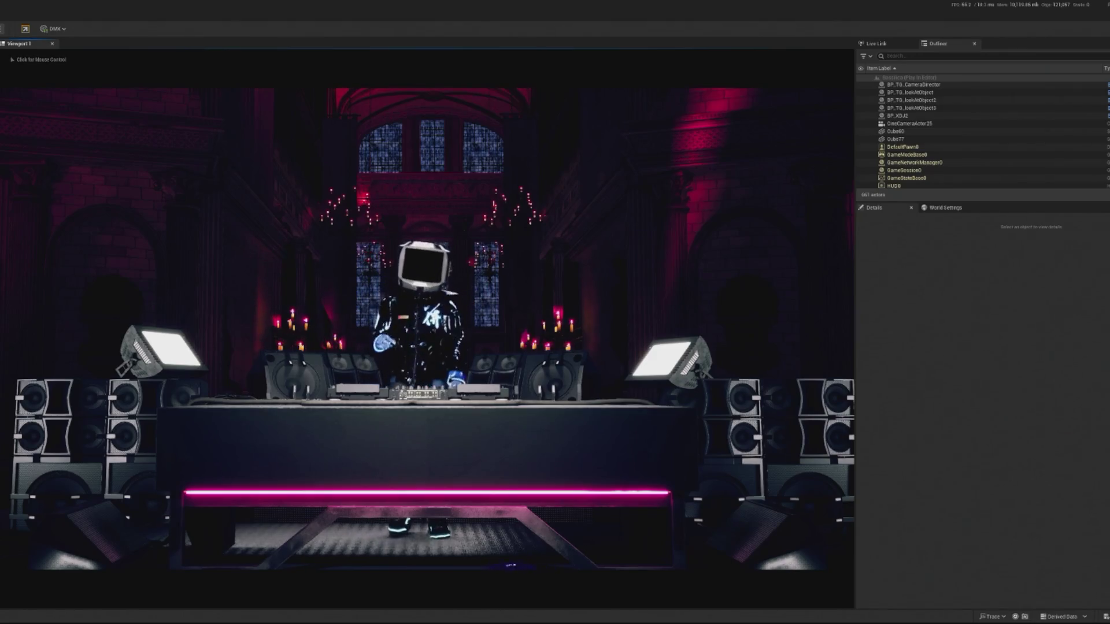
{"action": "key", "text": "alt+Tab"}
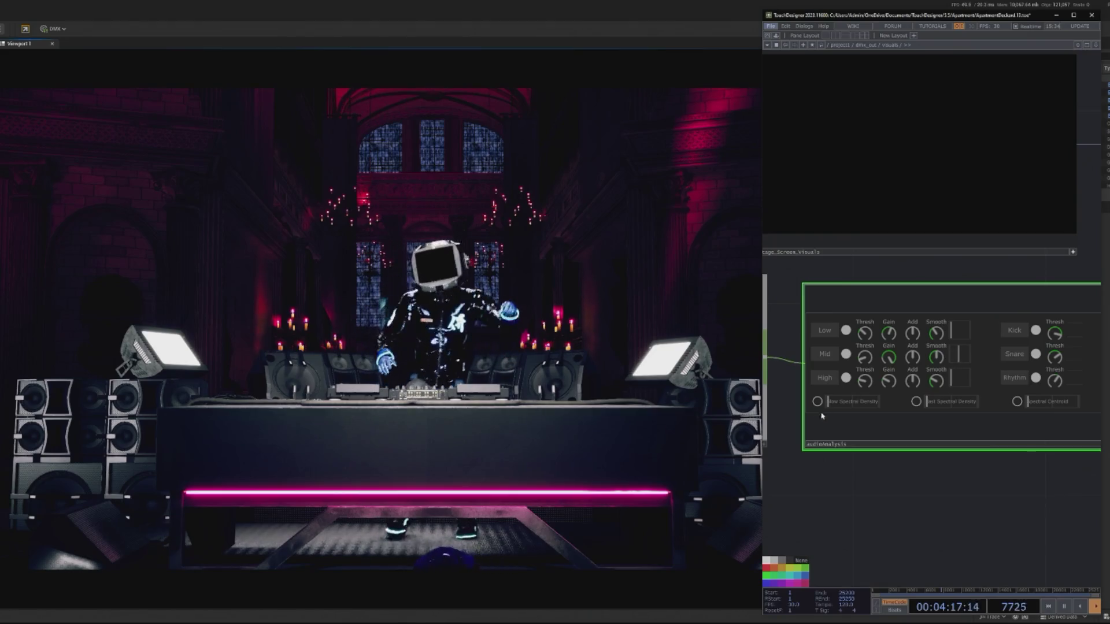
{"action": "scroll", "coordinate": [1045, 463], "scroll_direction": "up", "scroll_amount": 2}
{"action": "scroll", "coordinate": [1045, 462], "scroll_direction": "down", "scroll_amount": 2}
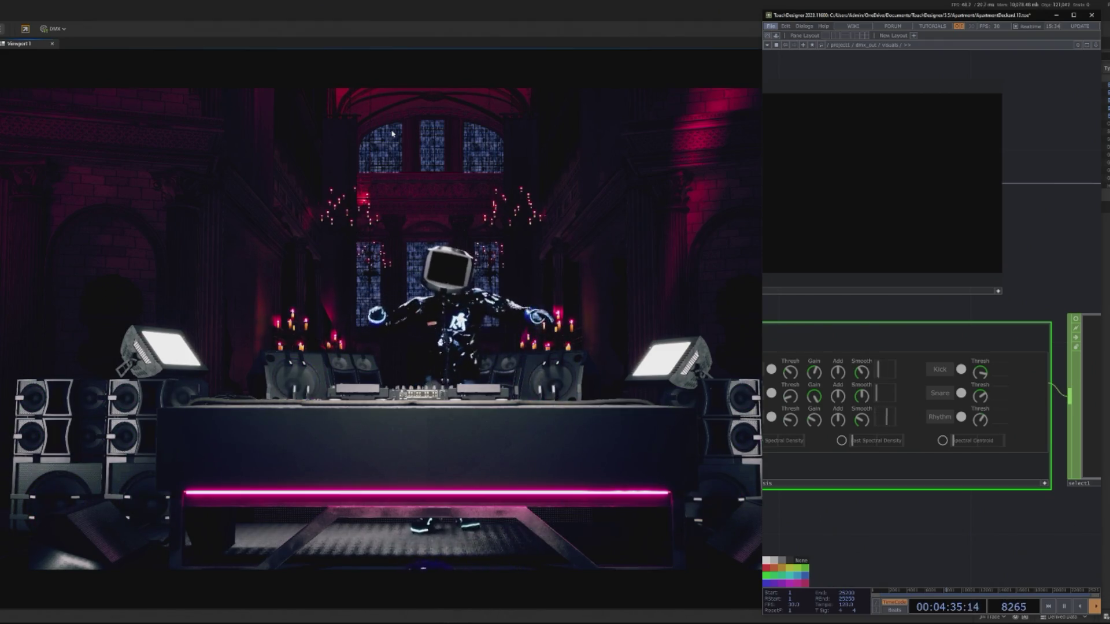
{"action": "scroll", "coordinate": [948, 368], "scroll_direction": "up", "scroll_amount": 4}
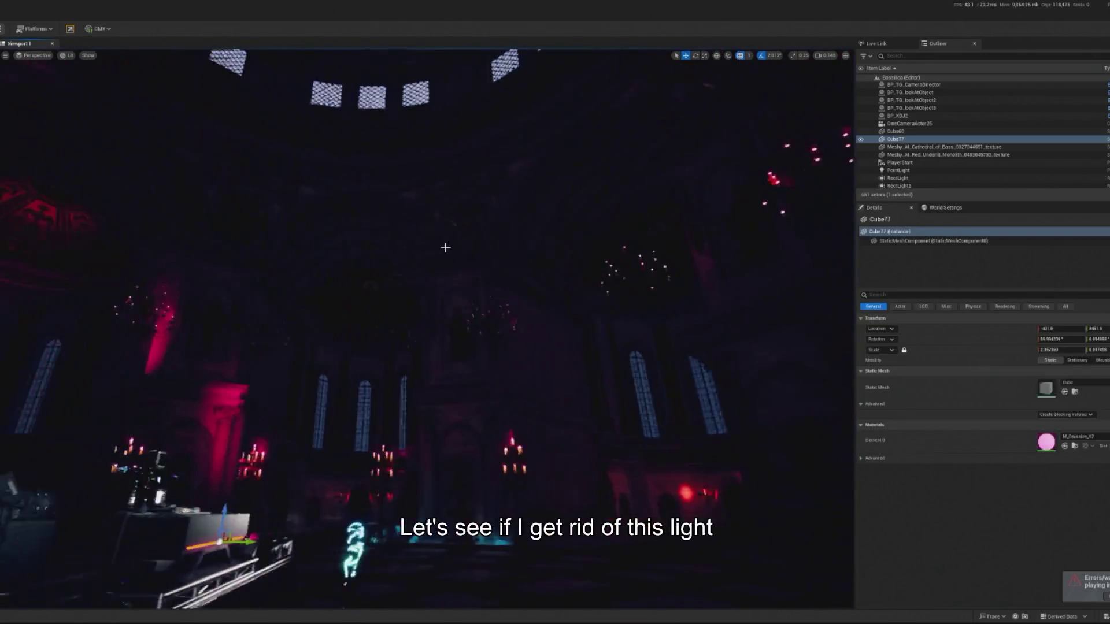
{"action": "key", "text": "g"}
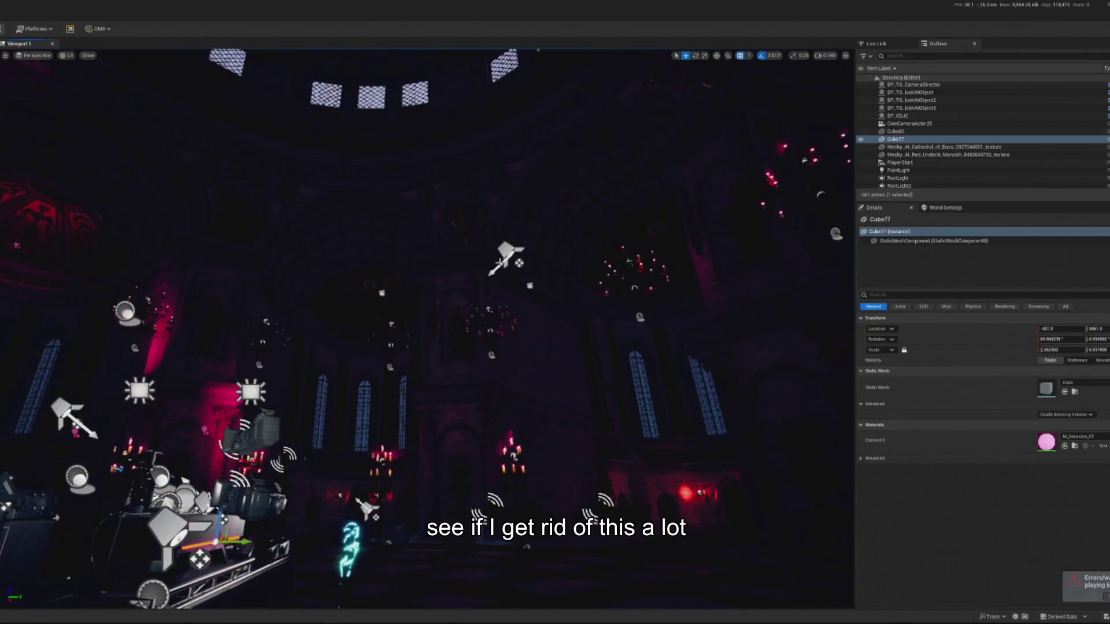
- Delete a spotlight and play-preview the stage without it
{"action": "left_click", "coordinate": [507, 254]}
{"action": "key", "text": "Delete"}
{"action": "left_click_drag", "start_coordinate": [153, 213], "coordinate": [124, 171]}
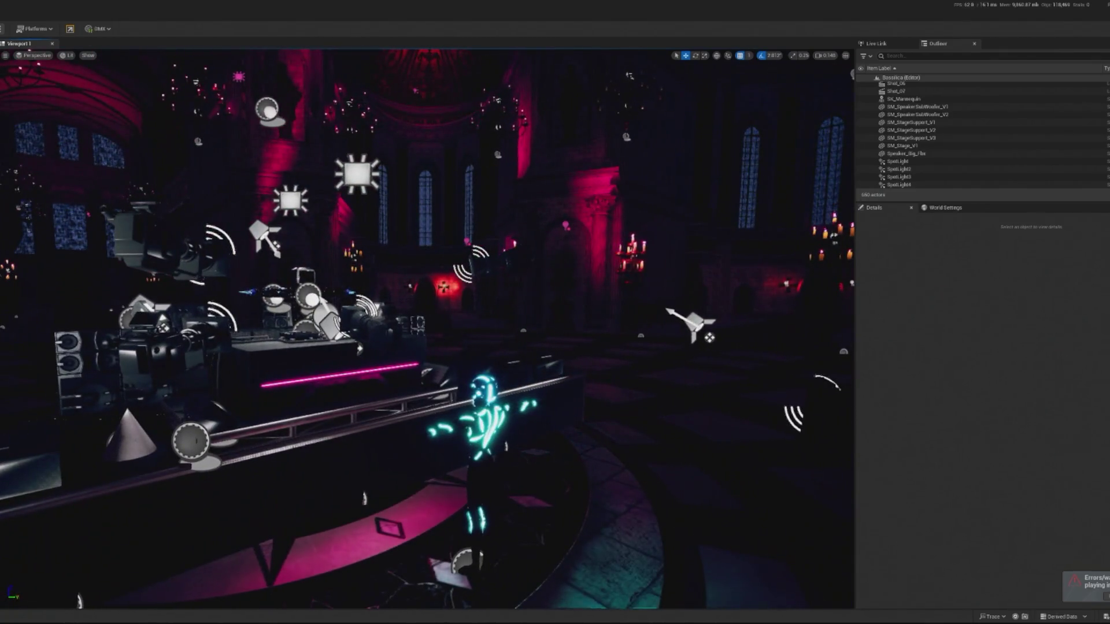
{"action": "key", "text": "alt+p"}
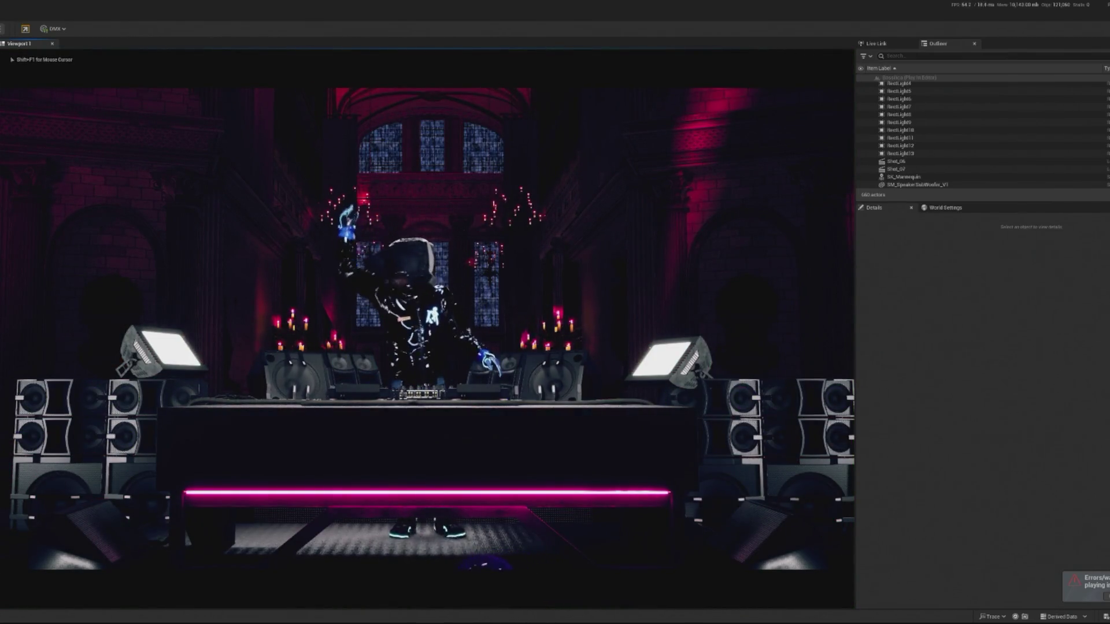
{"action": "key", "text": "Escape"}
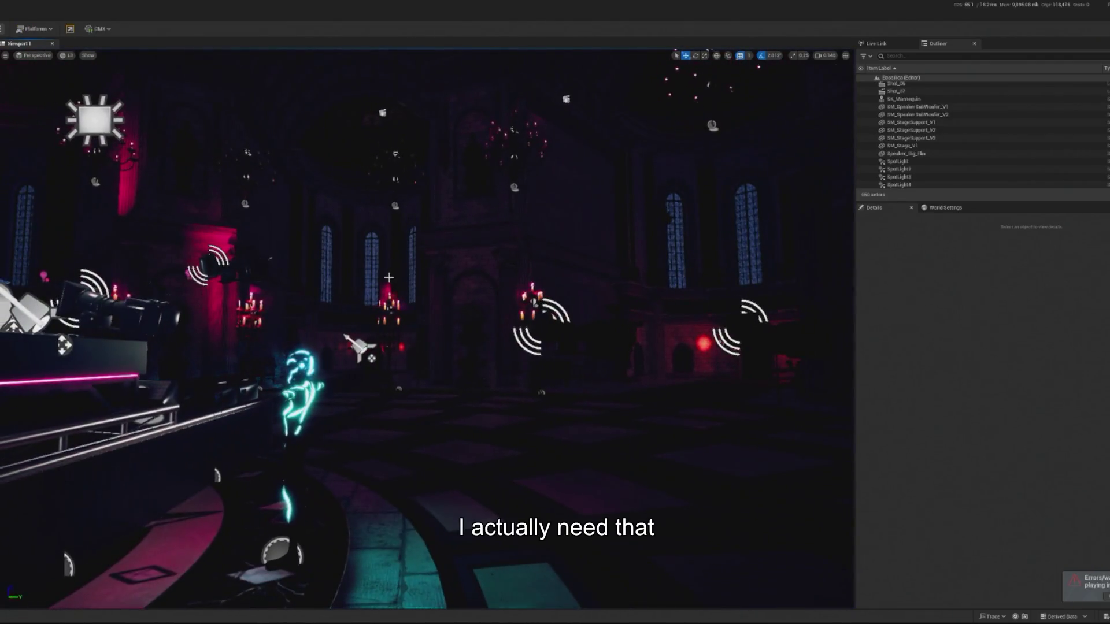
{"action": "left_click", "coordinate": [553, 123]}
{"action": "left_click_drag", "start_coordinate": [552, 123], "coordinate": [134, 610]}
- Slide SpotLight5 sideways, retune its Attenuation Radius, and play-preview the beam
{"action": "left_click_drag", "start_coordinate": [573, 77], "coordinate": [545, 77]}
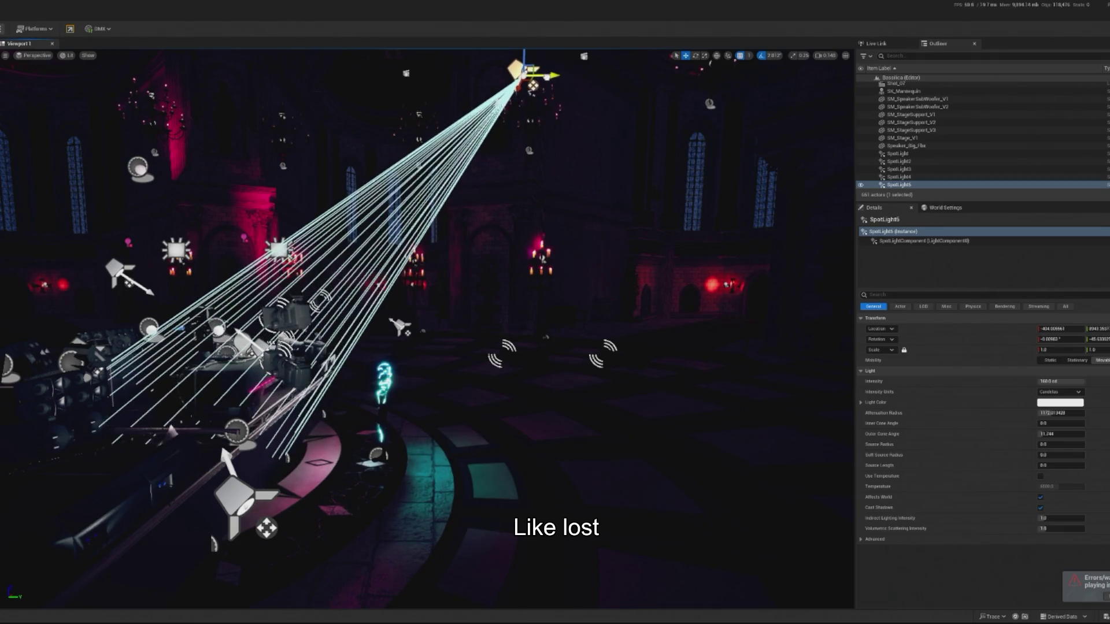
{"action": "left_click_drag", "start_coordinate": [310, 70], "coordinate": [347, 55]}
{"action": "left_click_drag", "start_coordinate": [1061, 413], "coordinate": [1051, 413]}
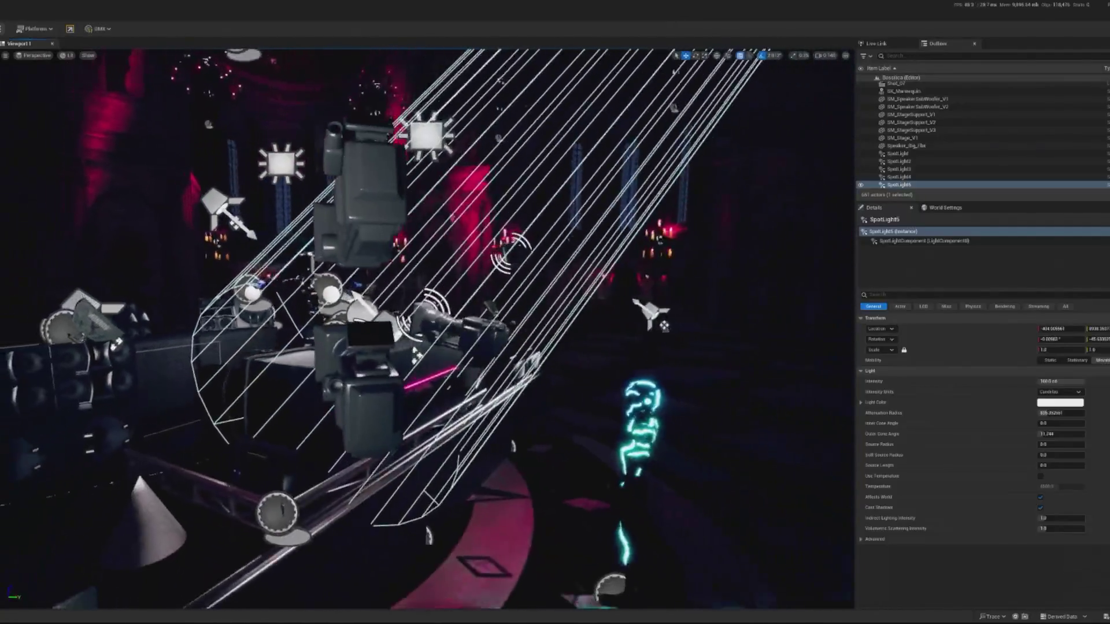
{"action": "key", "text": "alt+p"}
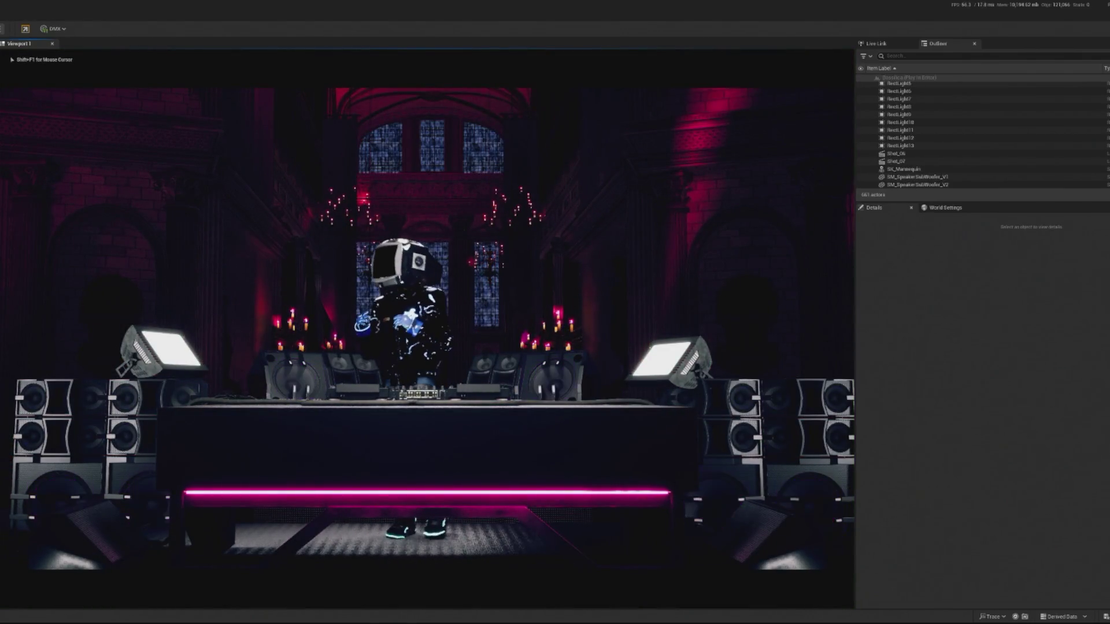
{"action": "key", "text": "Escape"}
{"action": "key", "text": "f"}
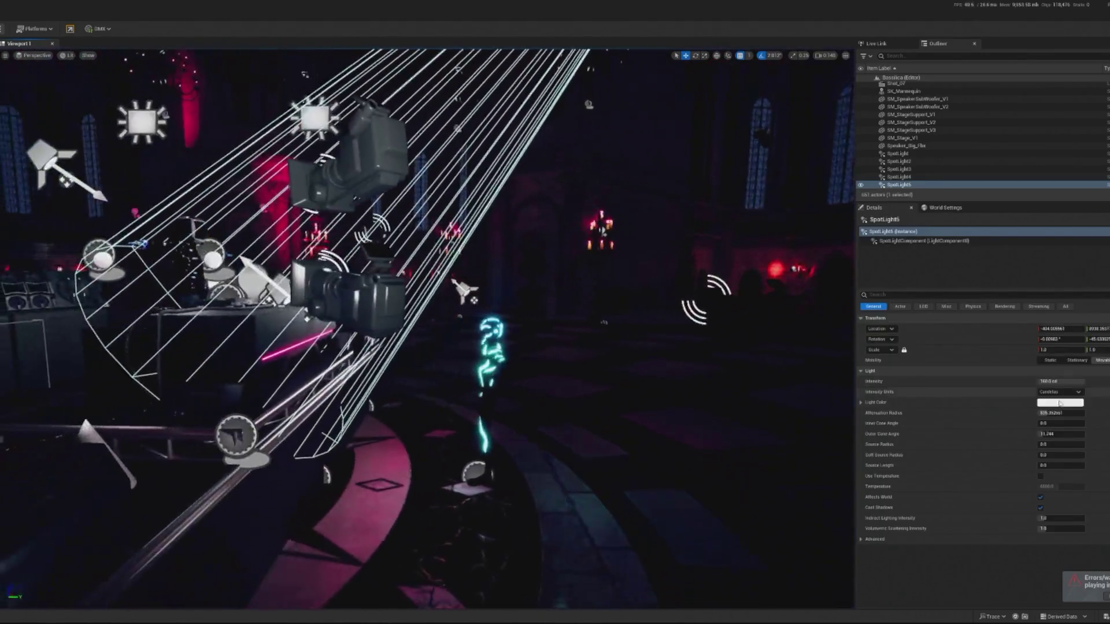
{"action": "left_click_drag", "start_coordinate": [1055, 413], "coordinate": [1081, 414]}
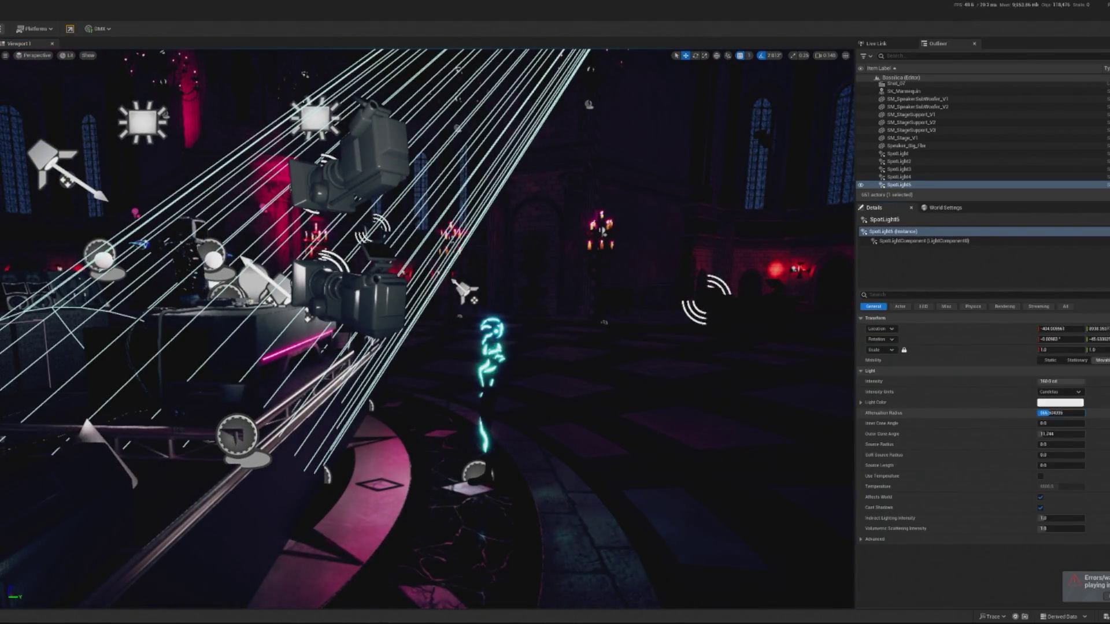
{"action": "key", "text": "Return"}
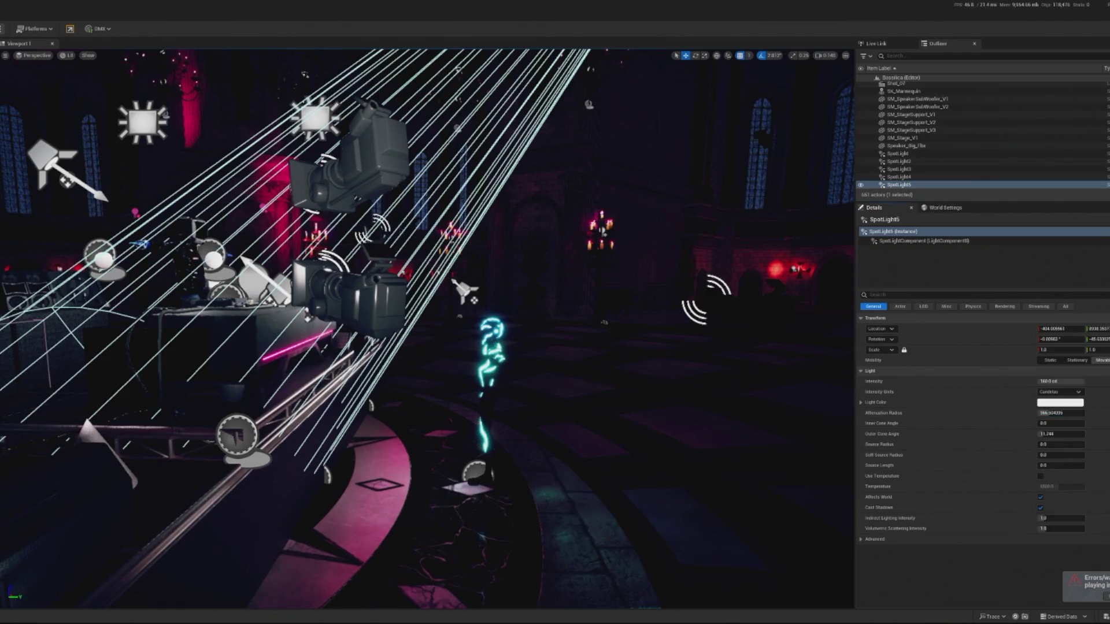
{"action": "key", "text": "alt+p"}
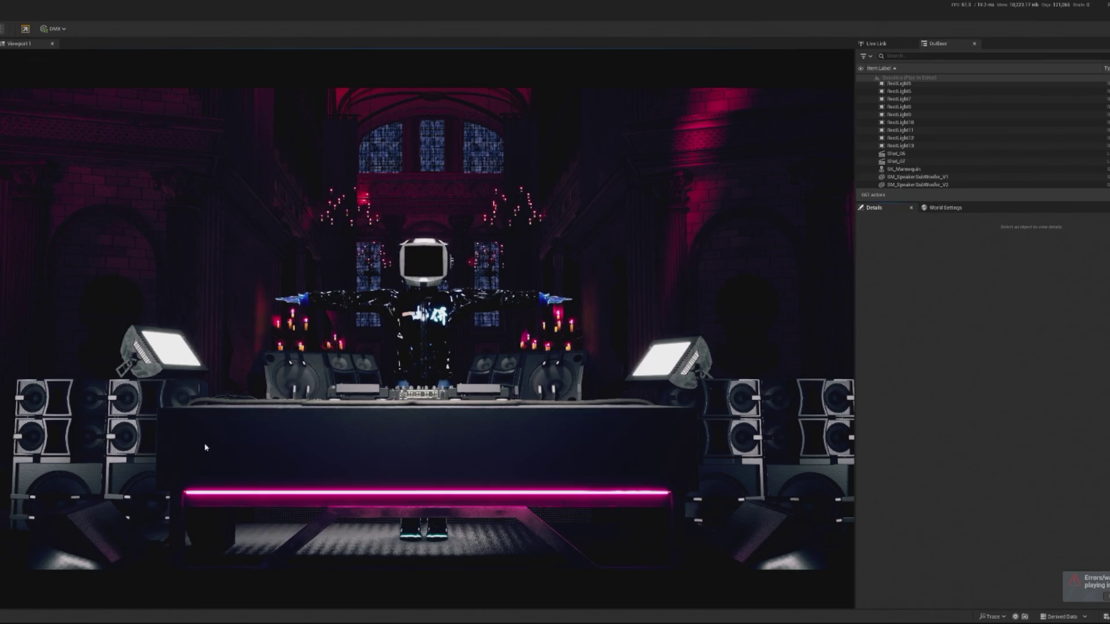
- Click into the running game view, then release the mouse with Shift+F1
{"action": "left_click", "coordinate": [227, 439]}
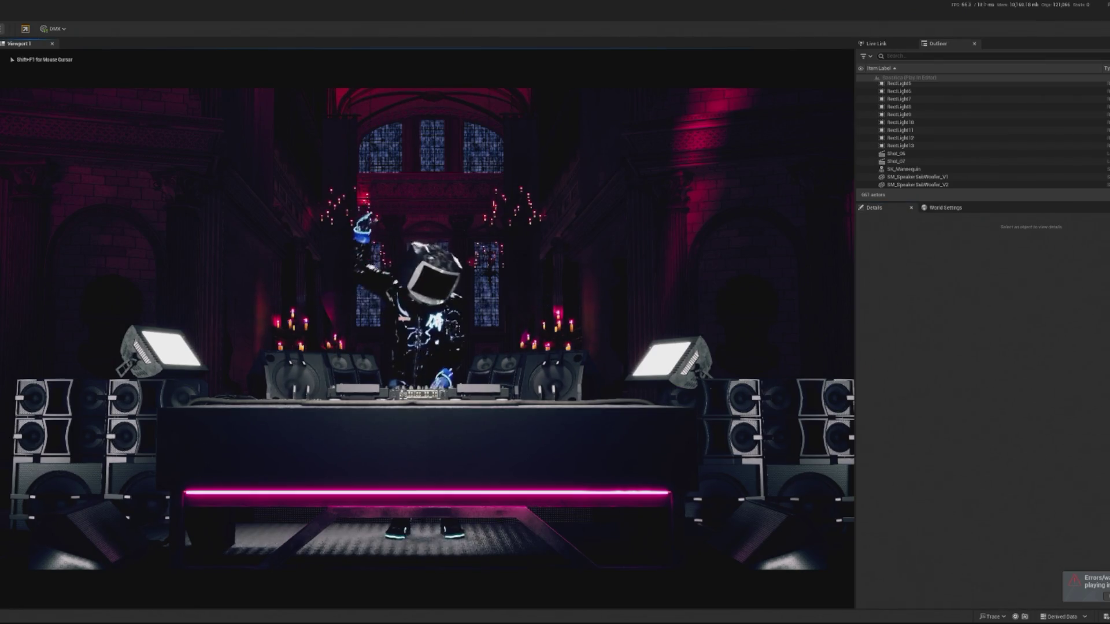
{"action": "key", "text": "shift+F1"}
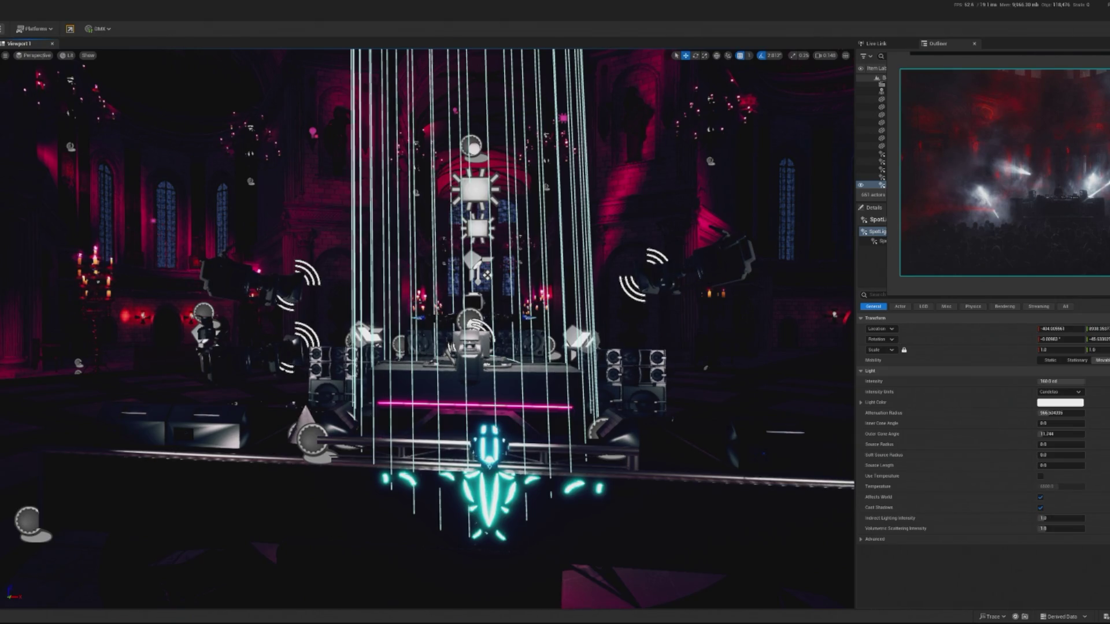
- Search the Outliner for 'expon', which finds nothing, then select the pink rect light in the nave
{"action": "left_click", "coordinate": [932, 57]}
{"action": "type", "text": "exp"}
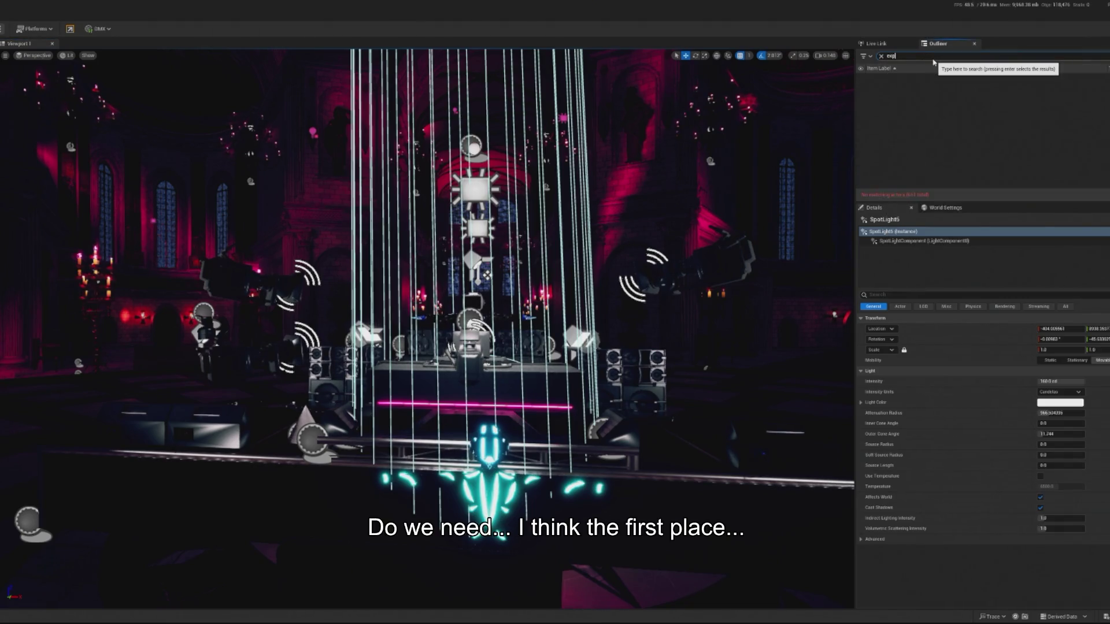
{"action": "type", "text": "on"}
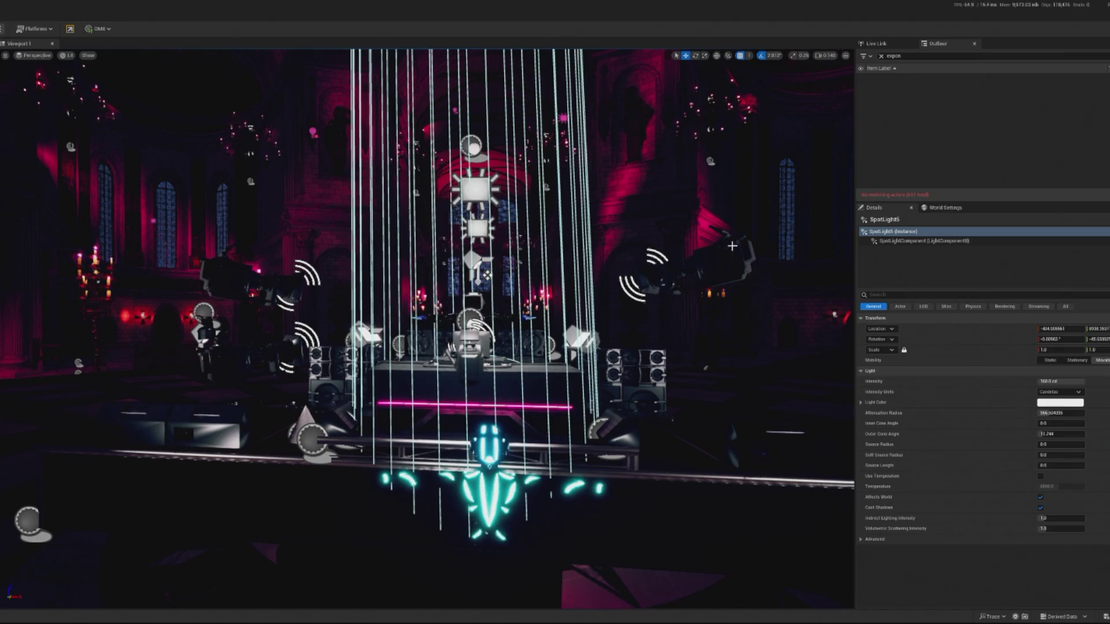
{"action": "scroll", "coordinate": [640, 314], "scroll_direction": "down", "scroll_amount": 5}
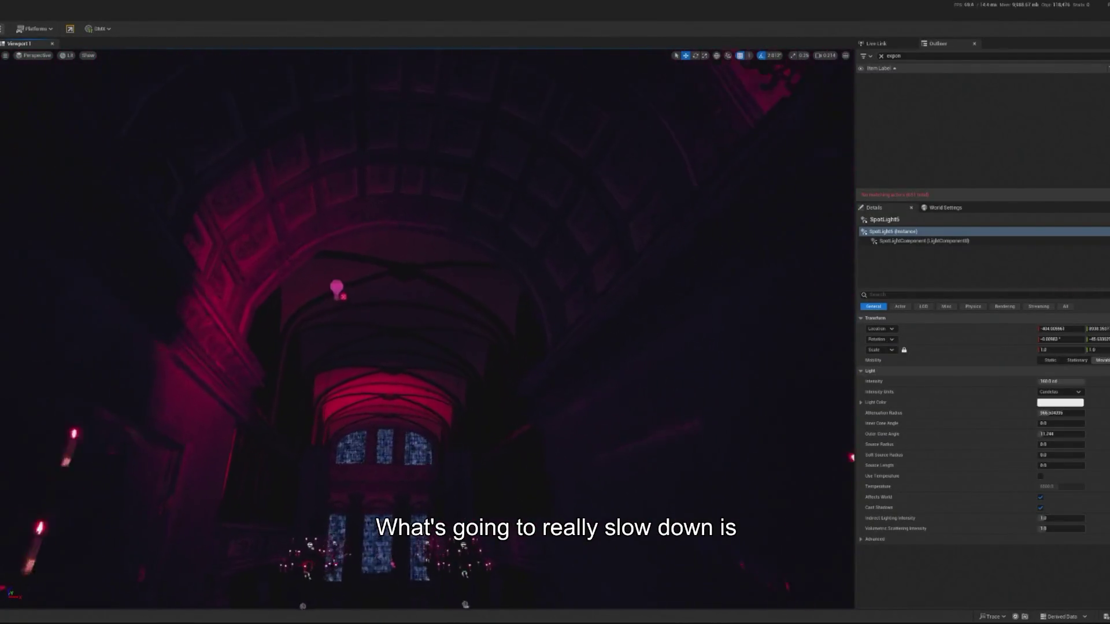
{"action": "left_click", "coordinate": [285, 232]}
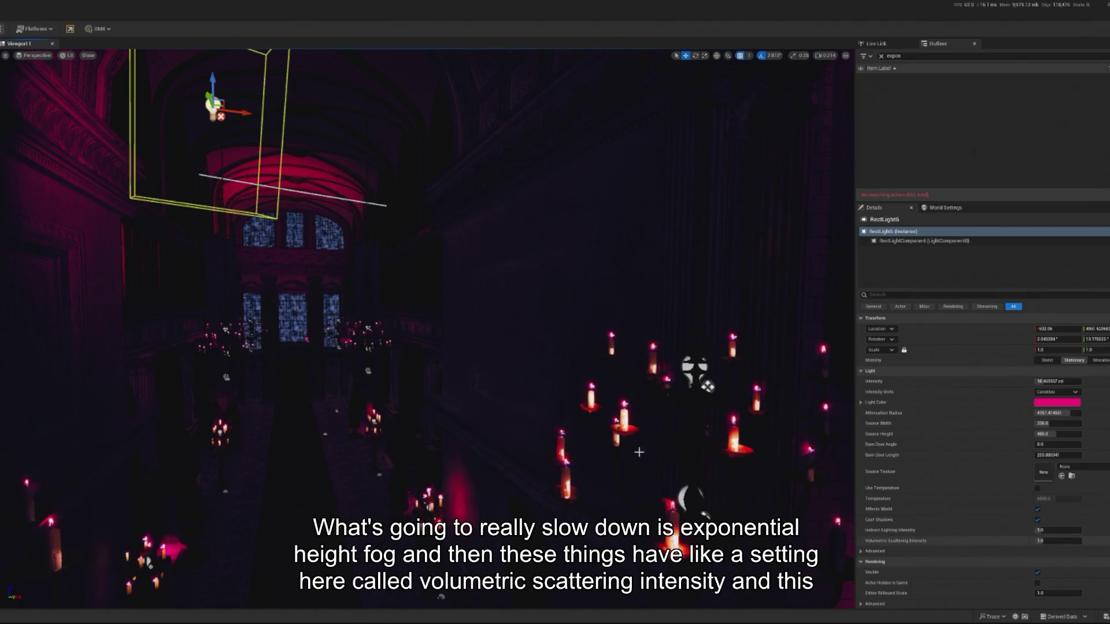
- Frame the view on RectLight6, fly through the nave, and switch over to Ableton Live
{"action": "key", "text": "f"}
{"action": "mouse_move", "coordinate": [538, 289]}
{"action": "left_mouse_down"}
{"action": "mouse_move", "coordinate": [555, 543]}
{"action": "mouse_move", "coordinate": [351, 349]}
{"action": "left_mouse_up"}
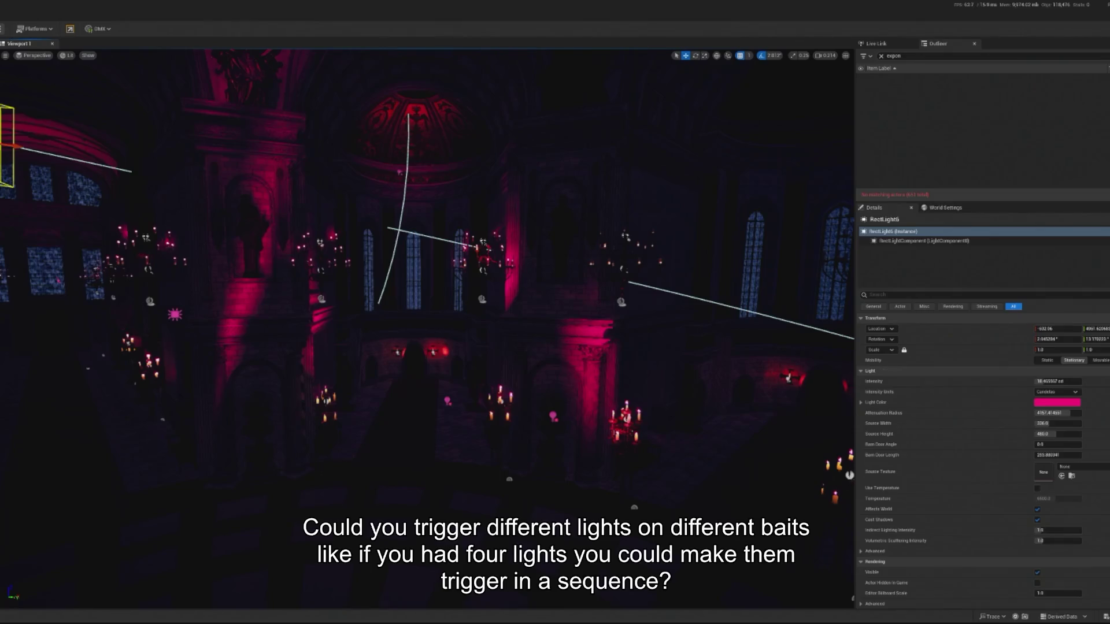
{"action": "key", "text": "alt+Tab"}
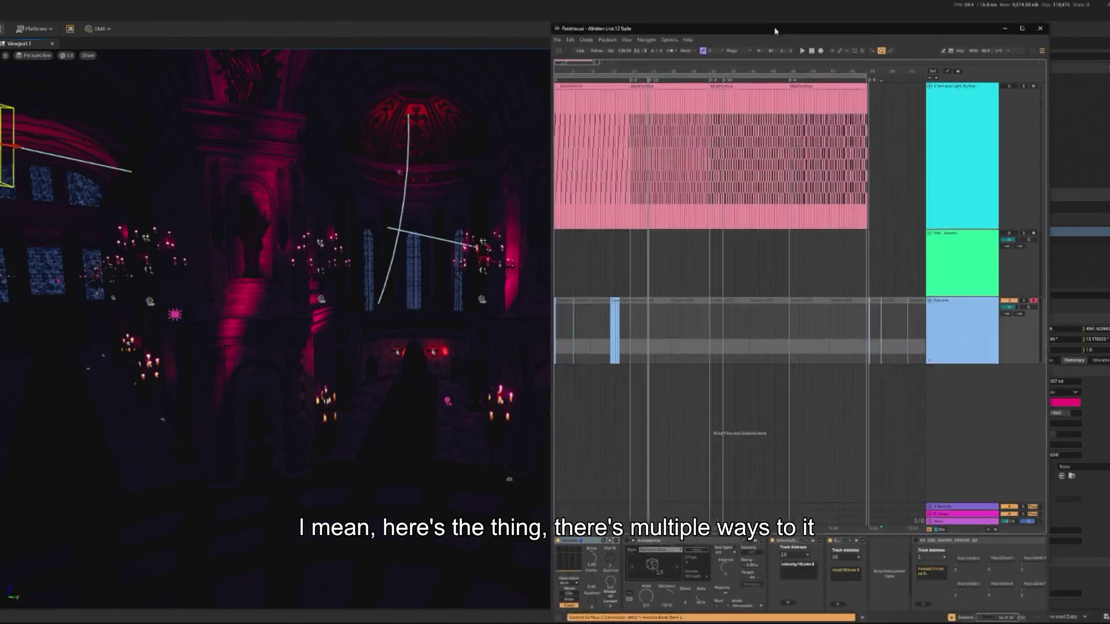
- Zoom out the arrangement, select the OSC Sender and Terrace Light Rythm tracks, then minimize Ableton
{"action": "key", "text": "minus"}
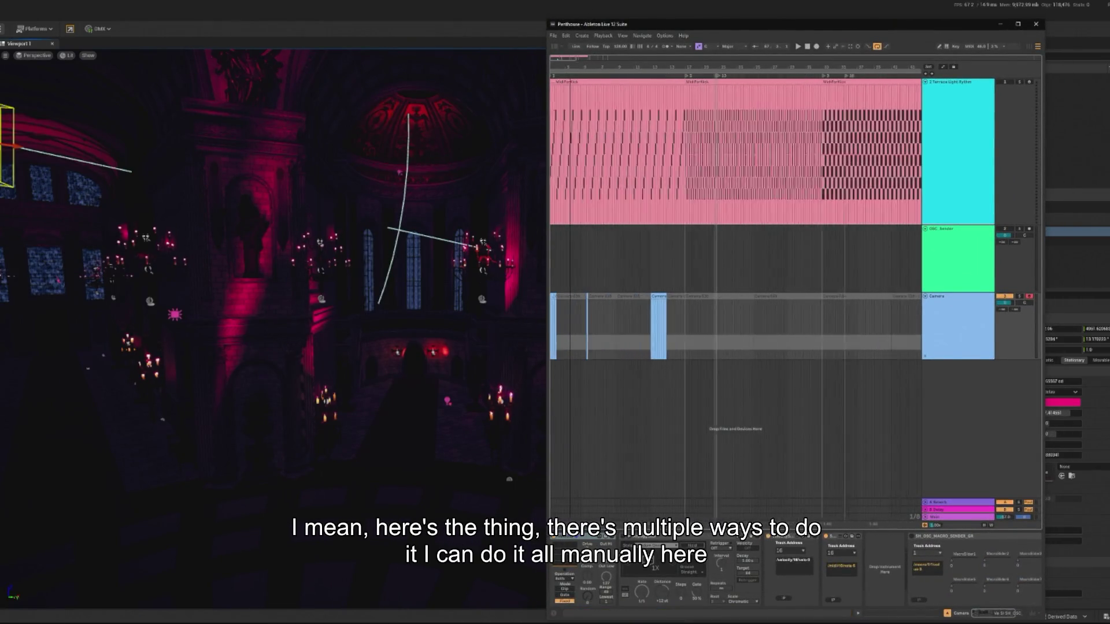
{"action": "left_click", "coordinate": [958, 230]}
{"action": "left_click", "coordinate": [957, 218]}
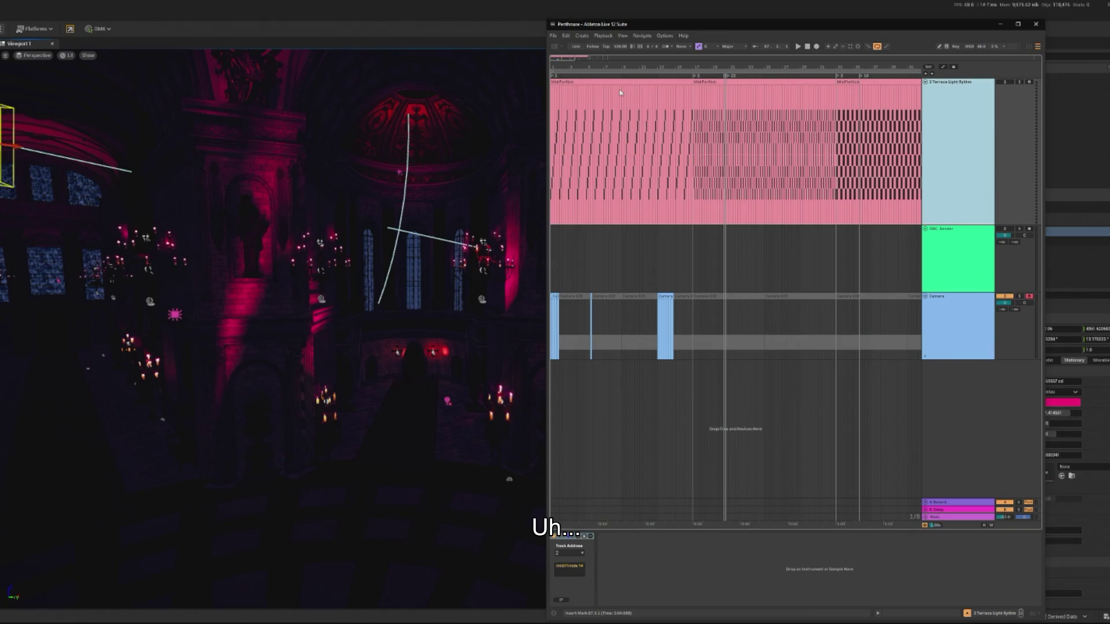
{"action": "left_click", "coordinate": [561, 215]}
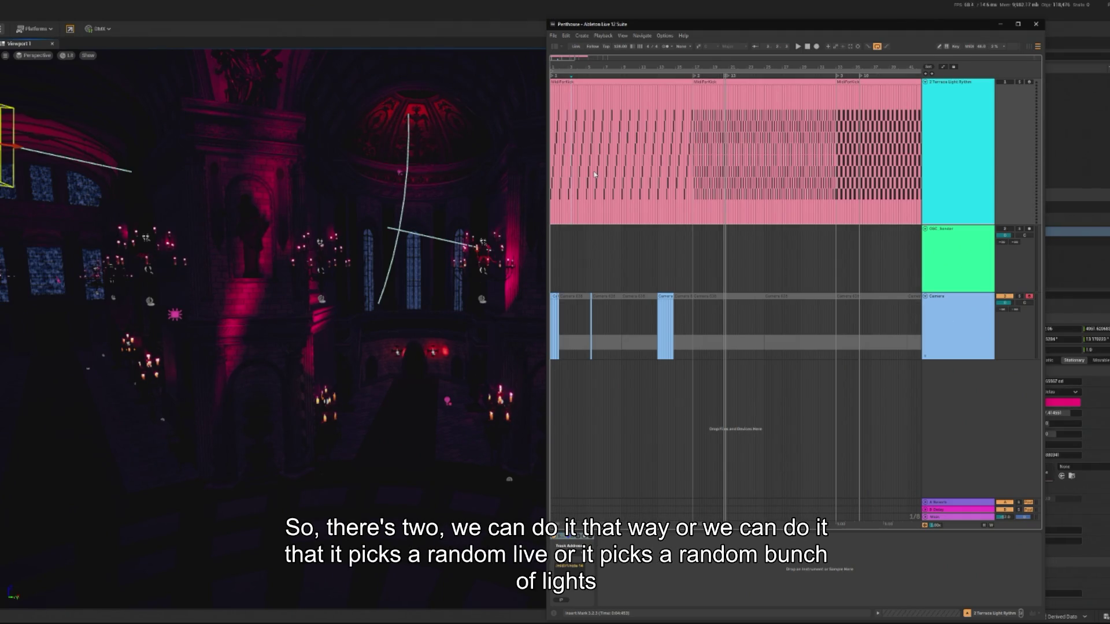
{"action": "left_click", "coordinate": [999, 25]}
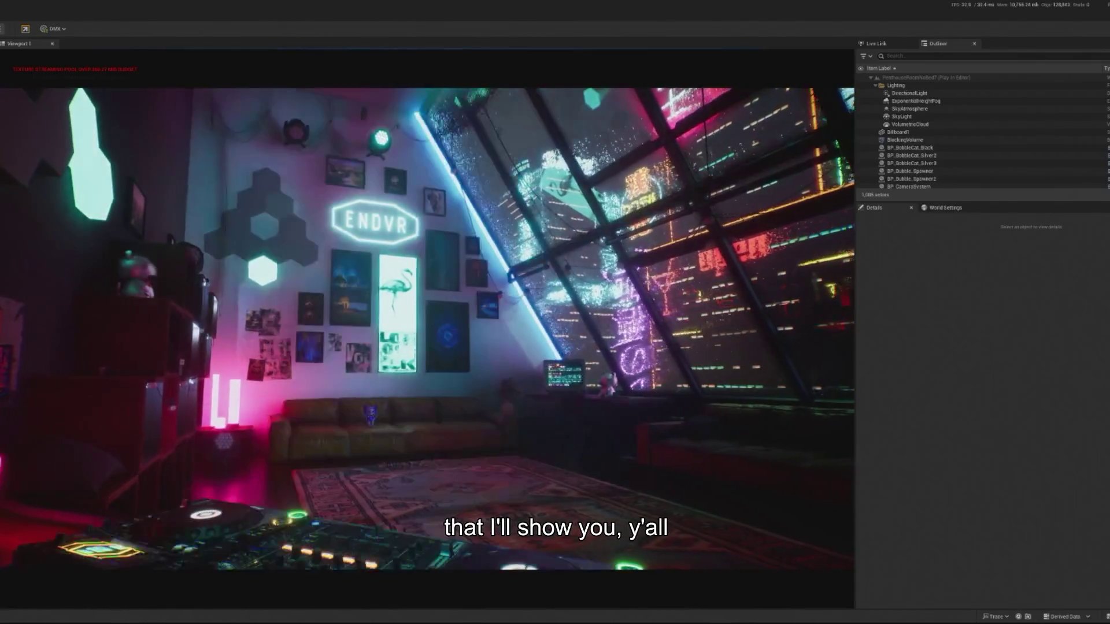
- Eject from the possessed player with F8 to get a free camera in the running play session
{"action": "key", "text": "alt+Tab"}
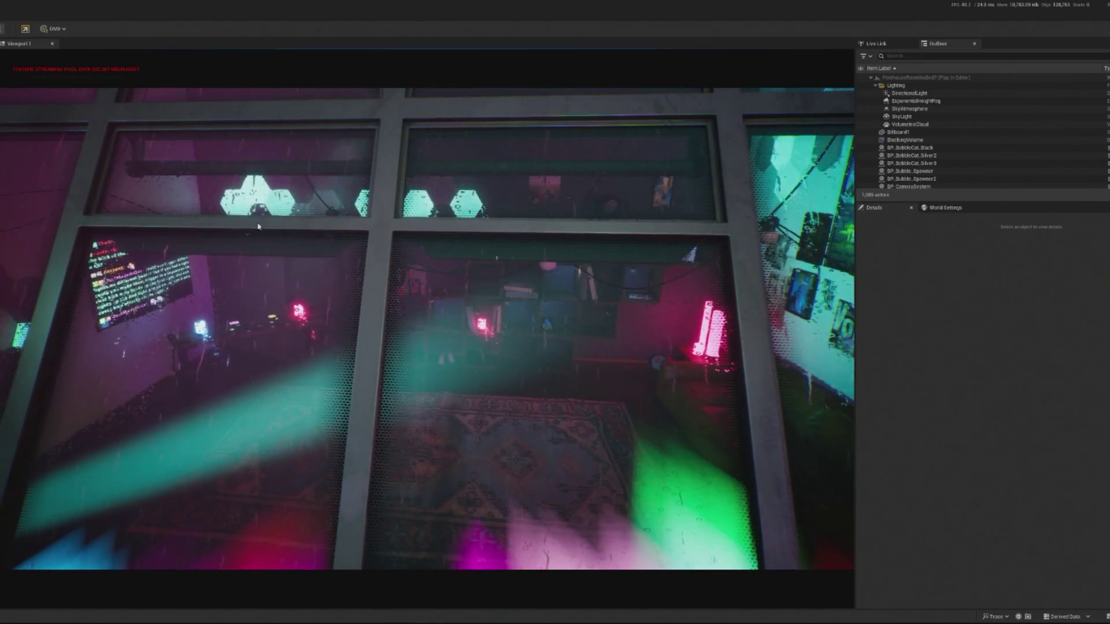
{"action": "key", "text": "F8"}
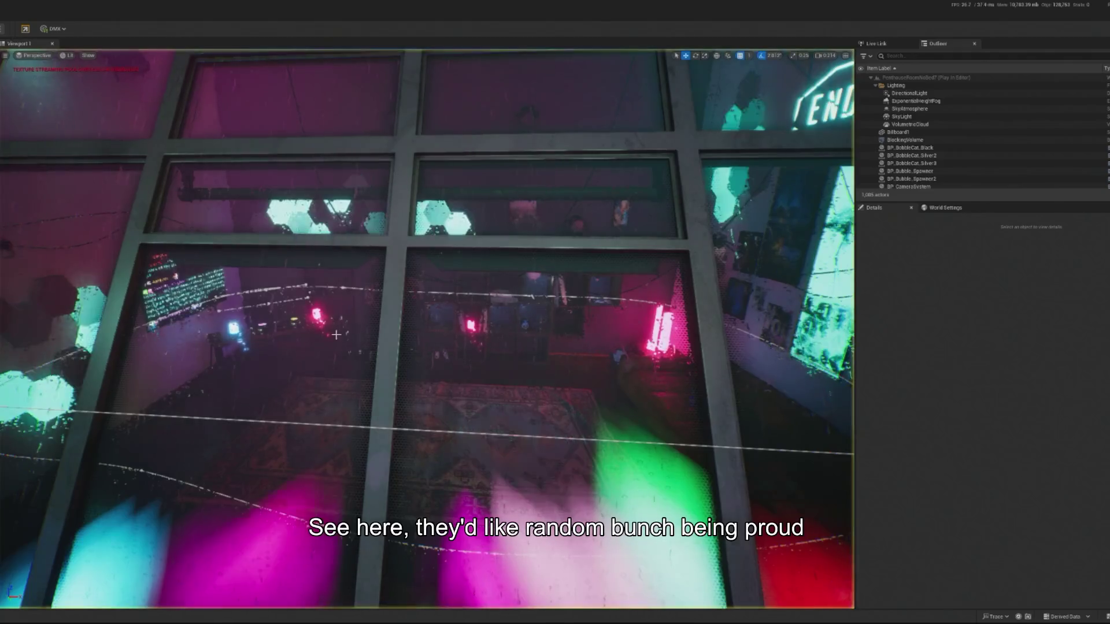
- Turn the free camera toward the room's wall, then stop the play session
{"action": "left_click_drag", "start_coordinate": [399, 346], "coordinate": [399, 401]}
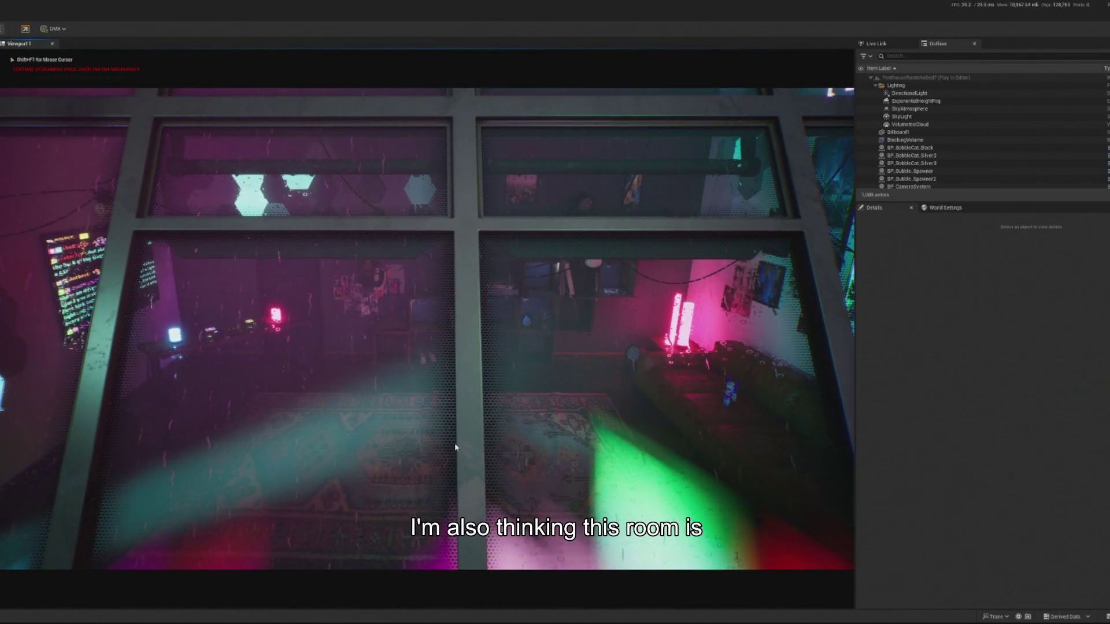
{"action": "key", "text": "Escape"}
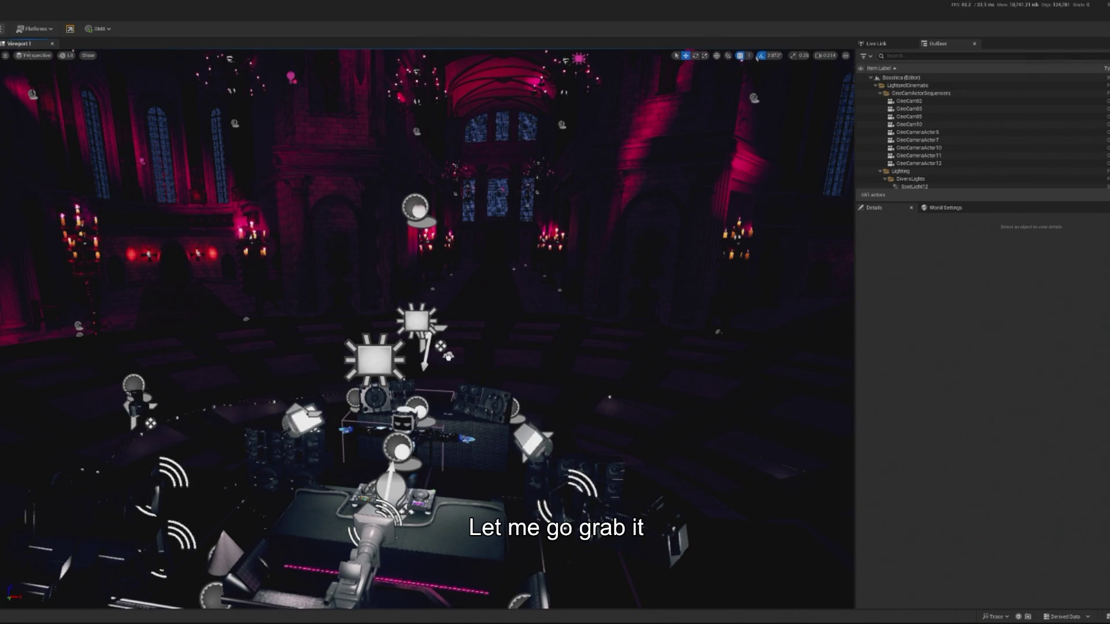
- Nudge the height fog density up, then raise RectLight2's volumetric scattering intensity
{"action": "left_click", "coordinate": [455, 362]}
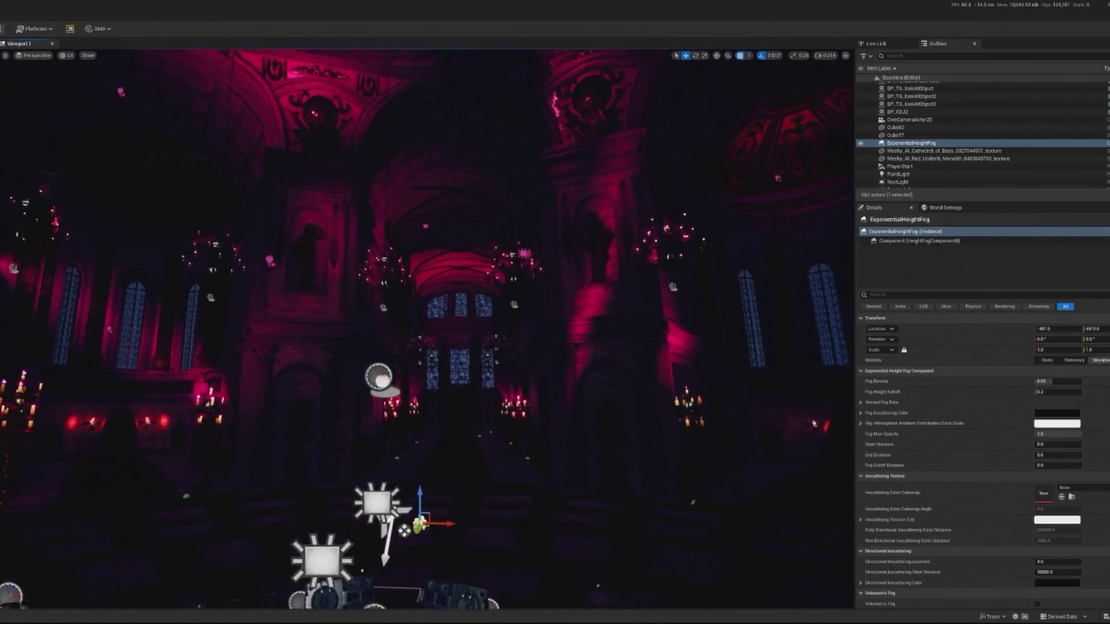
{"action": "left_click_drag", "start_coordinate": [1057, 382], "coordinate": [1067, 382]}
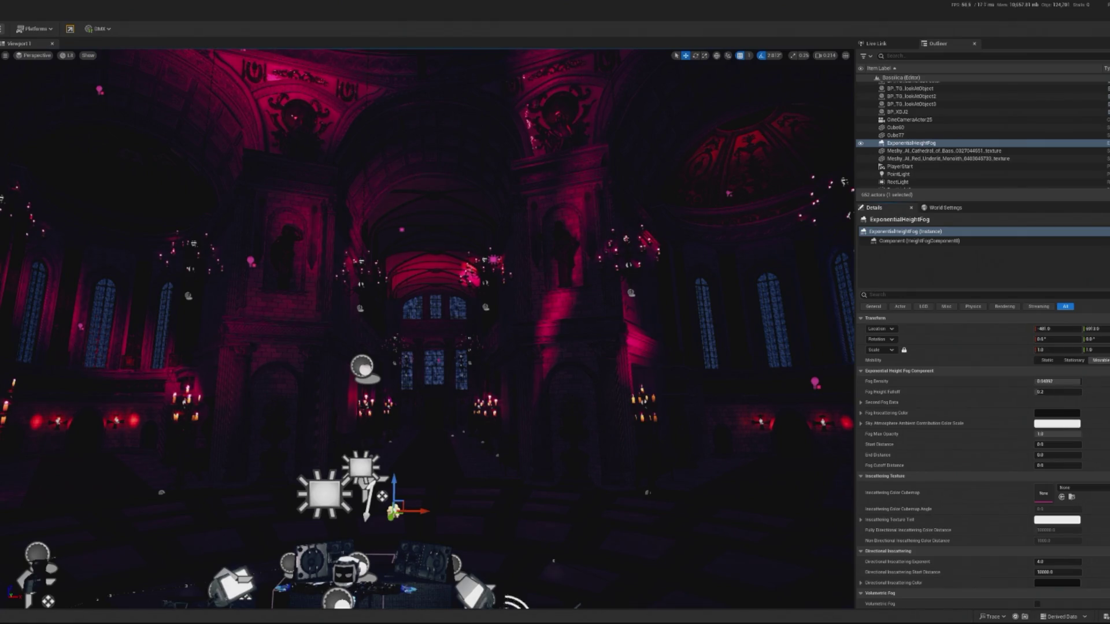
{"action": "left_click", "coordinate": [662, 300]}
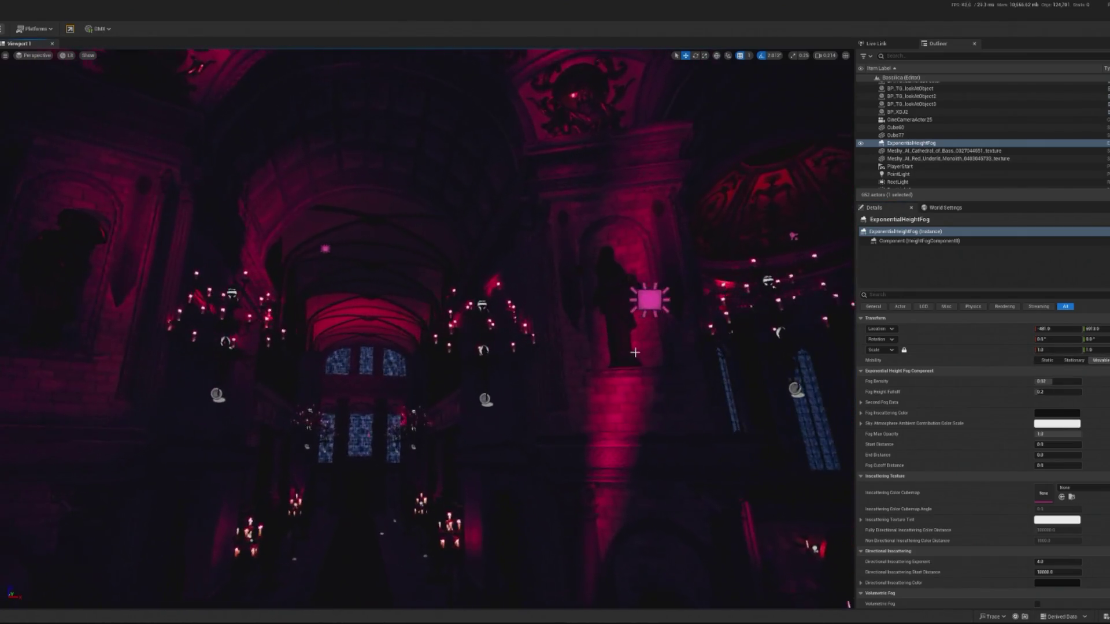
{"action": "mouse_move", "coordinate": [678, 338]}
{"action": "left_mouse_down"}
{"action": "mouse_move", "coordinate": [752, 370]}
{"action": "mouse_move", "coordinate": [856, 347]}
{"action": "mouse_move", "coordinate": [781, 359]}
{"action": "mouse_move", "coordinate": [548, 252]}
{"action": "left_mouse_up"}
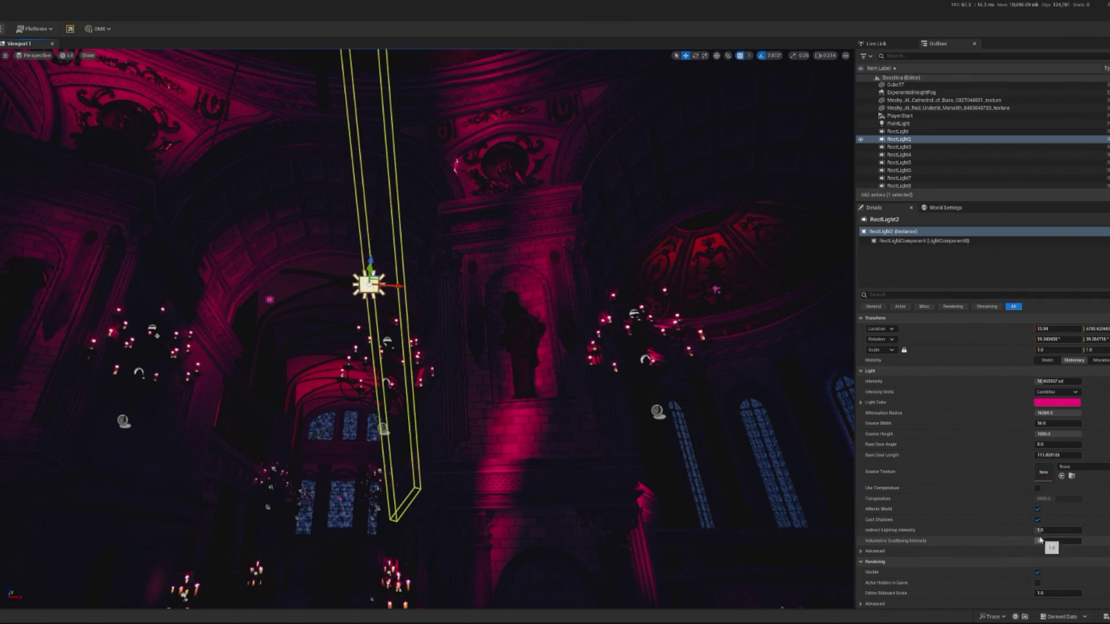
{"action": "mouse_move", "coordinate": [1039, 542]}
{"action": "left_mouse_down"}
{"action": "mouse_move", "coordinate": [1081, 542]}
{"action": "mouse_move", "coordinate": [1081, 530]}
{"action": "left_mouse_up"}
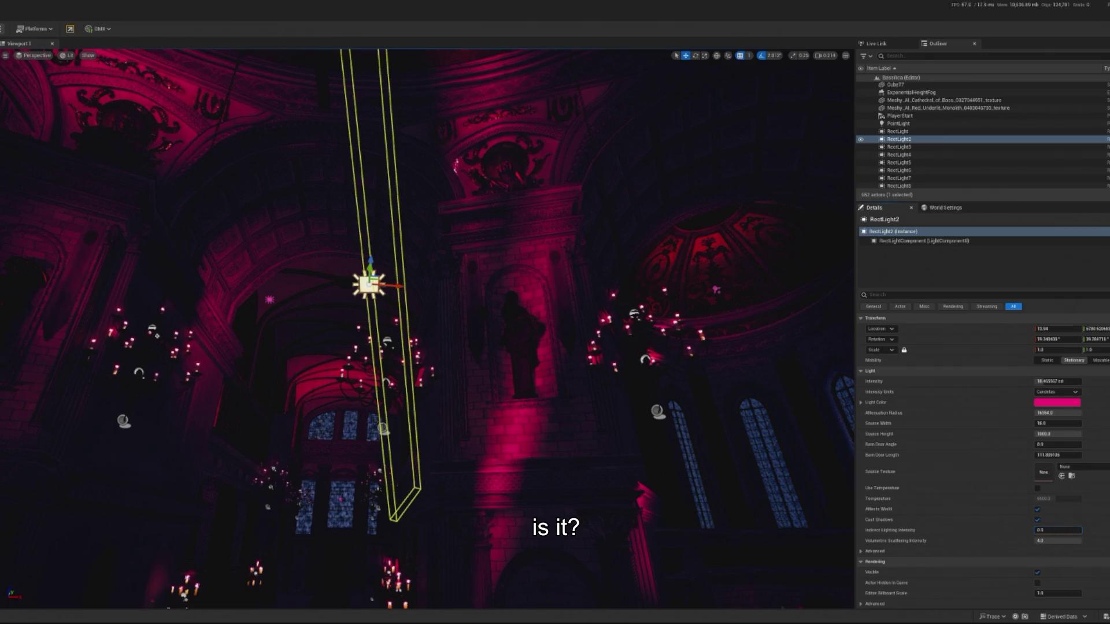
- Raise the fog density to about 0.046, and undo a trial lowering of RectLight2's intensity
{"action": "mouse_move", "coordinate": [428, 324]}
{"action": "left_mouse_down"}
{"action": "mouse_move", "coordinate": [848, 234]}
{"action": "mouse_move", "coordinate": [848, 347]}
{"action": "left_mouse_up"}
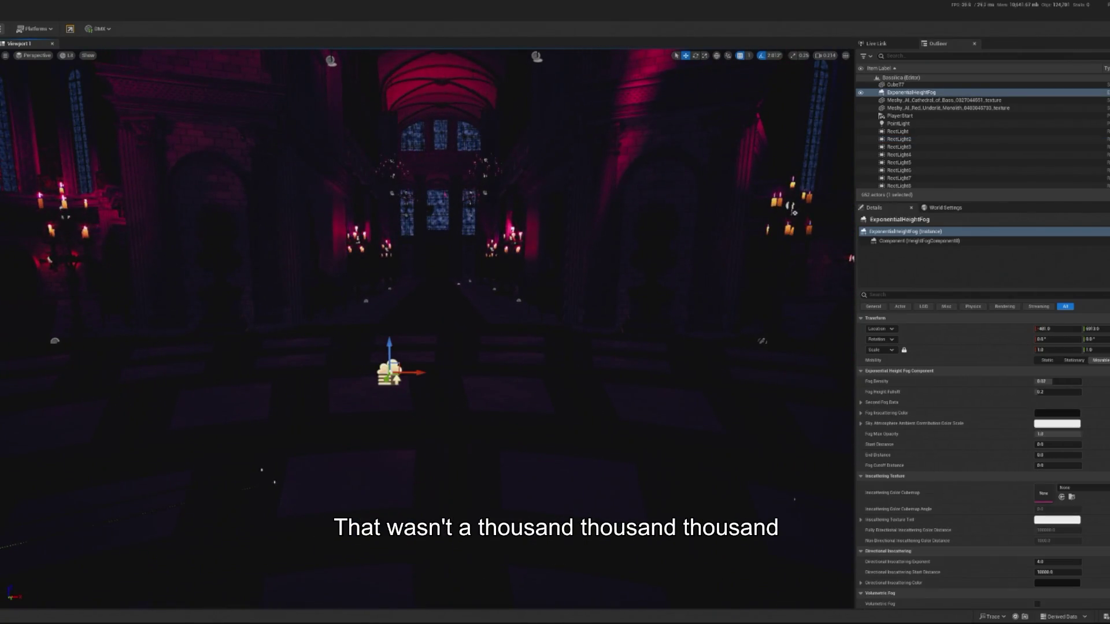
{"action": "mouse_move", "coordinate": [1056, 383]}
{"action": "left_mouse_down"}
{"action": "mouse_move", "coordinate": [1070, 383]}
{"action": "mouse_move", "coordinate": [1054, 383]}
{"action": "left_mouse_up"}
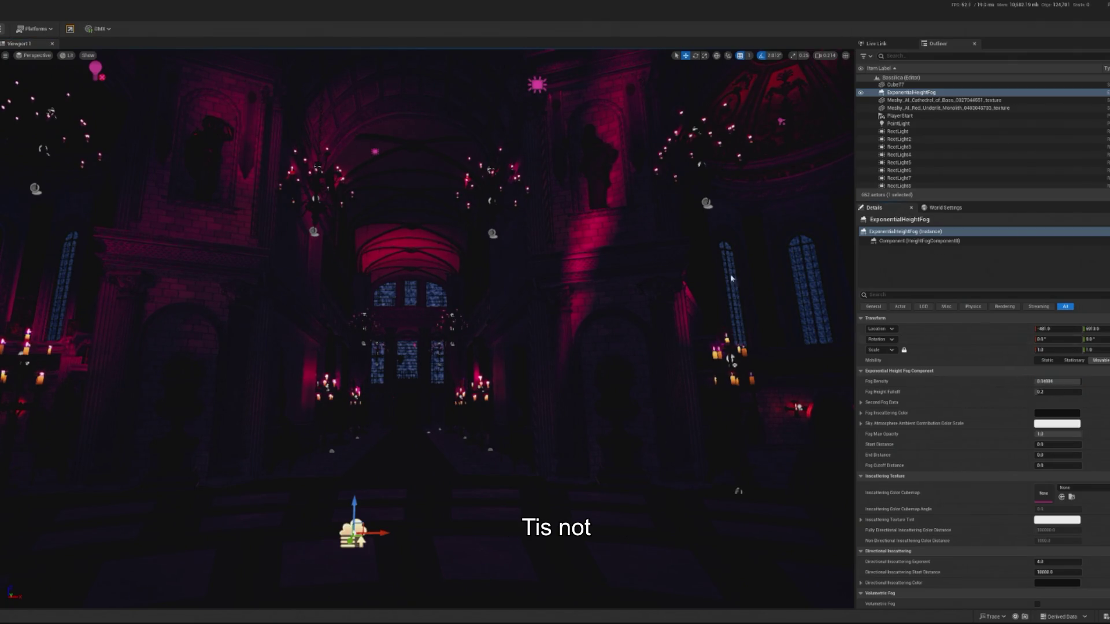
{"action": "left_click", "coordinate": [537, 84]}
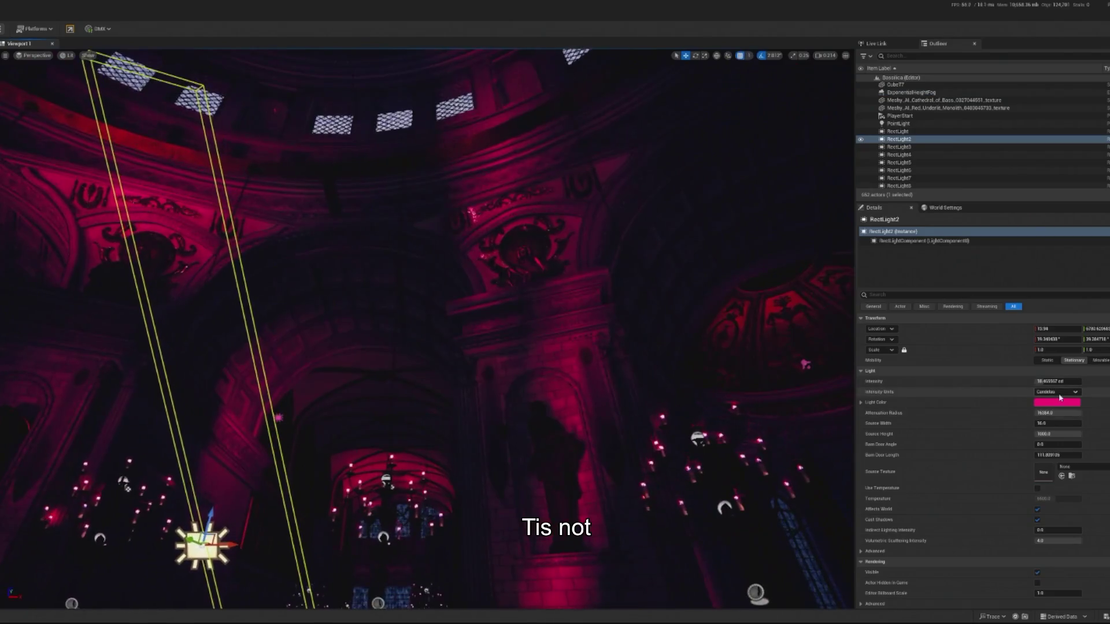
{"action": "mouse_move", "coordinate": [1056, 381]}
{"action": "left_mouse_down"}
{"action": "mouse_move", "coordinate": [1081, 381]}
{"action": "mouse_move", "coordinate": [1050, 381]}
{"action": "left_mouse_up"}
{"action": "key", "text": "ctrl+z"}
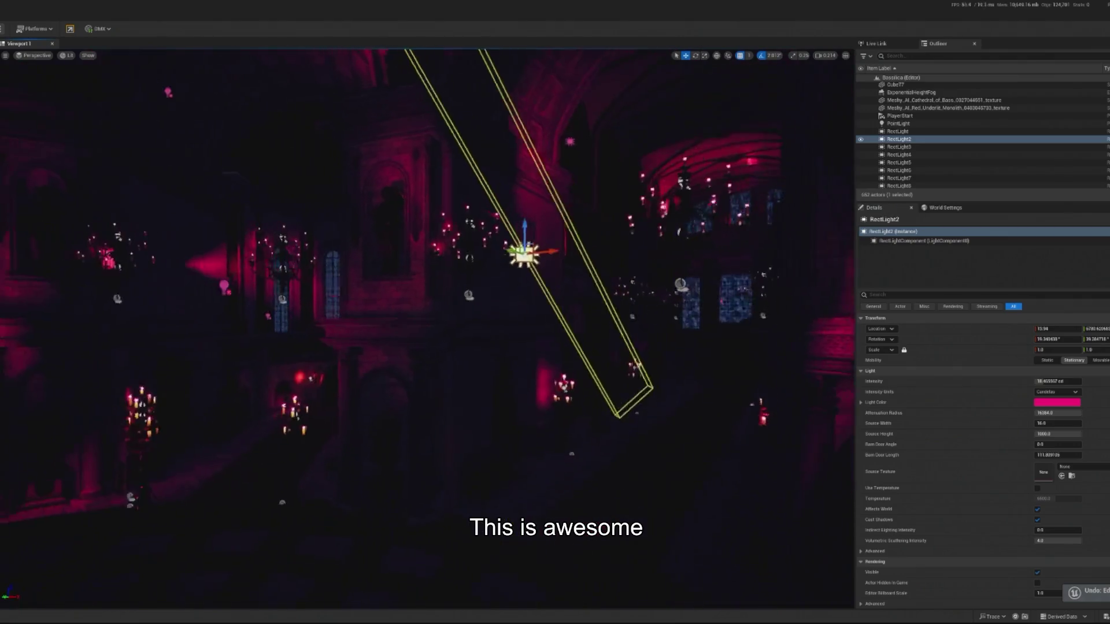
{"action": "left_click", "coordinate": [384, 429]}
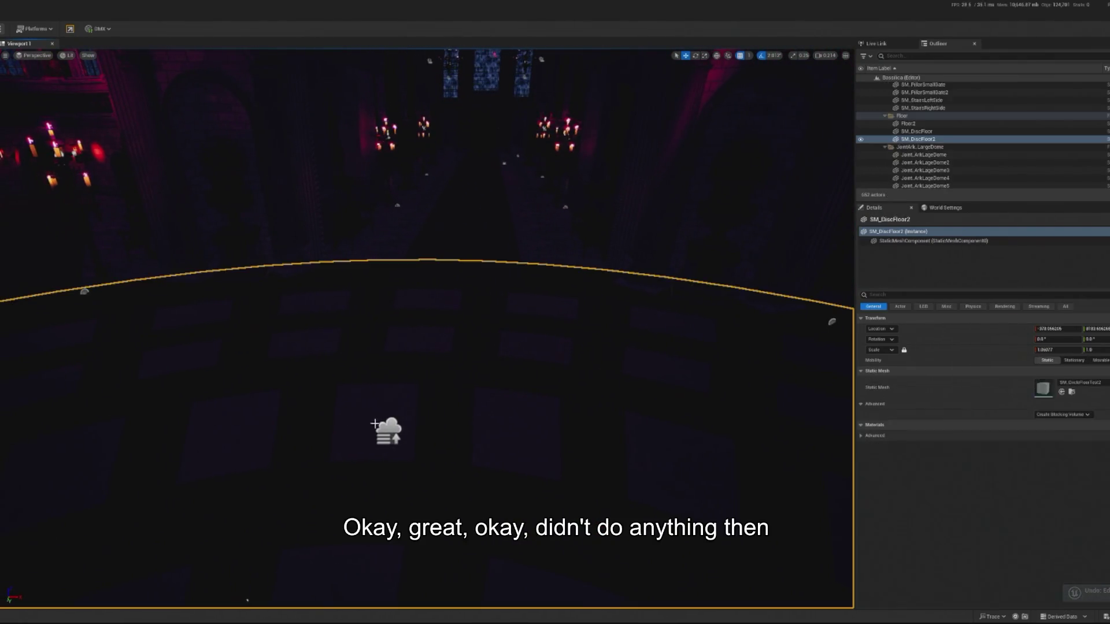
- Trial a higher fog height falloff, 5000 start distance and 100 end distance, then undo the start distance
{"action": "scroll", "coordinate": [396, 430], "scroll_direction": "down", "scroll_amount": 3}
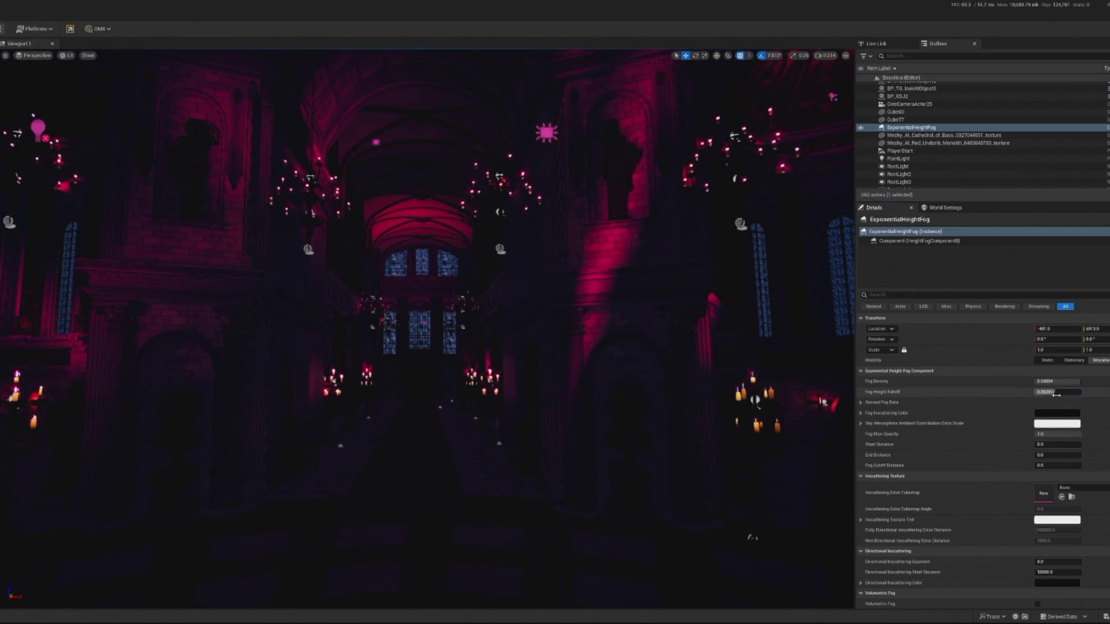
{"action": "left_click_drag", "start_coordinate": [1069, 392], "coordinate": [1071, 392]}
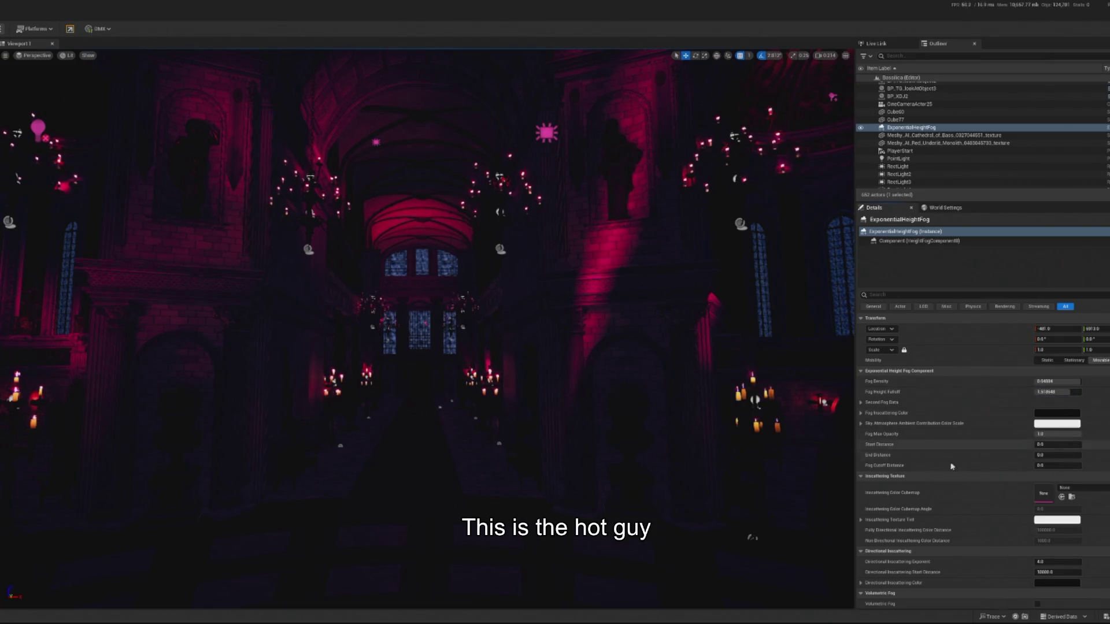
{"action": "left_click_drag", "start_coordinate": [1069, 445], "coordinate": [1082, 456]}
{"action": "left_click", "coordinate": [1058, 455]}
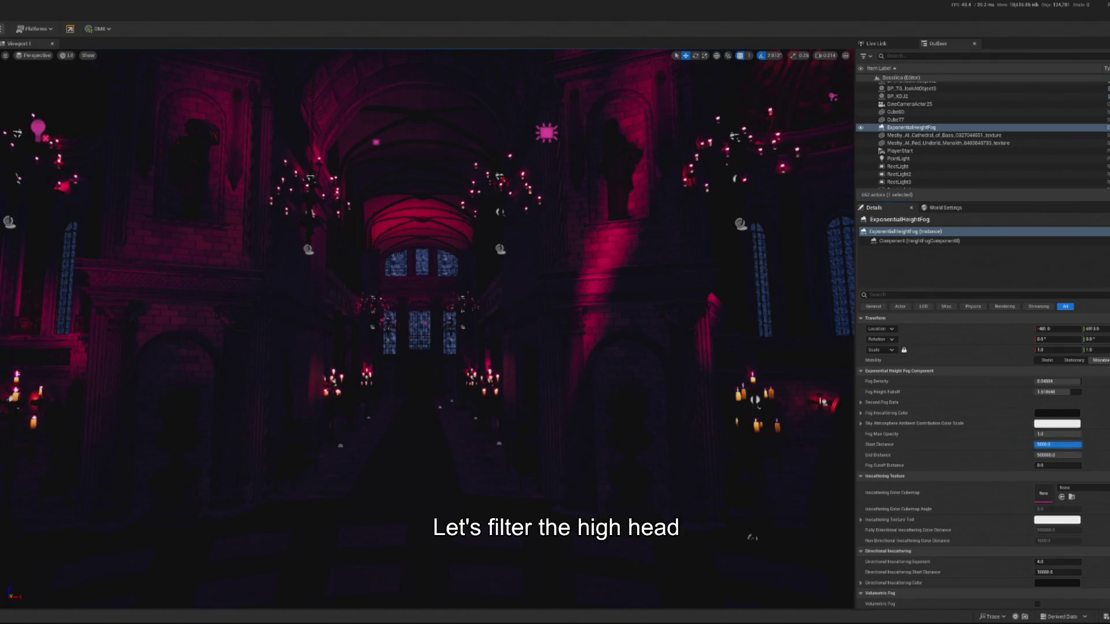
{"action": "type", "text": "100"}
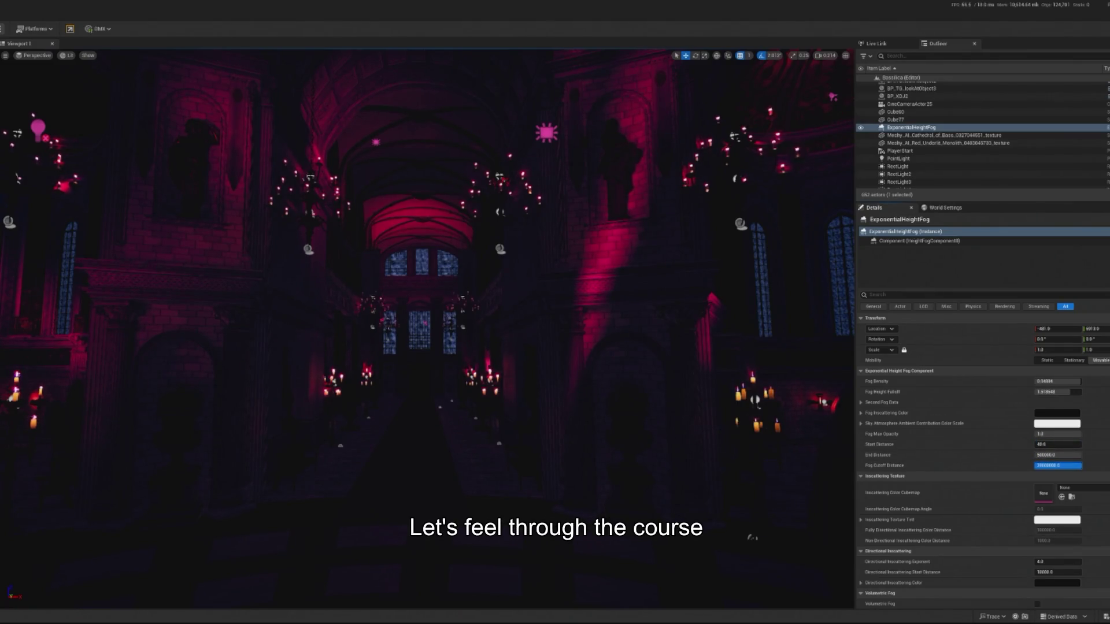
{"action": "scroll", "coordinate": [636, 550], "scroll_direction": "down", "scroll_amount": 3}
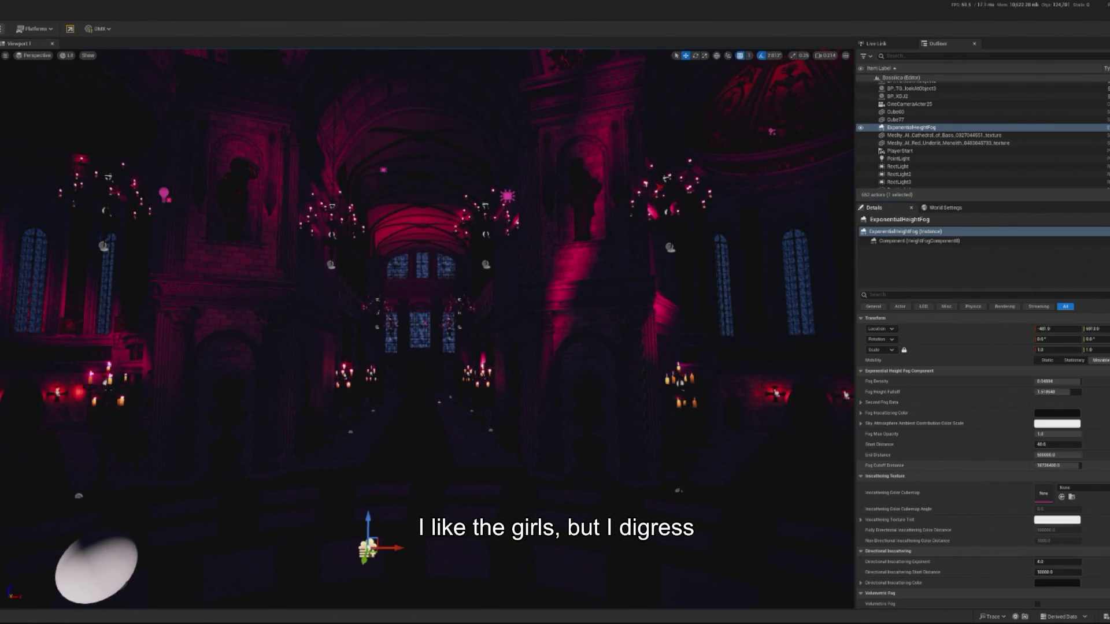
{"action": "key", "text": "ctrl+z"}
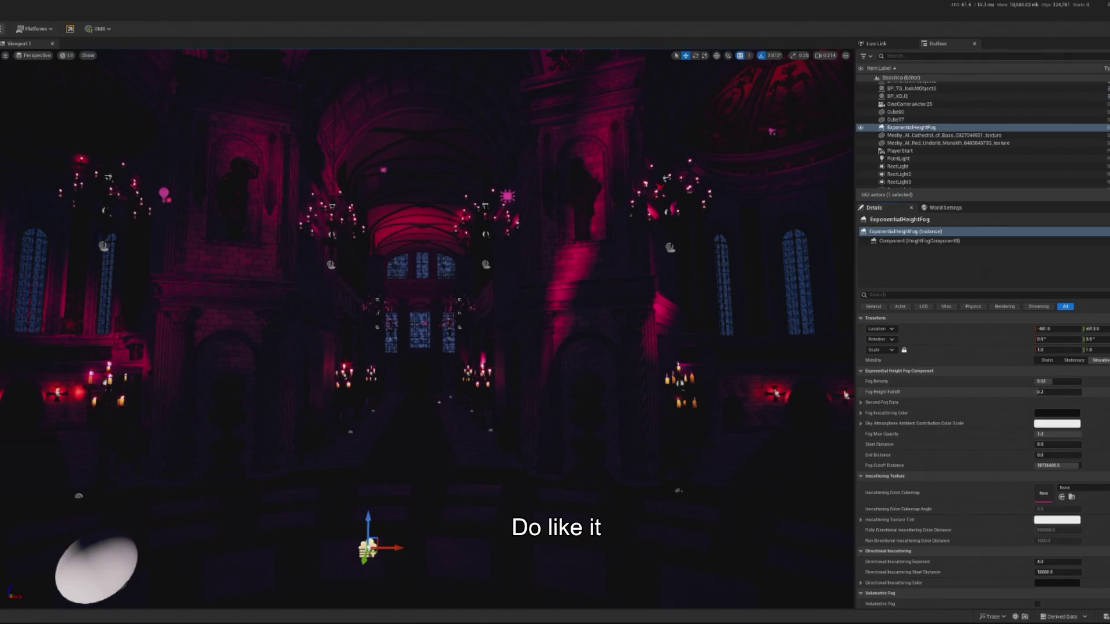
{"action": "scroll", "coordinate": [845, 394], "scroll_direction": "down", "scroll_amount": 5}
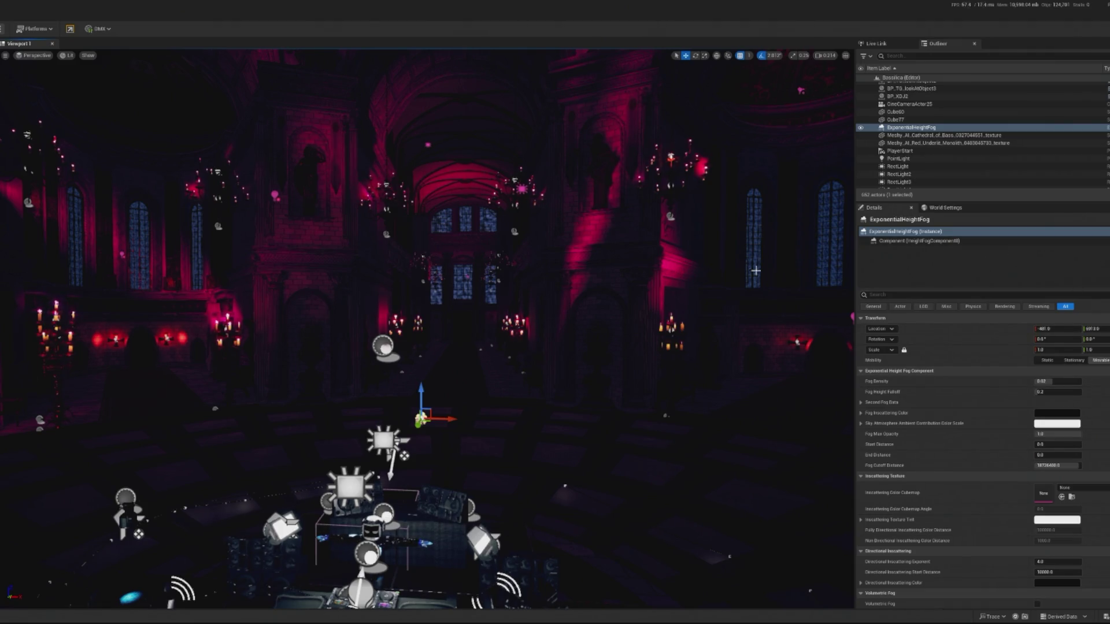
{"action": "scroll", "coordinate": [419, 392], "scroll_direction": "up", "scroll_amount": 5}
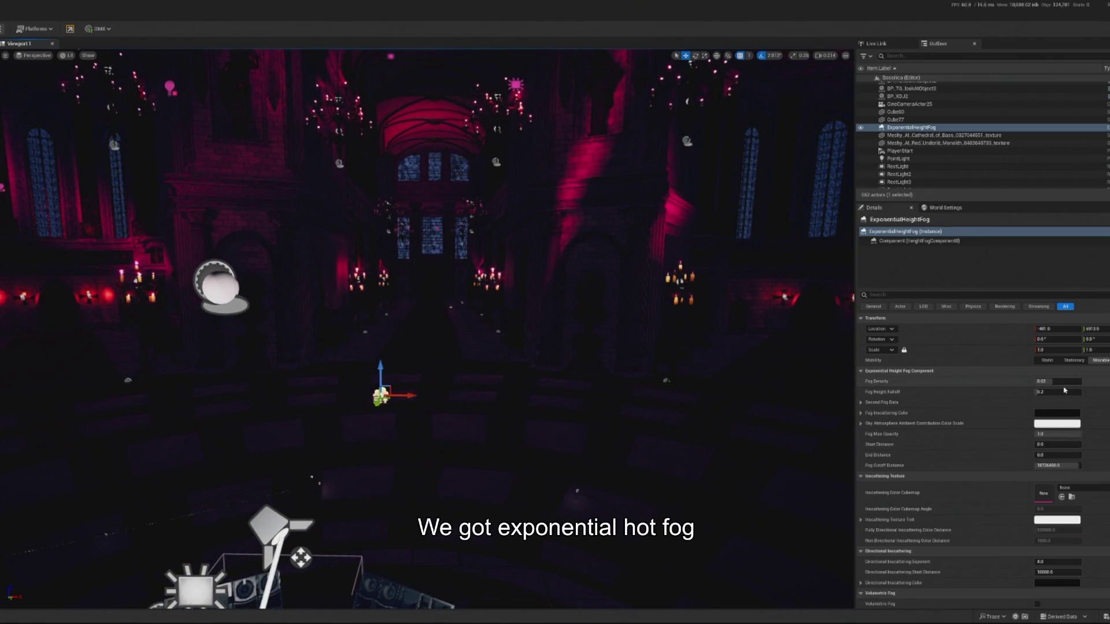
- Set the height fog density to 0.05 and enable Volumetric Fog
{"action": "left_click", "coordinate": [1059, 382]}
{"action": "type", "text": "0.05"}
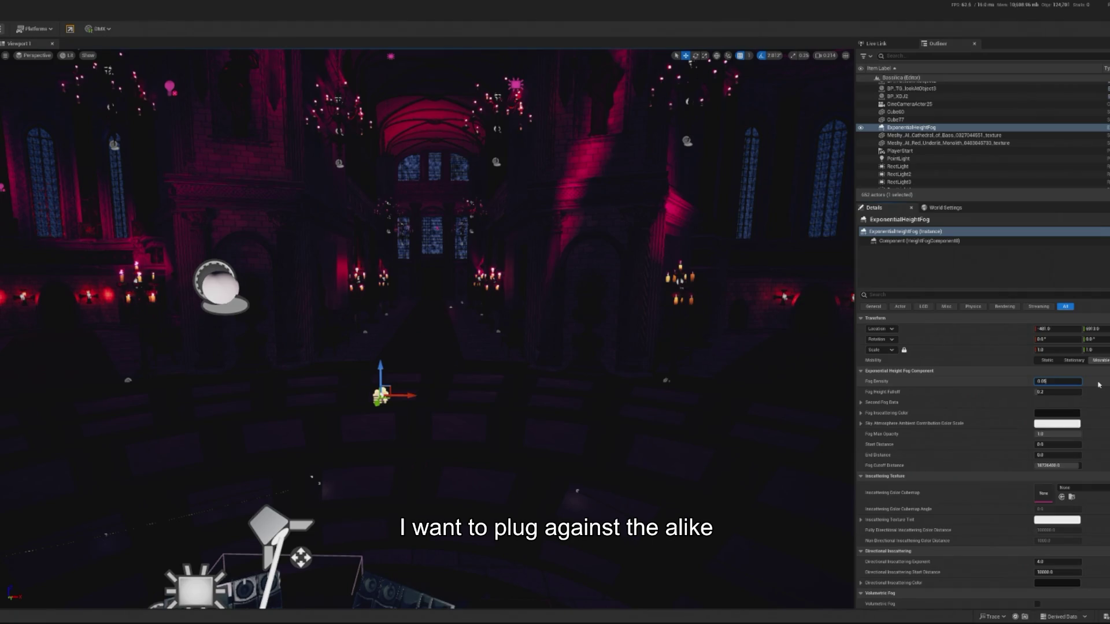
{"action": "key", "text": "Return"}
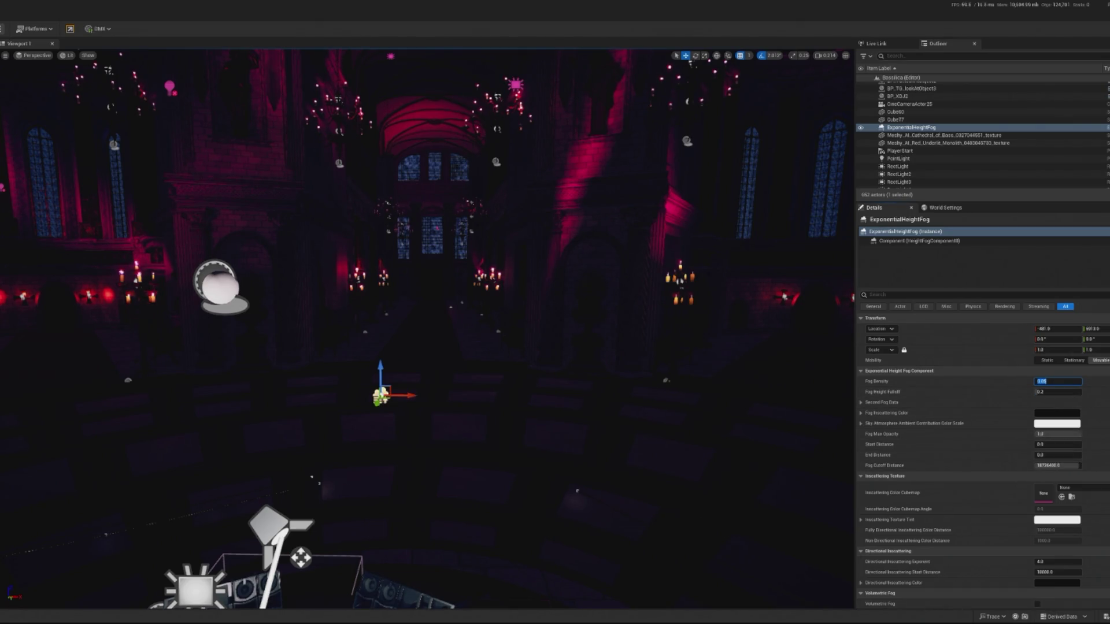
{"action": "scroll", "coordinate": [983, 463], "scroll_direction": "down", "scroll_amount": 5}
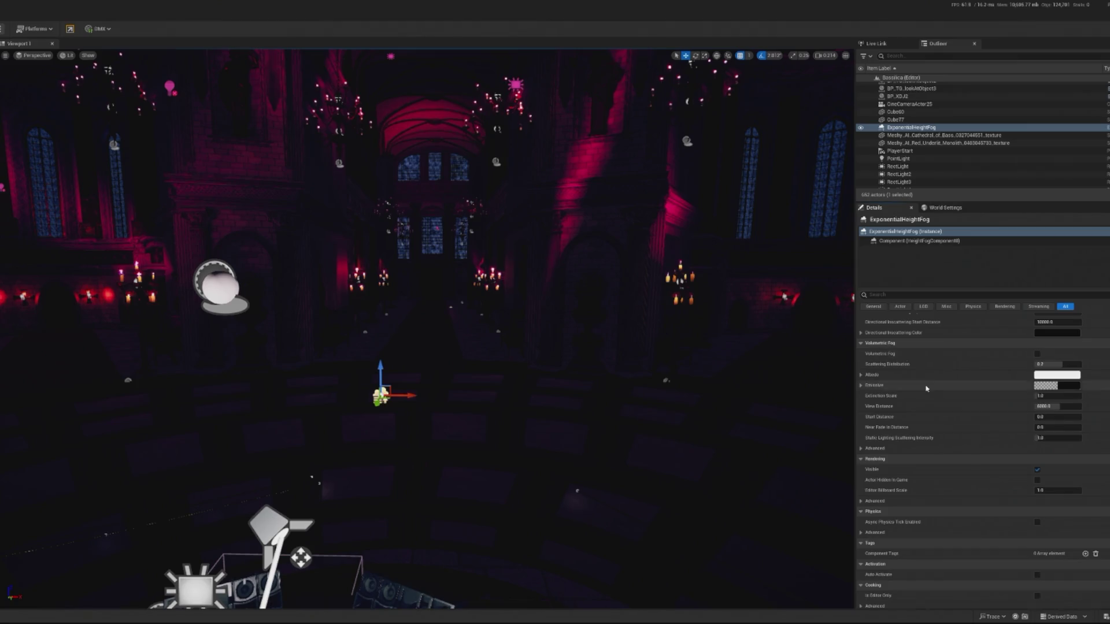
{"action": "scroll", "coordinate": [923, 388], "scroll_direction": "up", "scroll_amount": 1}
{"action": "left_click", "coordinate": [1037, 416]}
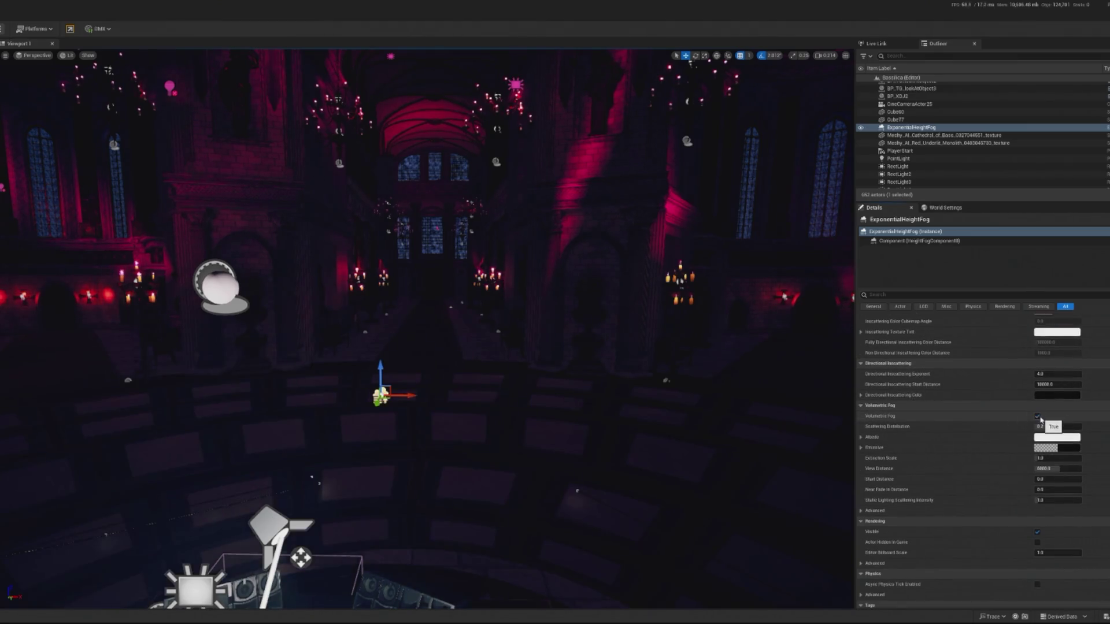
- Fly through the cathedral toward the altar and select SpotLight5 above the stage
{"action": "mouse_move", "coordinate": [329, 461]}
{"action": "left_mouse_down"}
{"action": "mouse_move", "coordinate": [364, 451]}
{"action": "mouse_move", "coordinate": [318, 454]}
{"action": "left_mouse_up"}
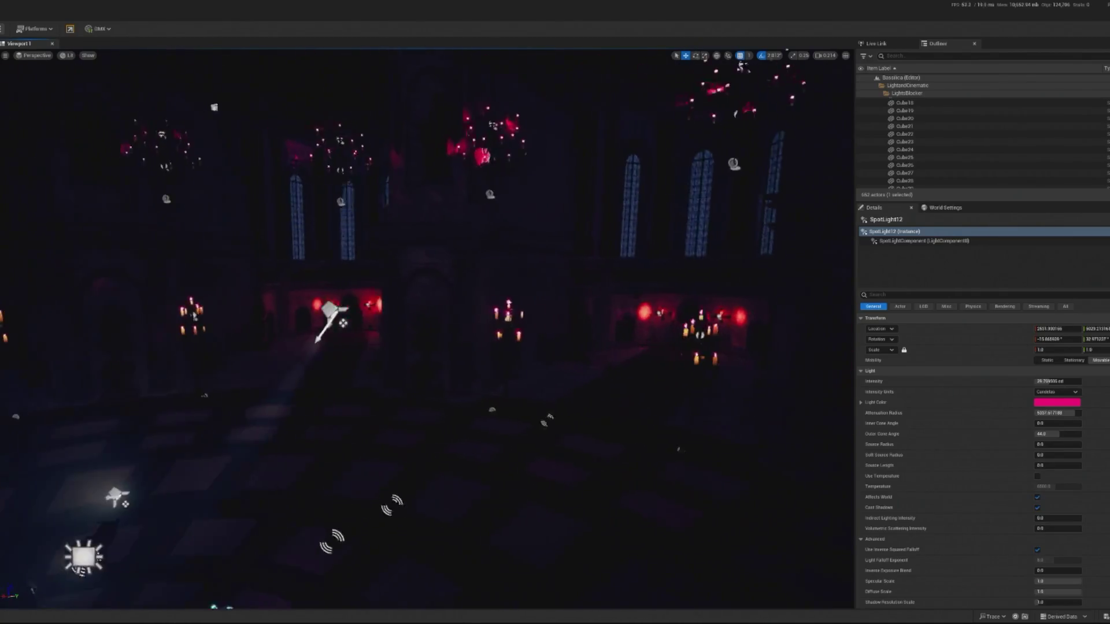
{"action": "left_click_drag", "start_coordinate": [752, 603], "coordinate": [728, 597]}
{"action": "left_click", "coordinate": [321, 196]}
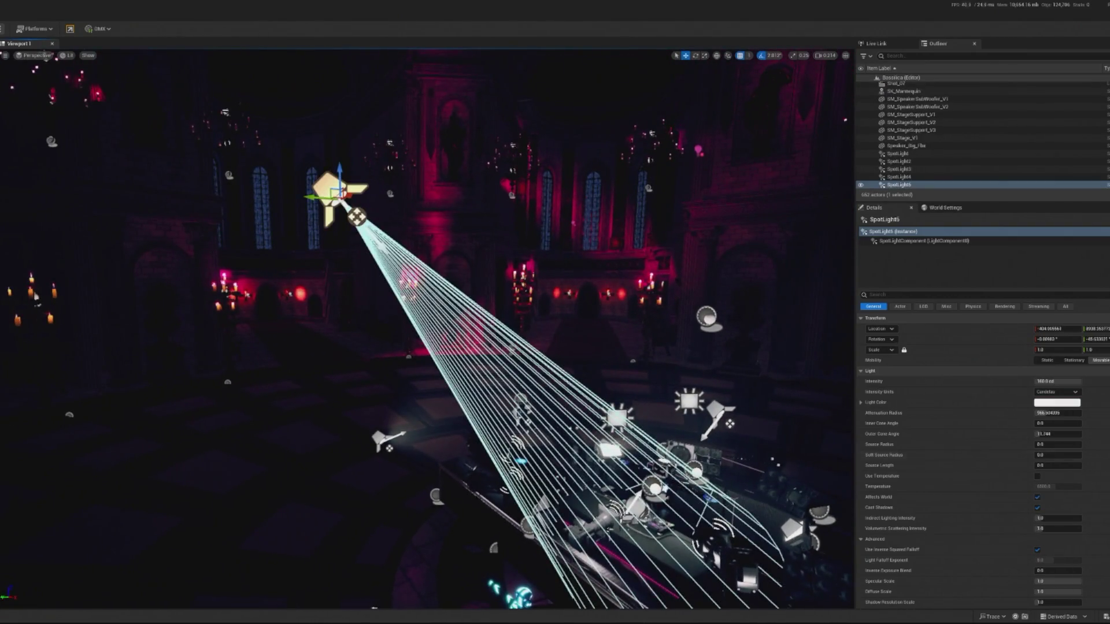
- Inspect SpotLight5's volumetric scattering, then check the camera actor, SpotLight3 and the stage spotlight
{"action": "scroll", "coordinate": [1062, 505], "scroll_direction": "down", "scroll_amount": 1}
{"action": "left_click", "coordinate": [1061, 504]}
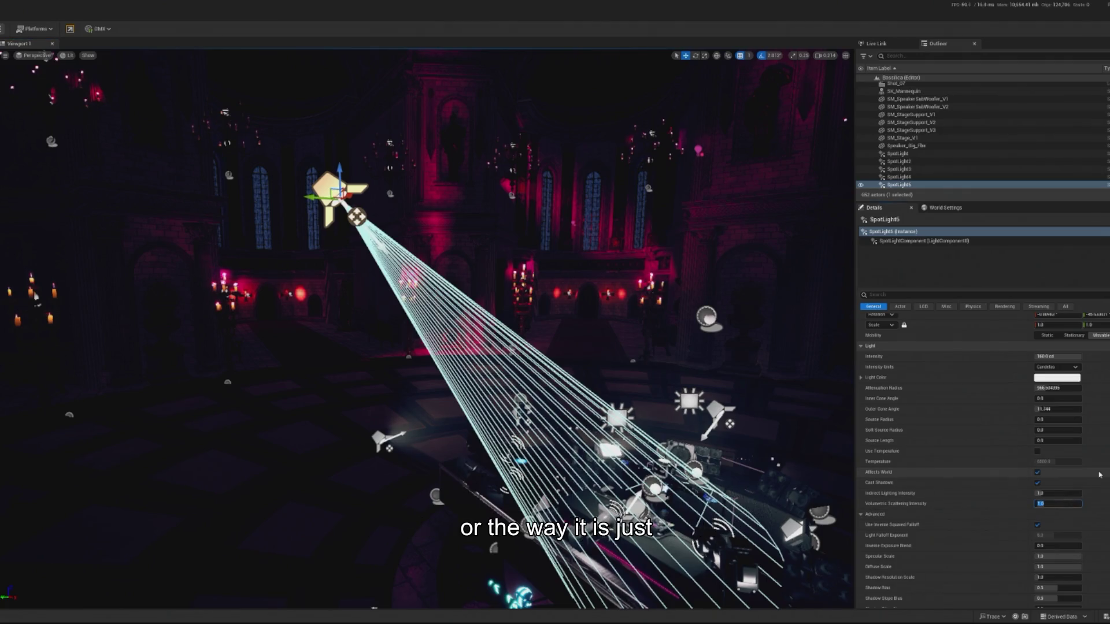
{"action": "left_click", "coordinate": [361, 205]}
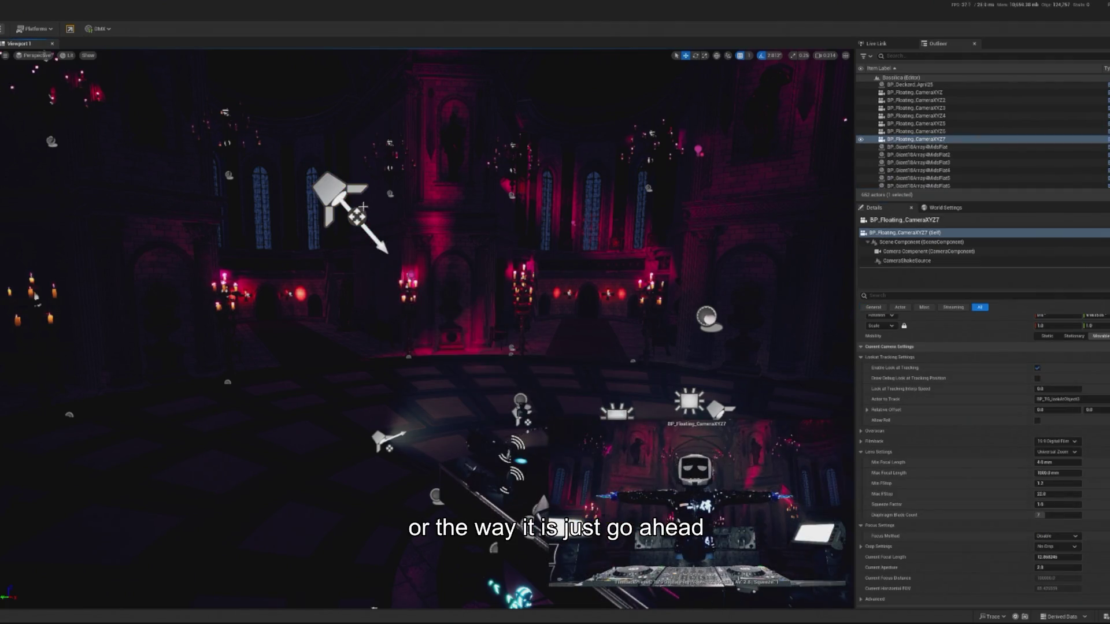
{"action": "left_click", "coordinate": [362, 196]}
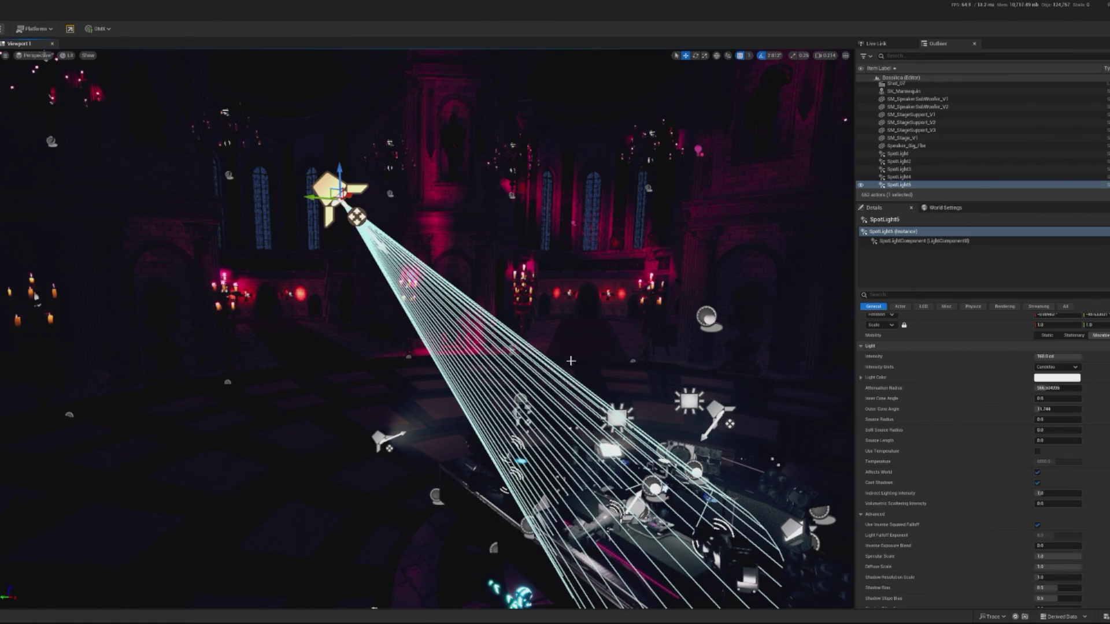
{"action": "scroll", "coordinate": [1073, 520], "scroll_direction": "up", "scroll_amount": 2}
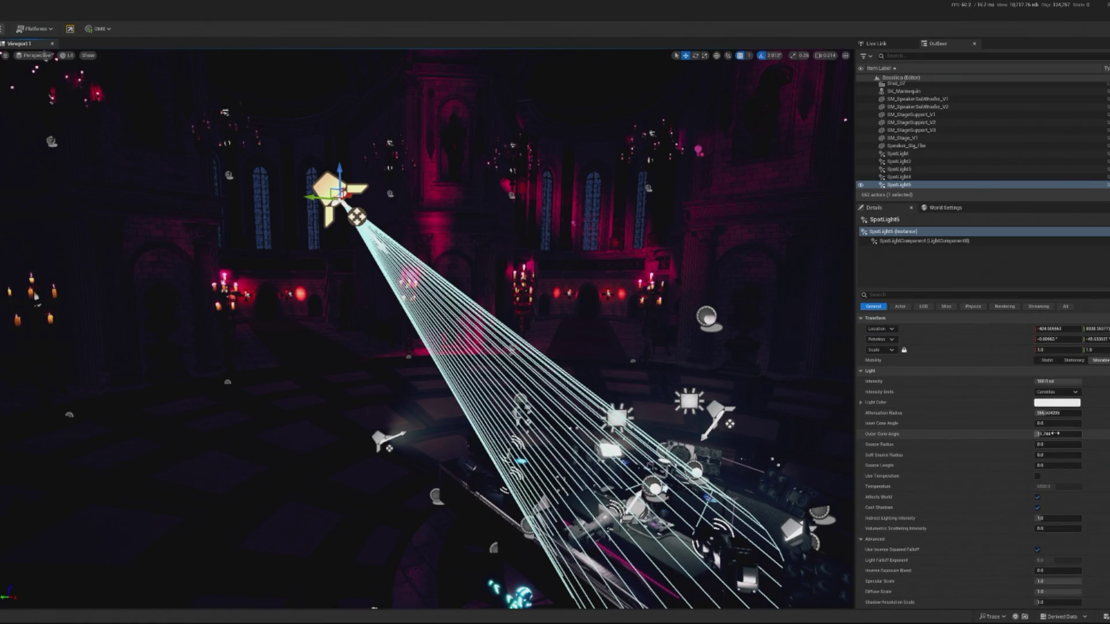
{"action": "scroll", "coordinate": [931, 510], "scroll_direction": "down", "scroll_amount": 2}
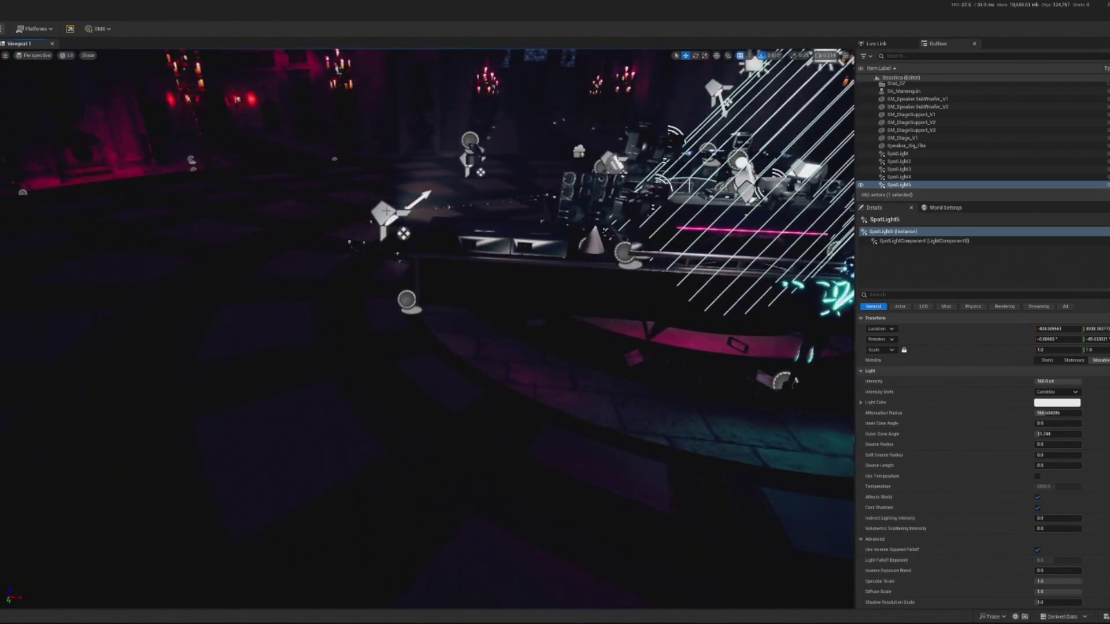
{"action": "left_click", "coordinate": [389, 210]}
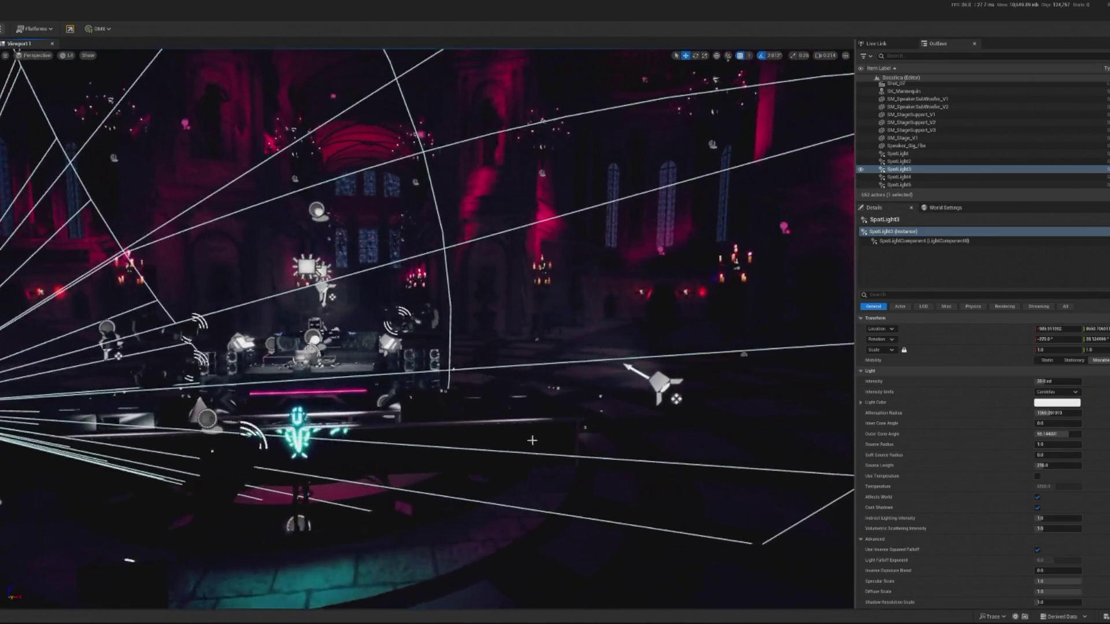
{"action": "left_click", "coordinate": [446, 332]}
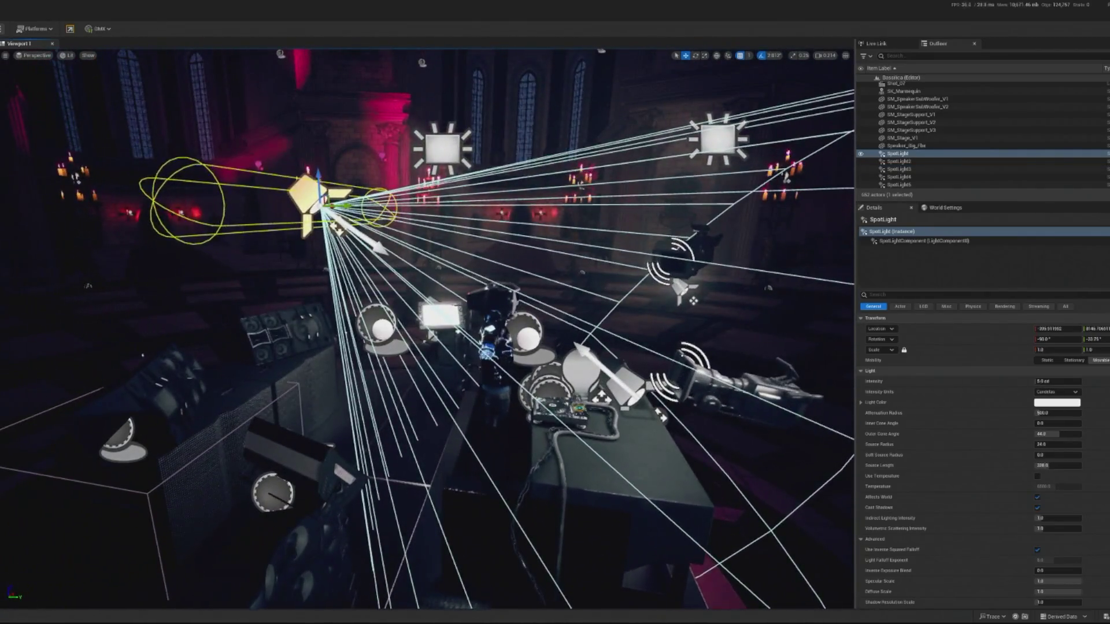
- Set RectLight13's volumetric scattering intensity to 0.0, then start a Play-in-Editor preview
{"action": "left_click", "coordinate": [442, 145]}
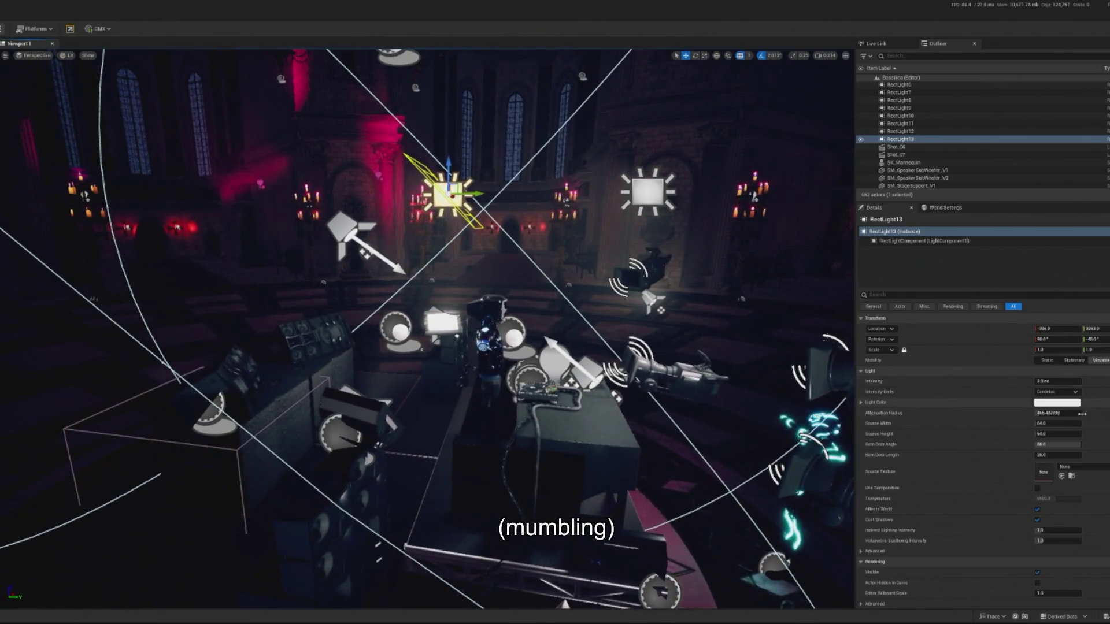
{"action": "left_click", "coordinate": [1051, 540]}
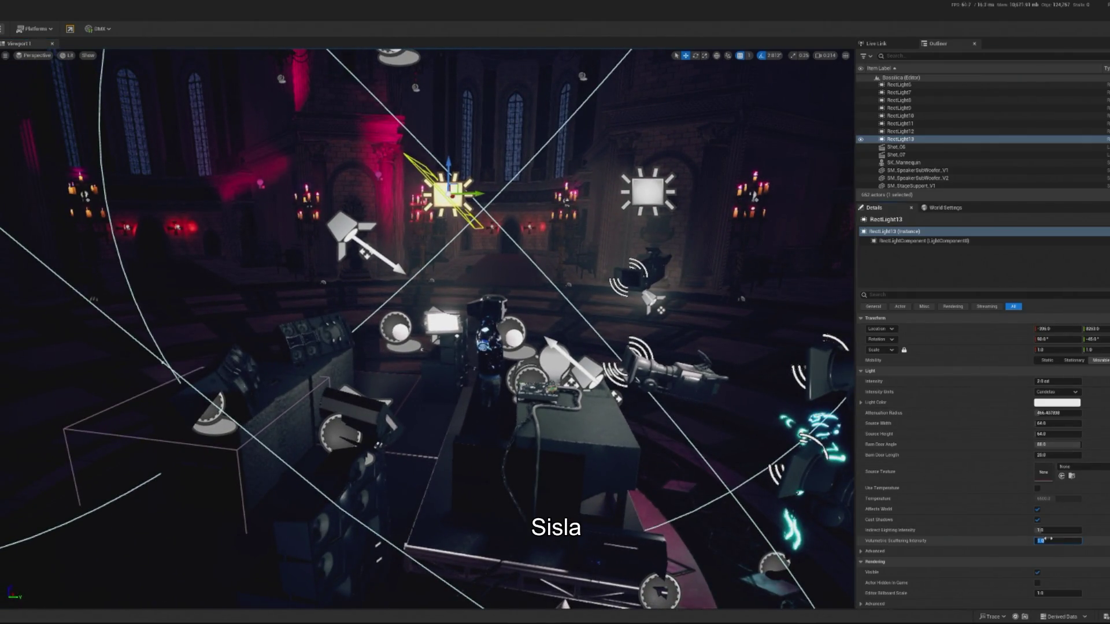
{"action": "left_click", "coordinate": [1051, 530]}
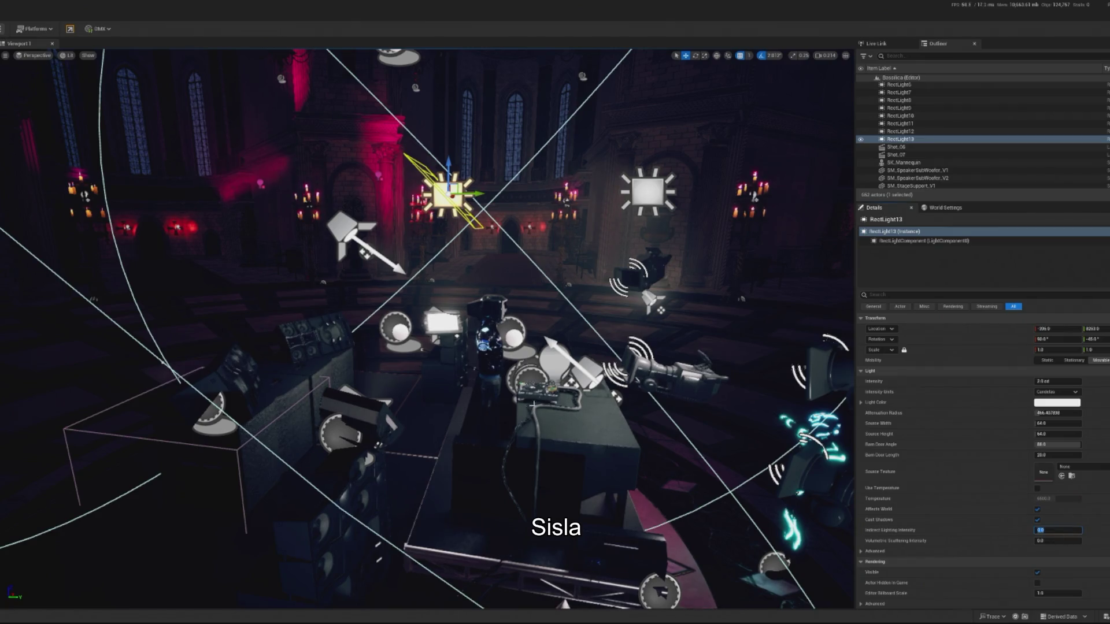
{"action": "left_click", "coordinate": [648, 191]}
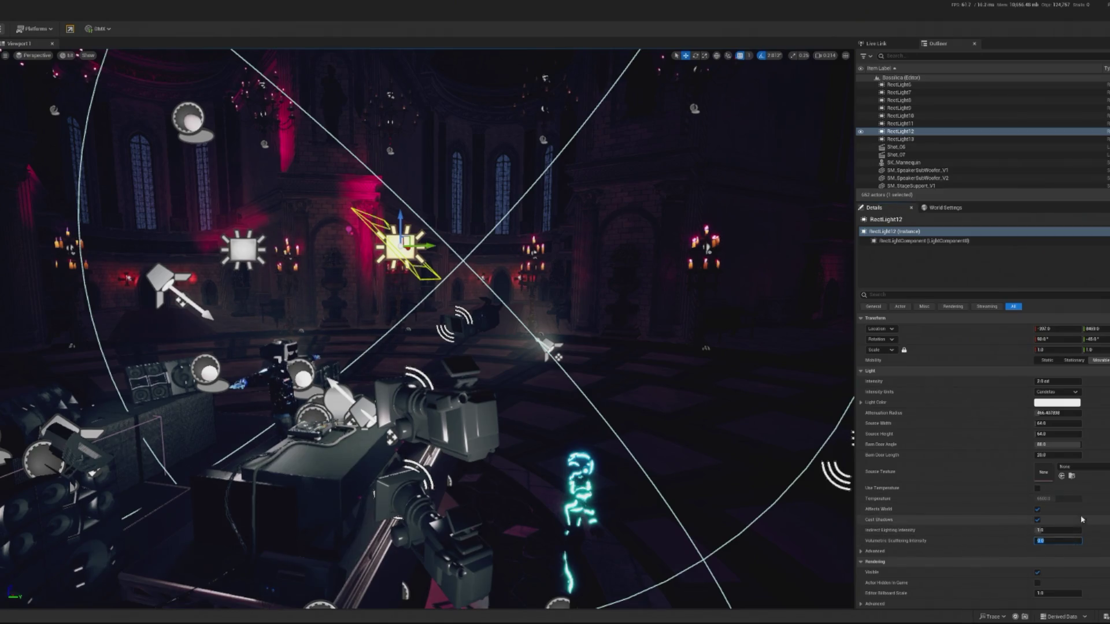
{"action": "left_click", "coordinate": [319, 363]}
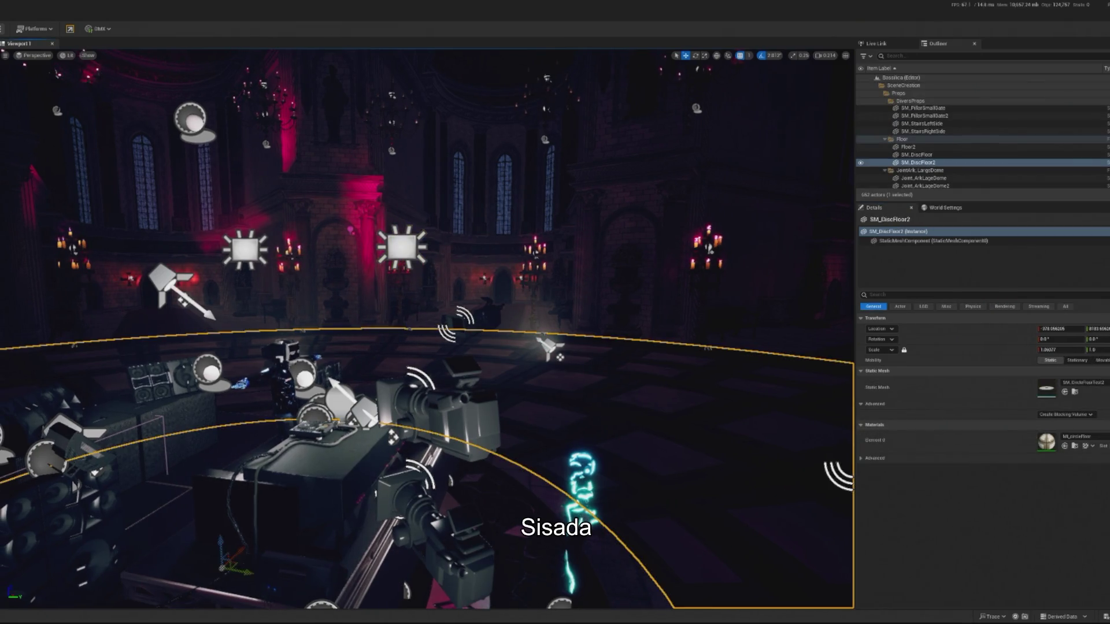
{"action": "key", "text": "alt+p"}
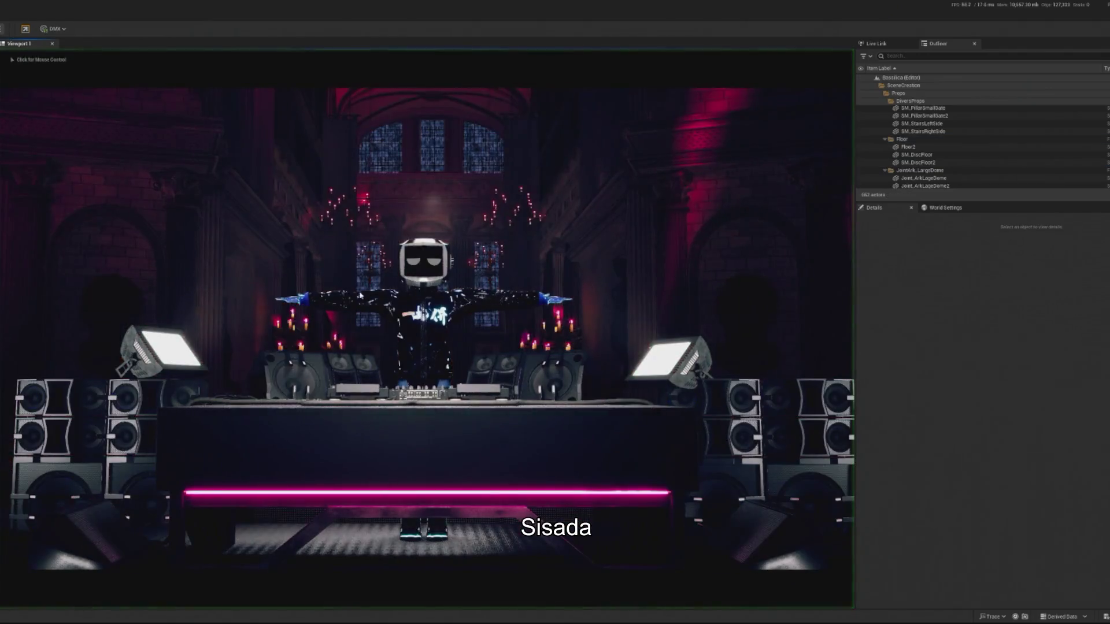
- Stop the play preview and select the main SpotLight, then the BP_StagePanel_V1 stage panel
{"action": "key", "text": "Escape"}
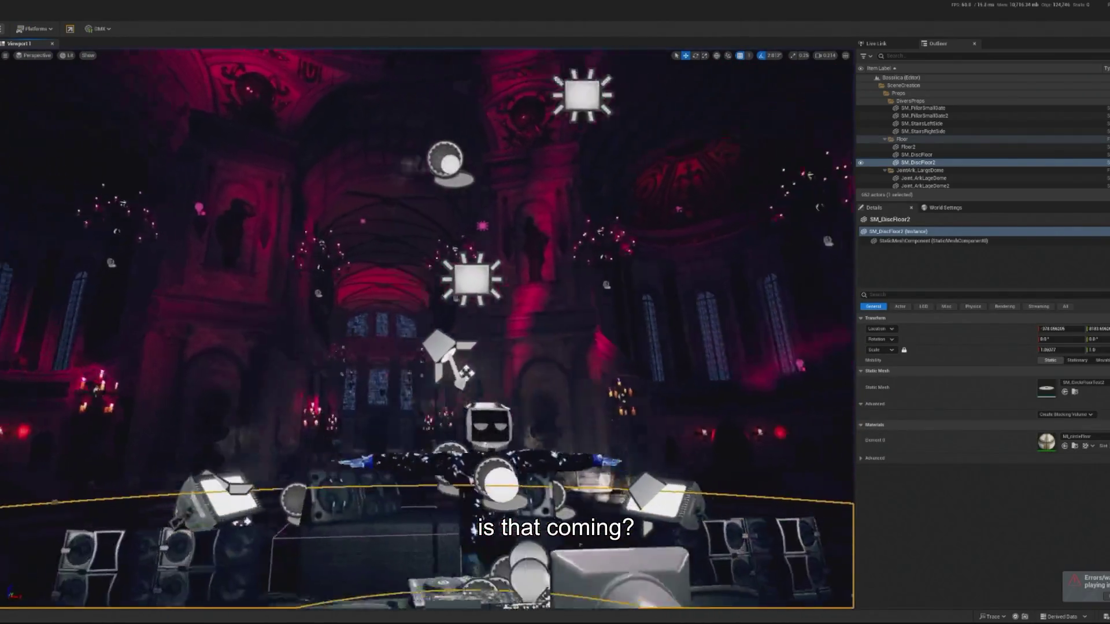
{"action": "left_click", "coordinate": [552, 323]}
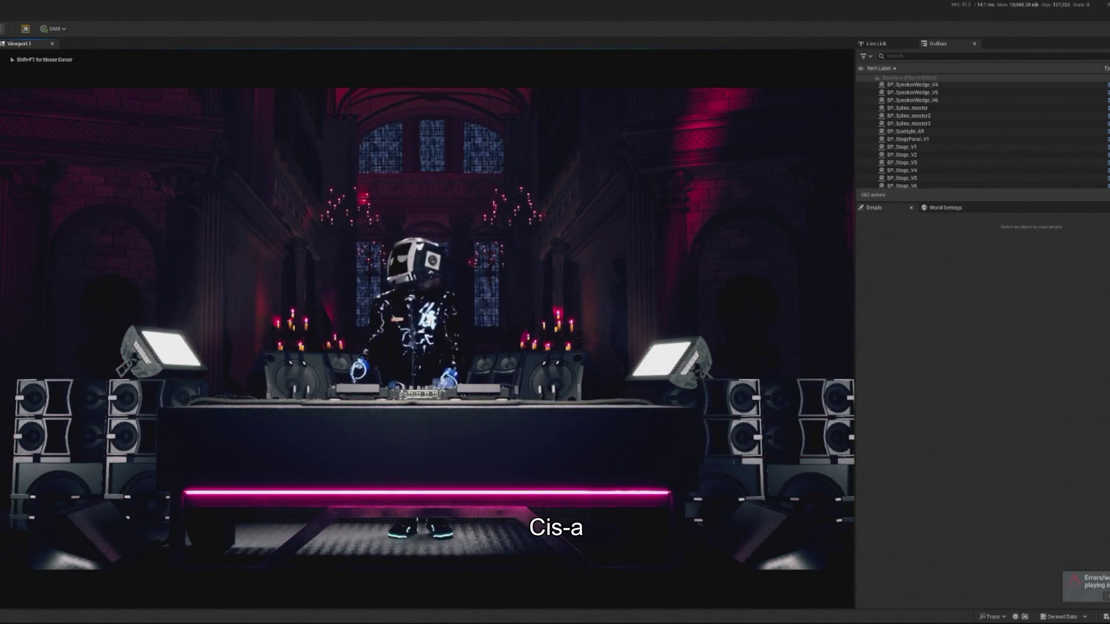
{"action": "key", "text": "Escape"}
{"action": "left_click", "coordinate": [487, 376]}
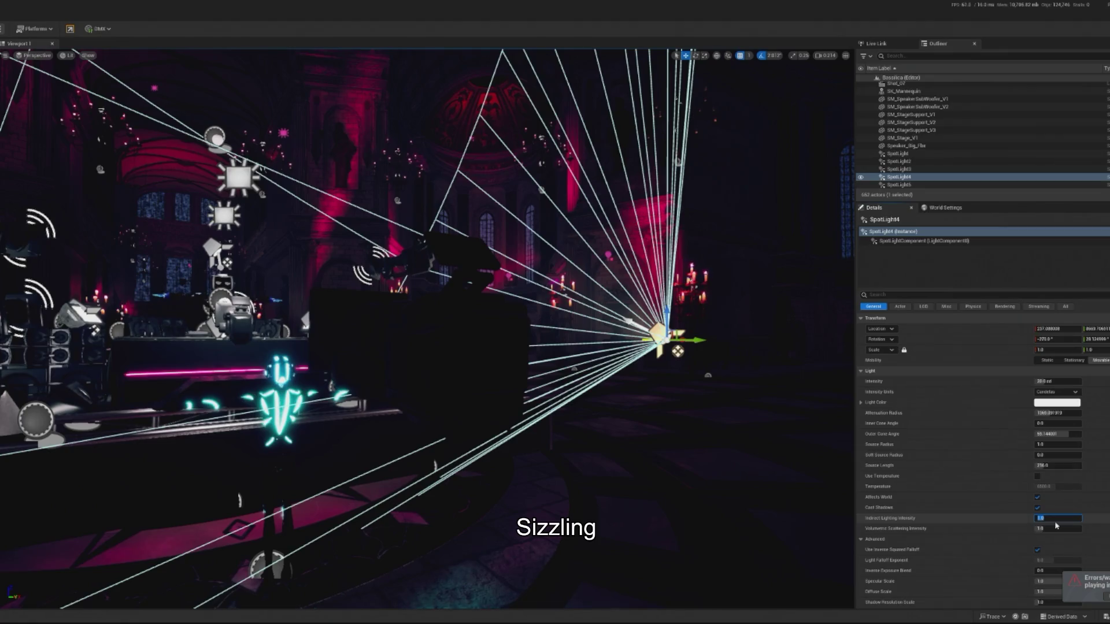
- Commit SpotLight4's volumetric scattering at 0.0, then select RectLight2 and filter its Details with 'ni'
{"action": "key", "text": "Return"}
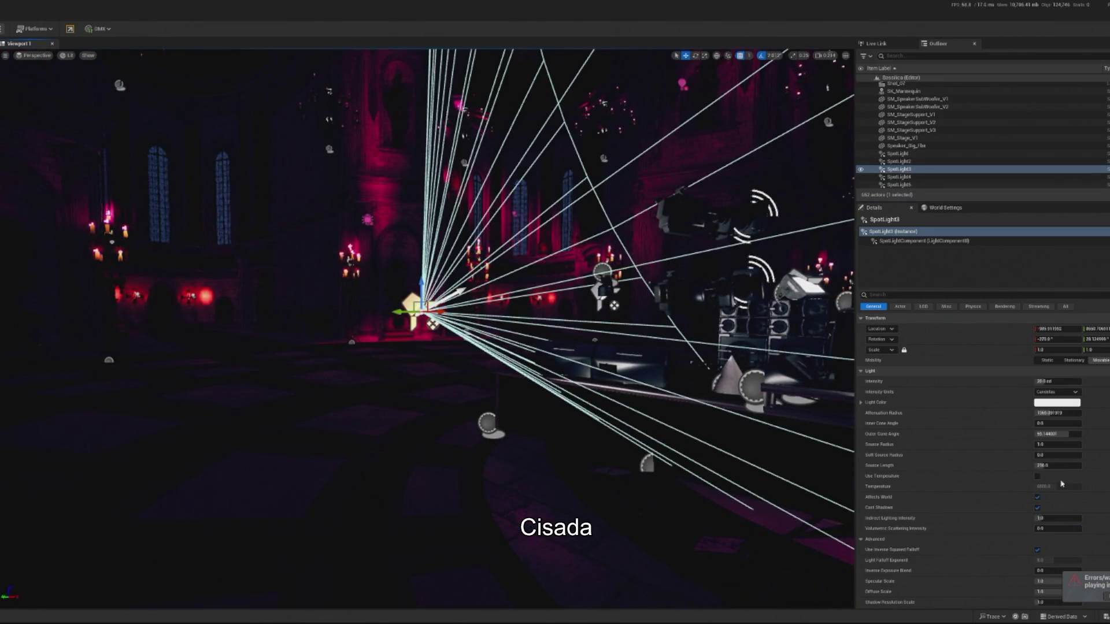
{"action": "left_click", "coordinate": [1058, 518]}
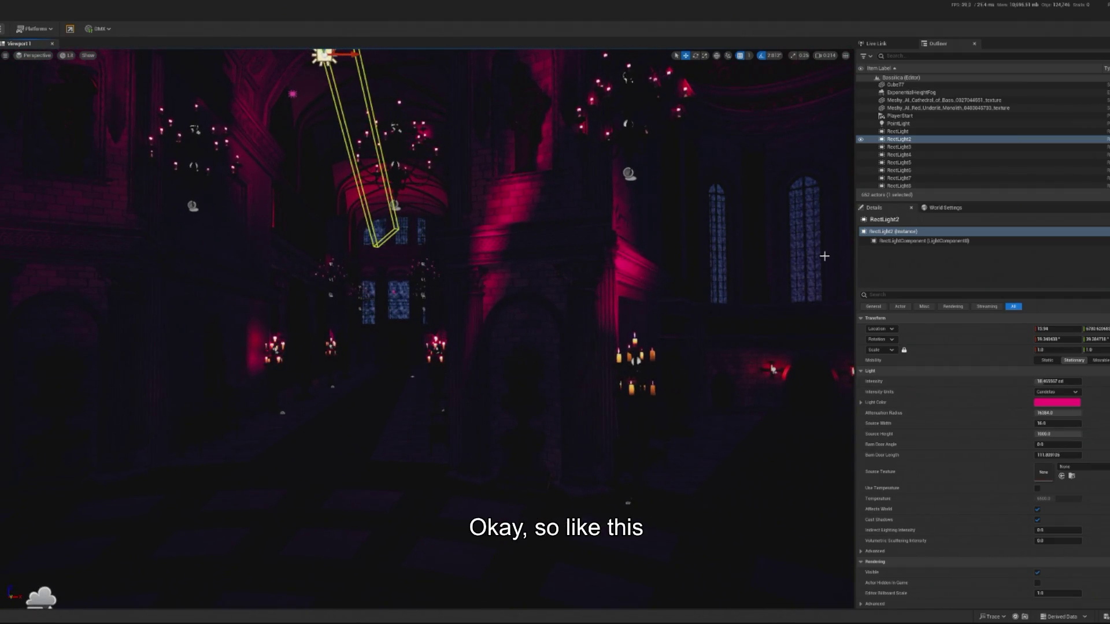
{"action": "type", "text": "ni"}
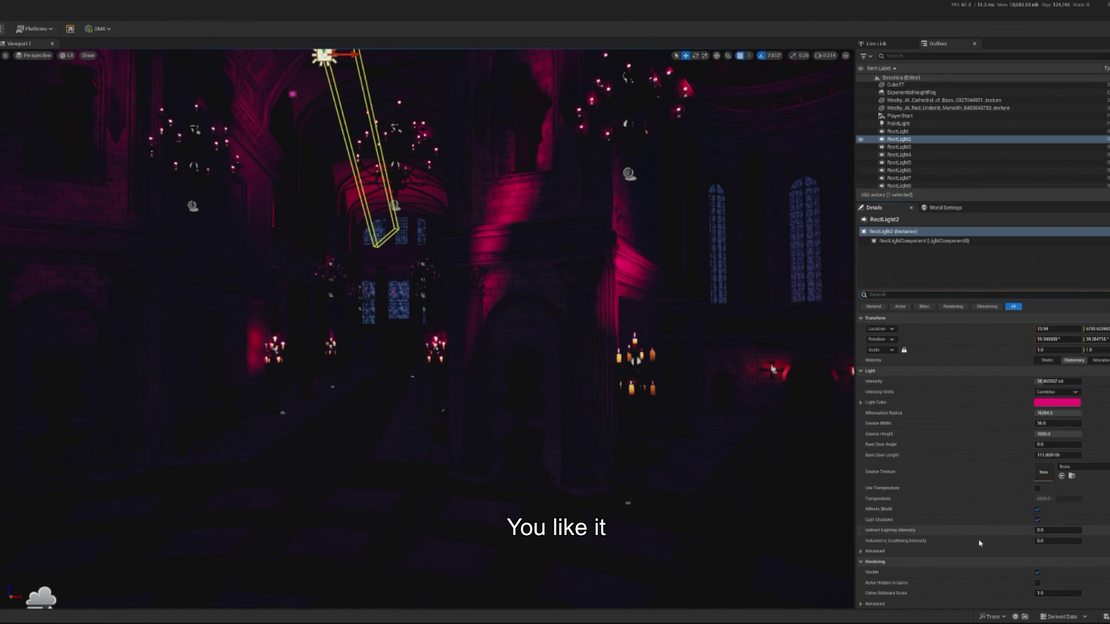
- Try Ray Tracing for RectLight2's MegaLights Shadow Method under Light > Advanced, then revert to Default
{"action": "left_click", "coordinate": [877, 554]}
{"action": "scroll", "coordinate": [936, 508], "scroll_direction": "down", "scroll_amount": 2}
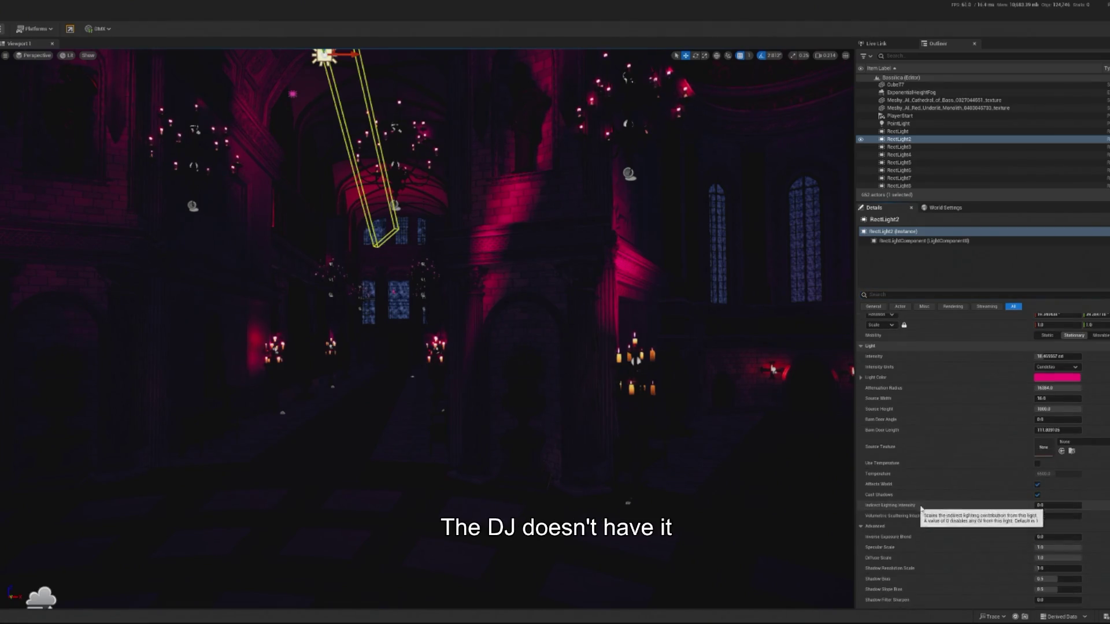
{"action": "scroll", "coordinate": [938, 506], "scroll_direction": "down", "scroll_amount": 5}
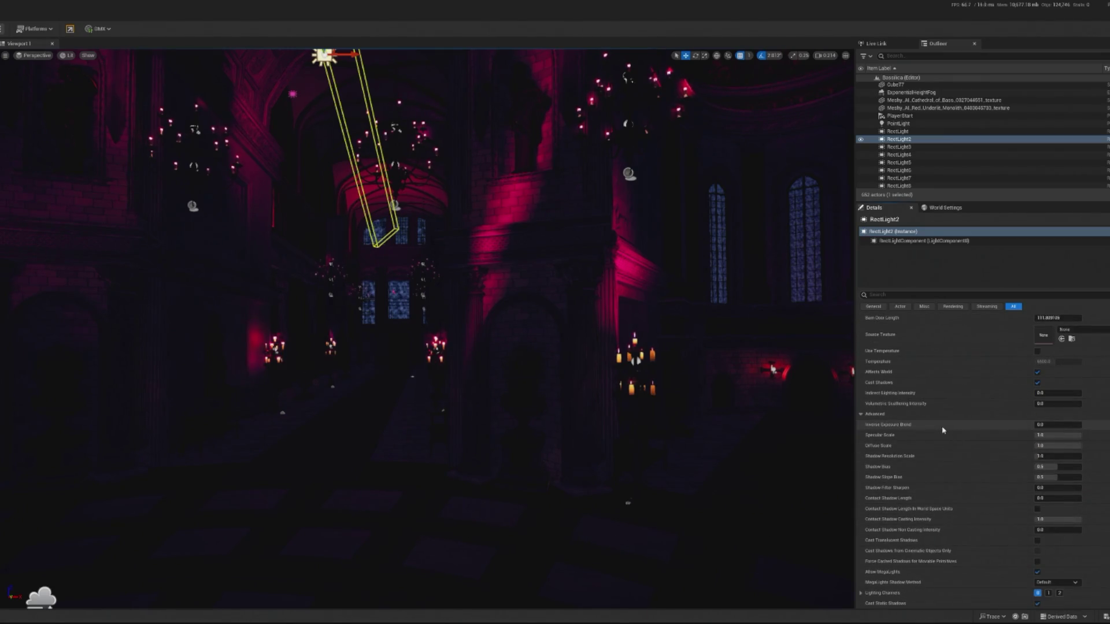
{"action": "left_click", "coordinate": [1048, 598]}
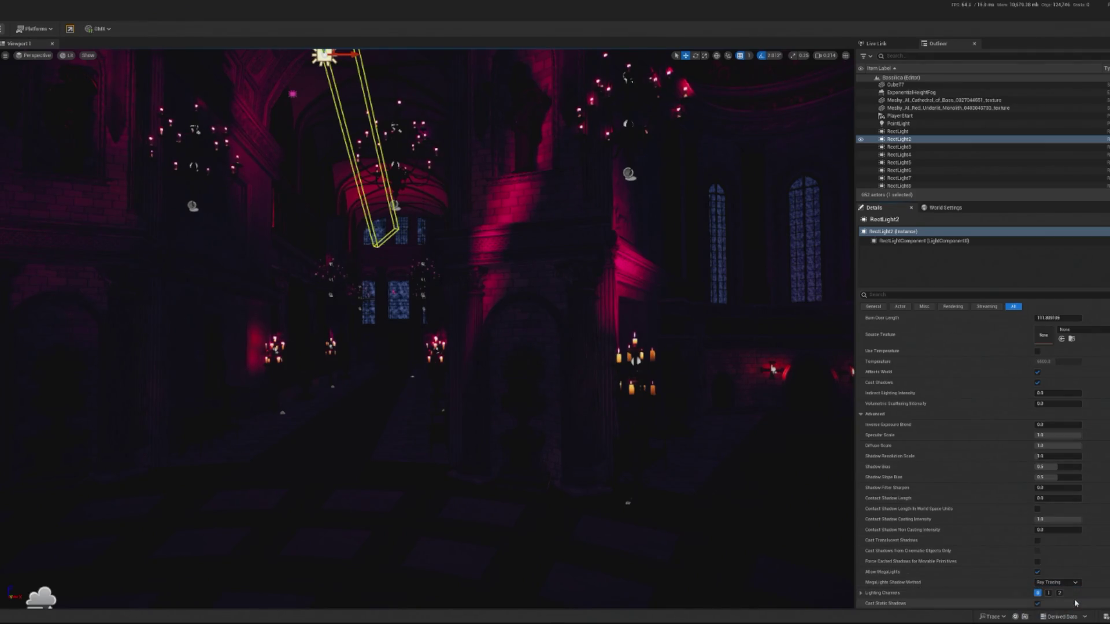
{"action": "left_click", "coordinate": [1063, 583]}
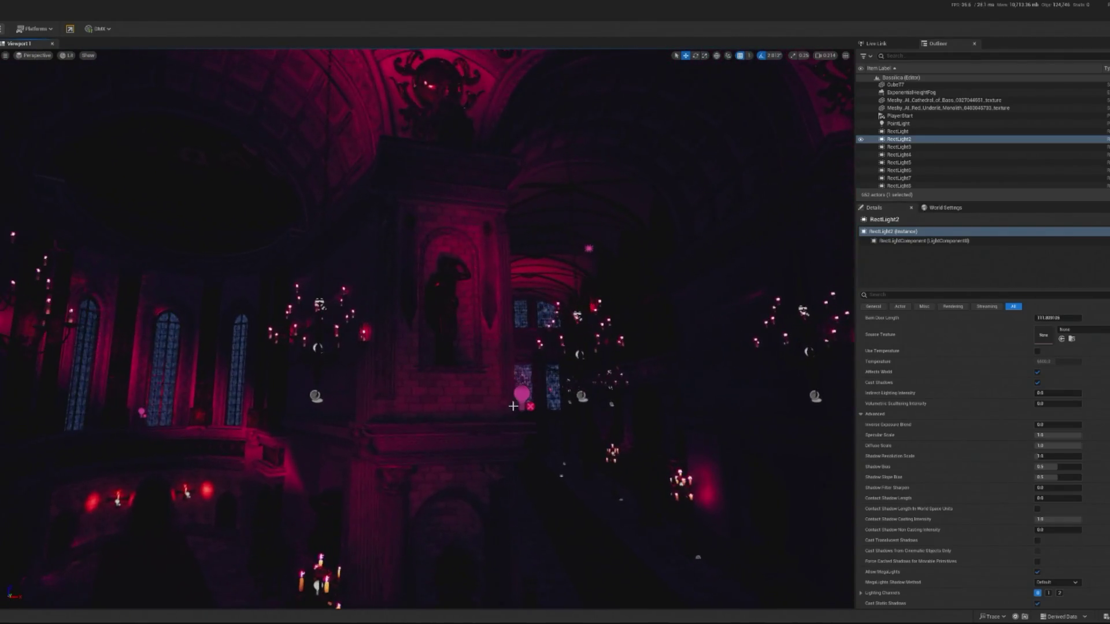
- Find the stray PointLight and delete it from the level
{"action": "left_click", "coordinate": [899, 146]}
{"action": "scroll", "coordinate": [1006, 376], "scroll_direction": "up", "scroll_amount": 5}
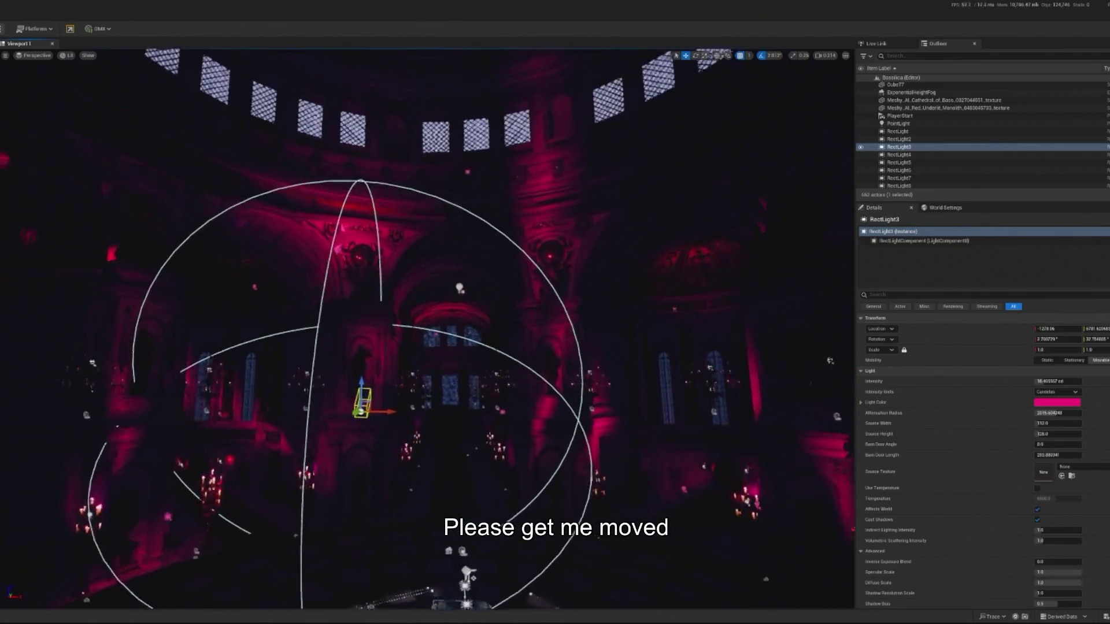
{"action": "left_click", "coordinate": [899, 123]}
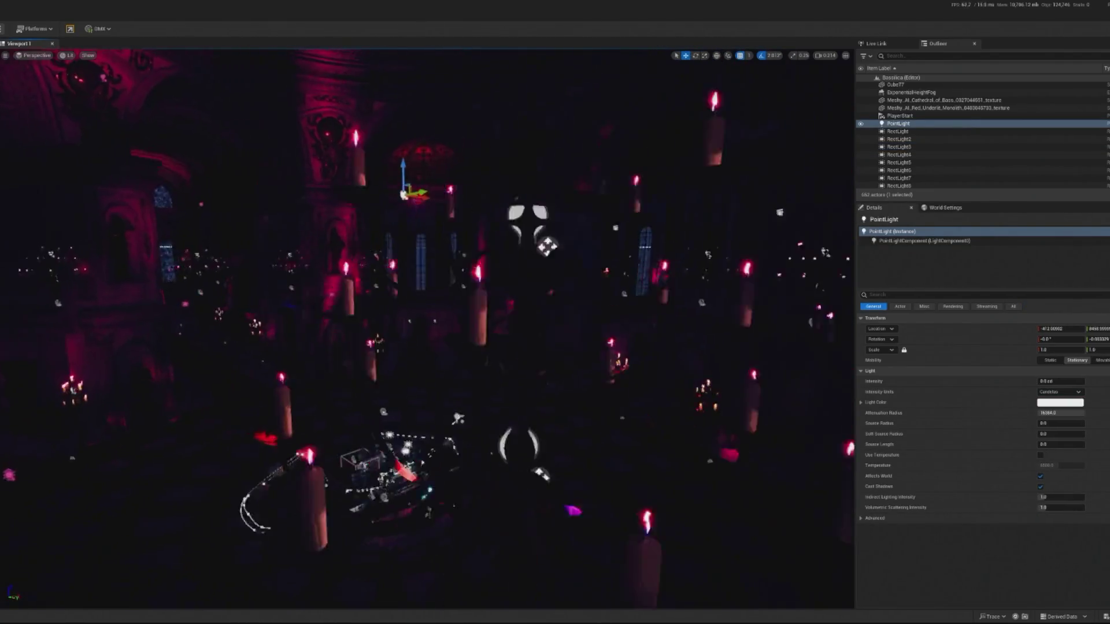
{"action": "key", "text": "Delete"}
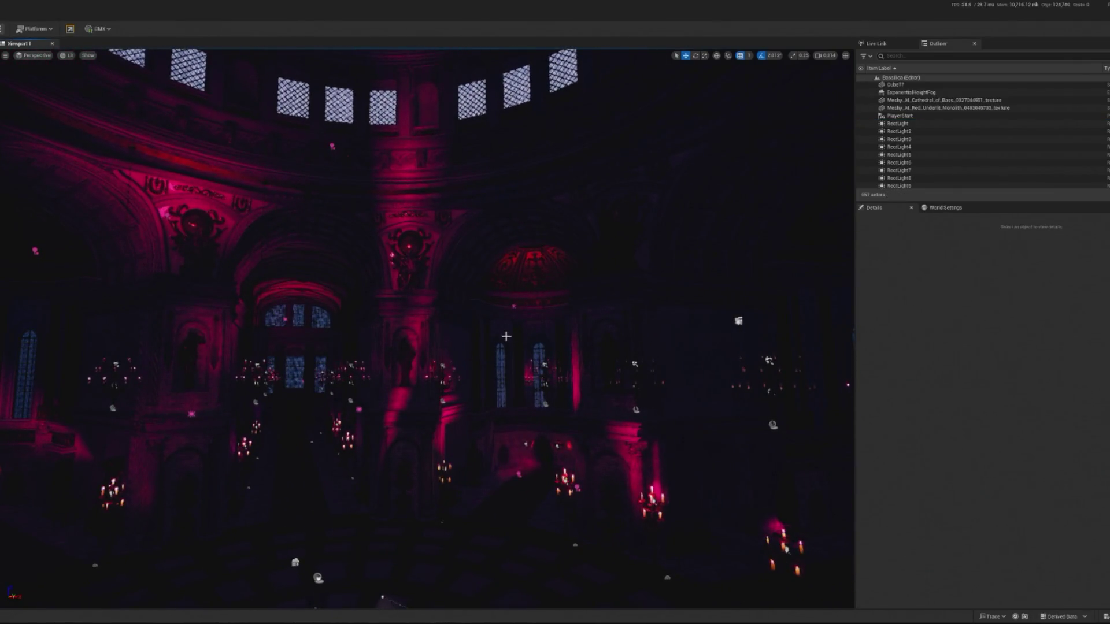
{"action": "left_click", "coordinate": [512, 309]}
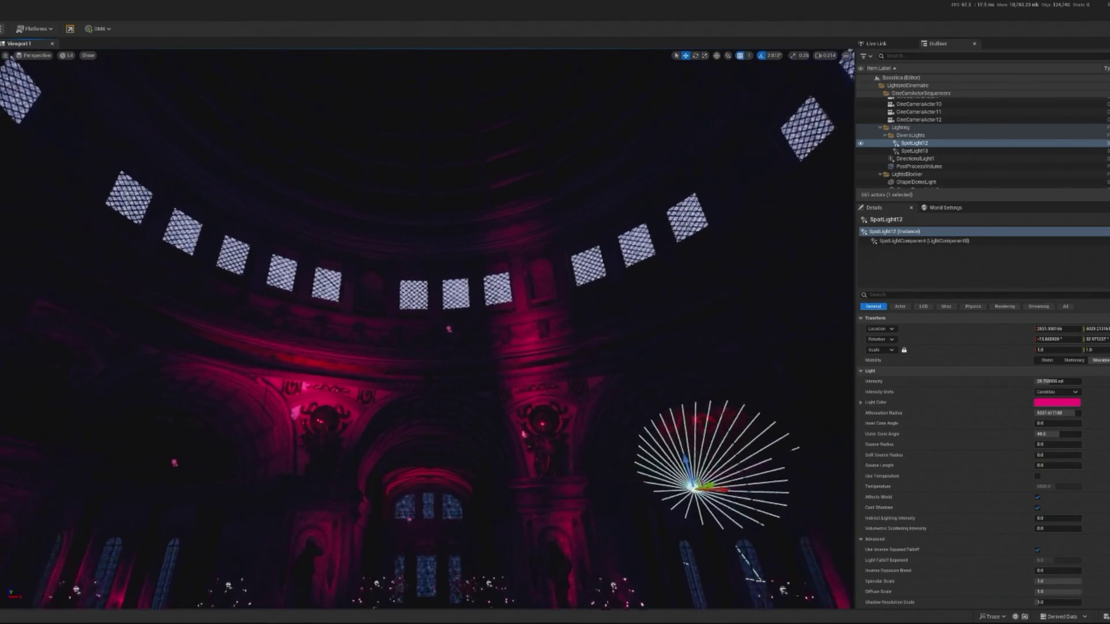
{"action": "left_click", "coordinate": [460, 292]}
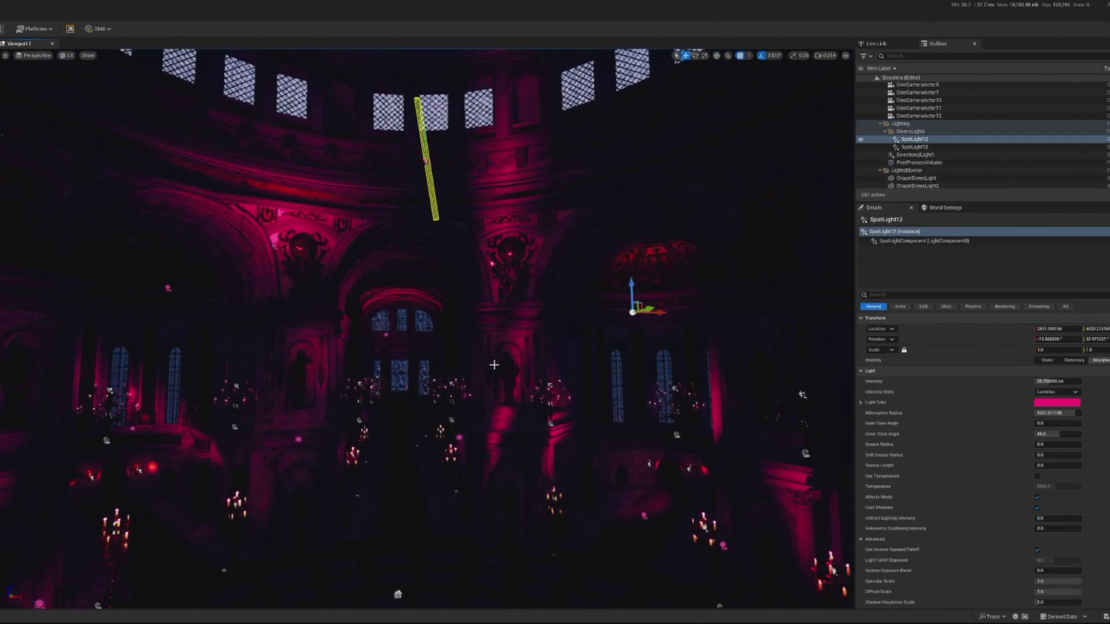
{"action": "left_click", "coordinate": [428, 315]}
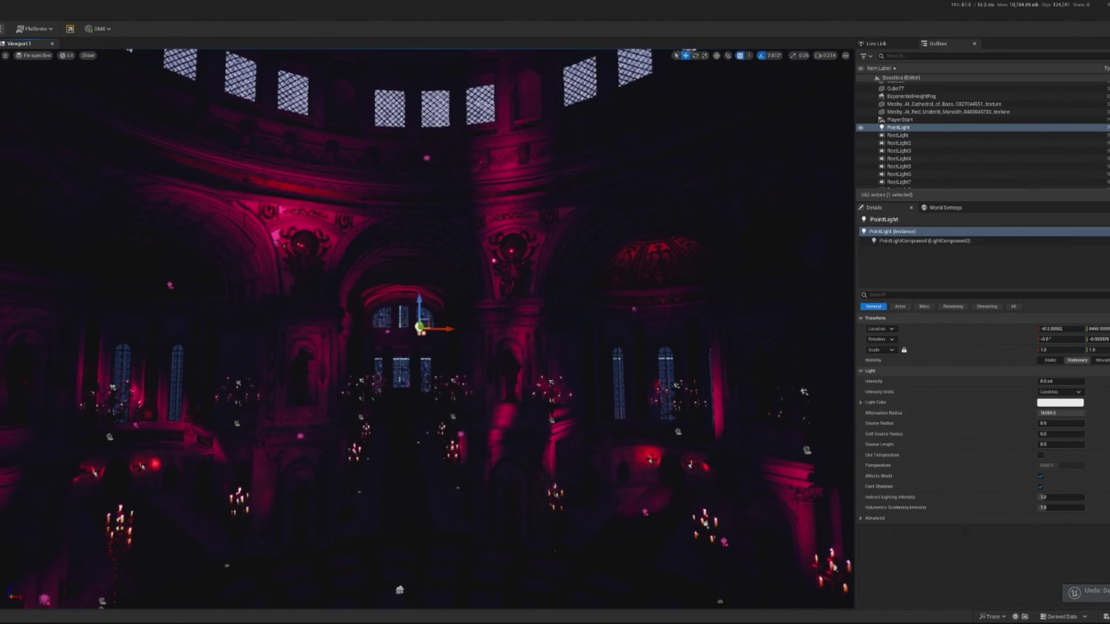
{"action": "key", "text": "Delete"}
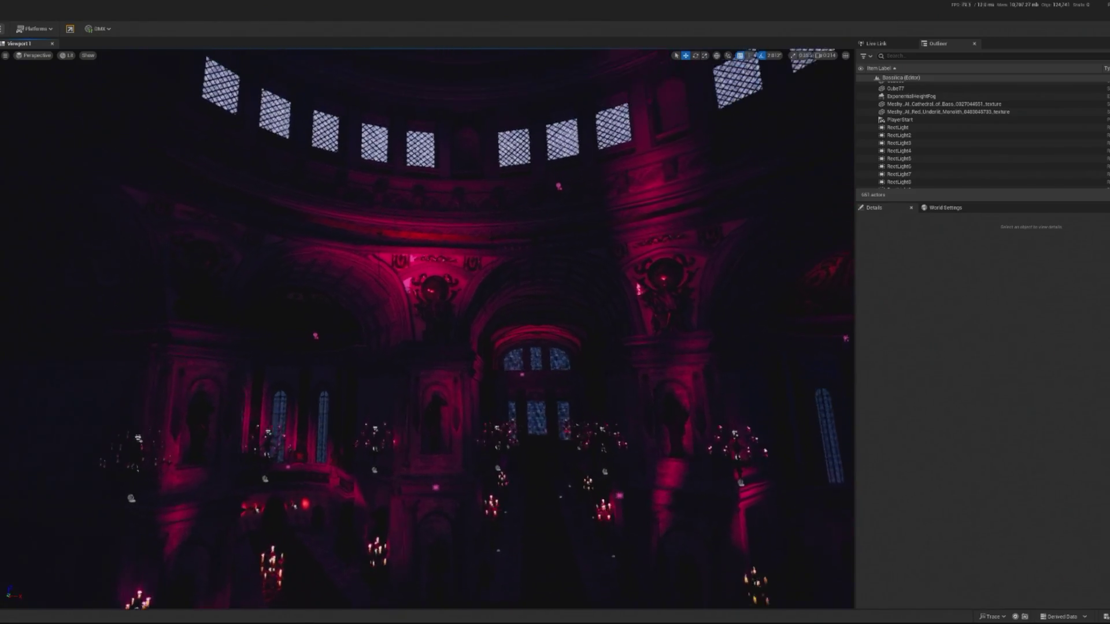
{"action": "scroll", "coordinate": [445, 301], "scroll_direction": "up", "scroll_amount": 5}
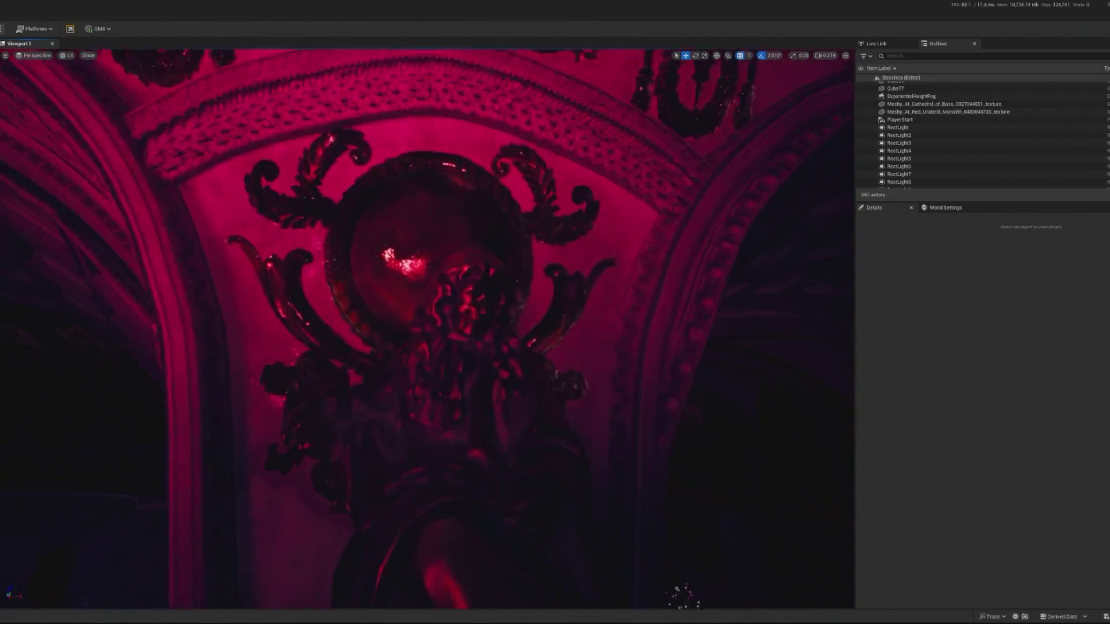
{"action": "scroll", "coordinate": [446, 300], "scroll_direction": "down", "scroll_amount": 5}
- Set RectLight4 under the dome to Movable mobility
{"action": "left_click", "coordinate": [412, 368]}
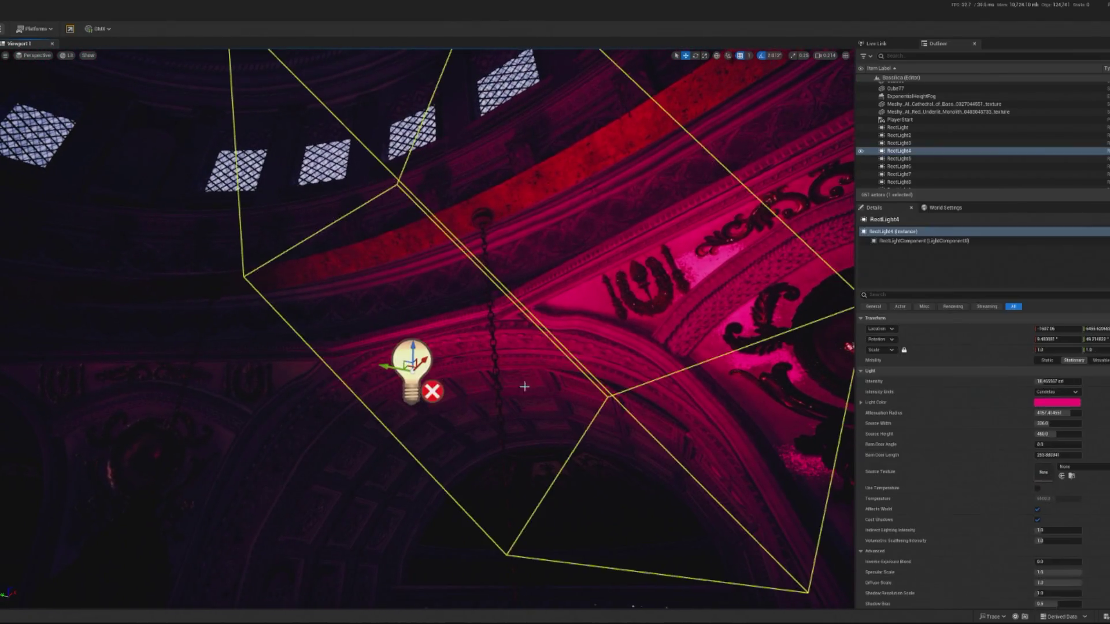
{"action": "left_click", "coordinate": [1099, 360]}
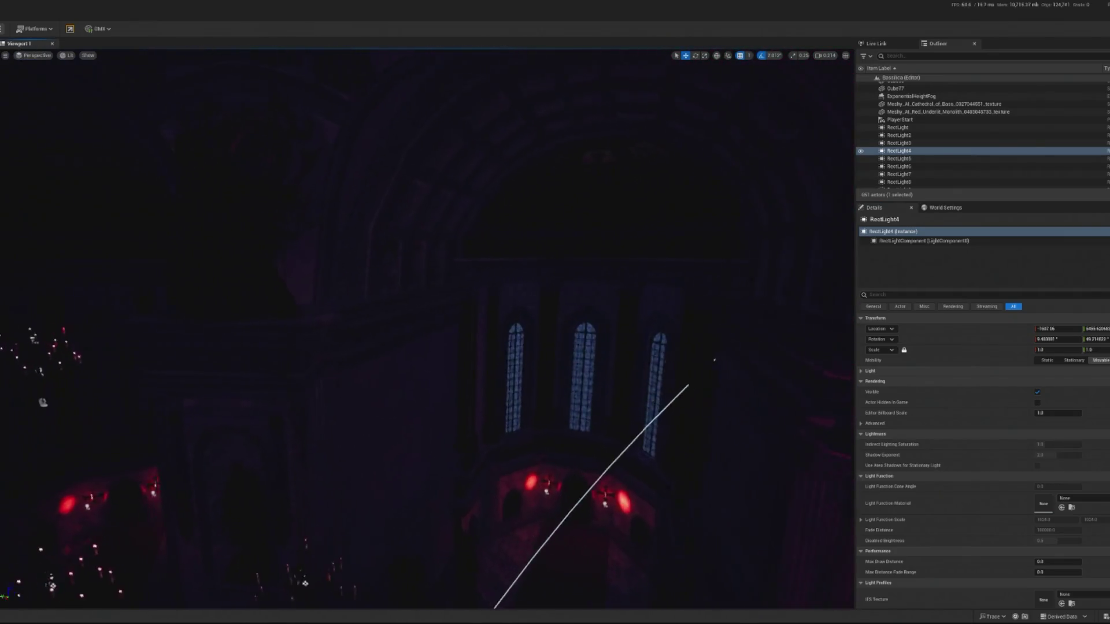
{"action": "scroll", "coordinate": [546, 213], "scroll_direction": "up", "scroll_amount": 10}
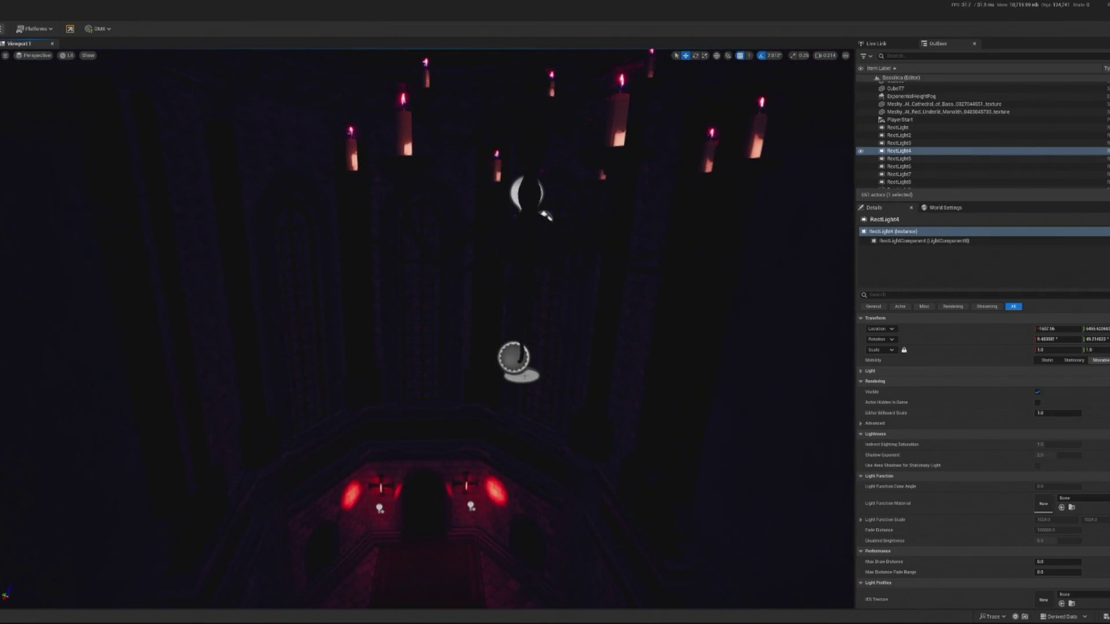
- Set RectLight8's Volumetric Scattering Intensity to 0.0
{"action": "left_click", "coordinate": [546, 214]}
{"action": "scroll", "coordinate": [546, 215], "scroll_direction": "down", "scroll_amount": 10}
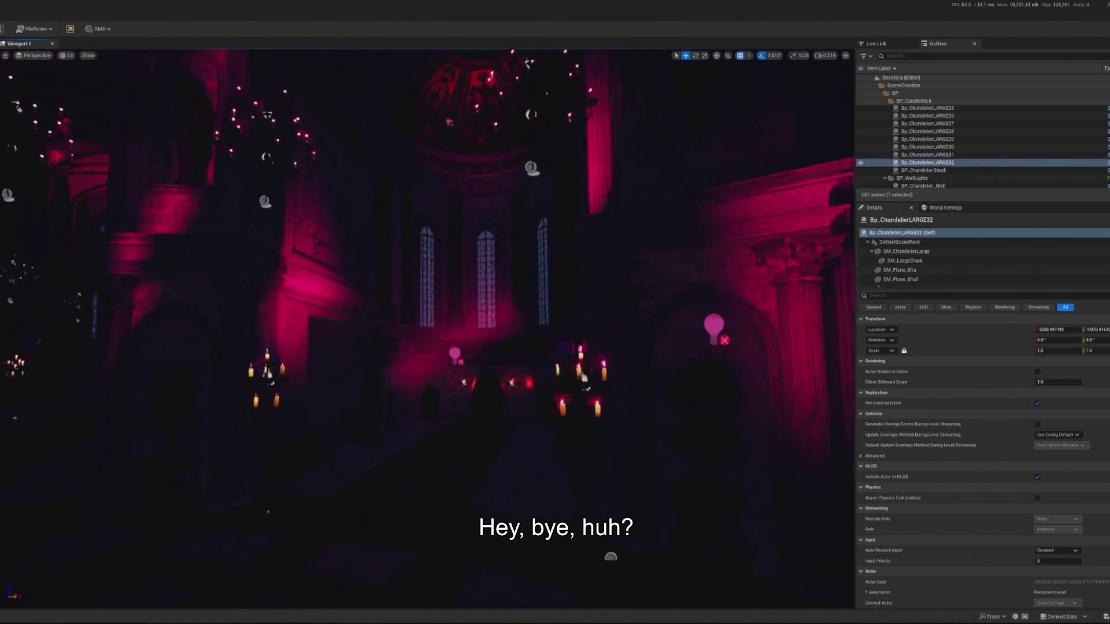
{"action": "left_click", "coordinate": [537, 328]}
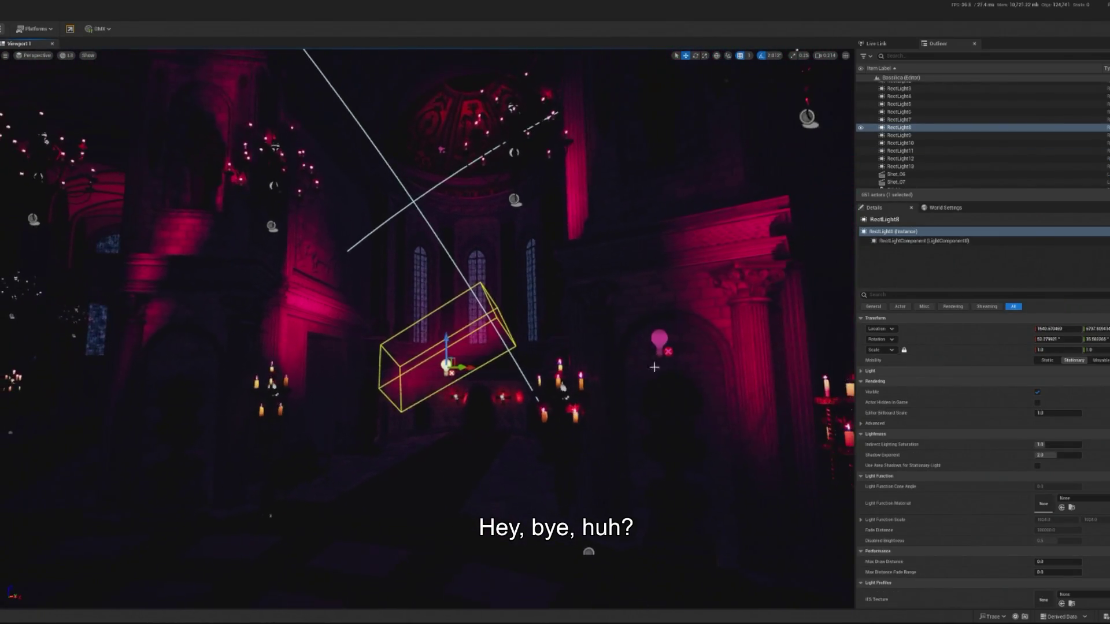
{"action": "scroll", "coordinate": [1028, 524], "scroll_direction": "down", "scroll_amount": 15}
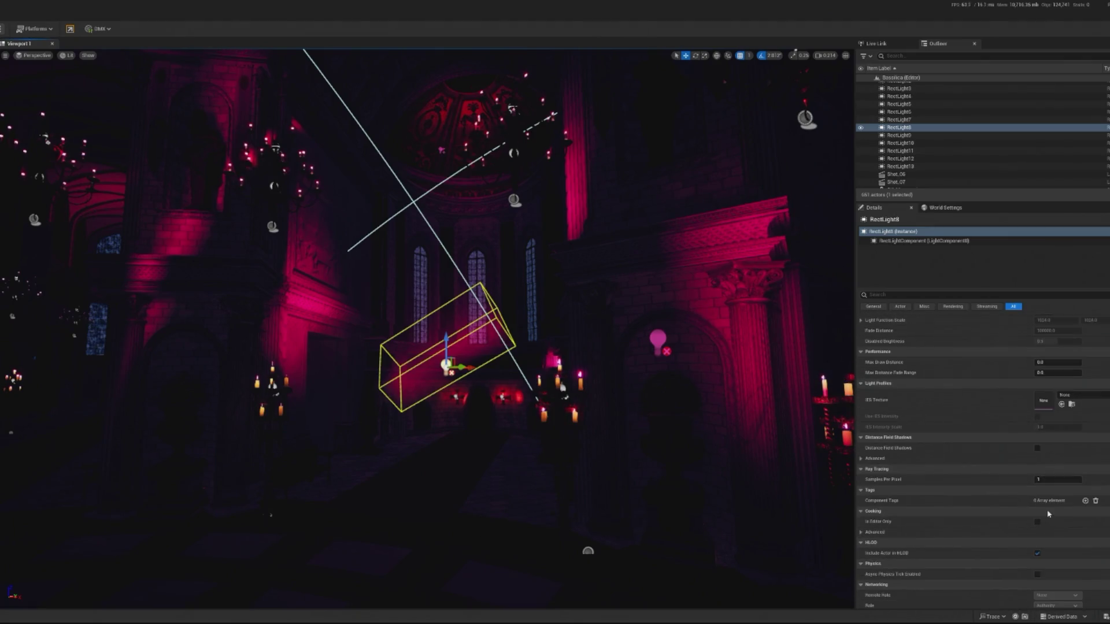
{"action": "scroll", "coordinate": [1042, 512], "scroll_direction": "up", "scroll_amount": 10}
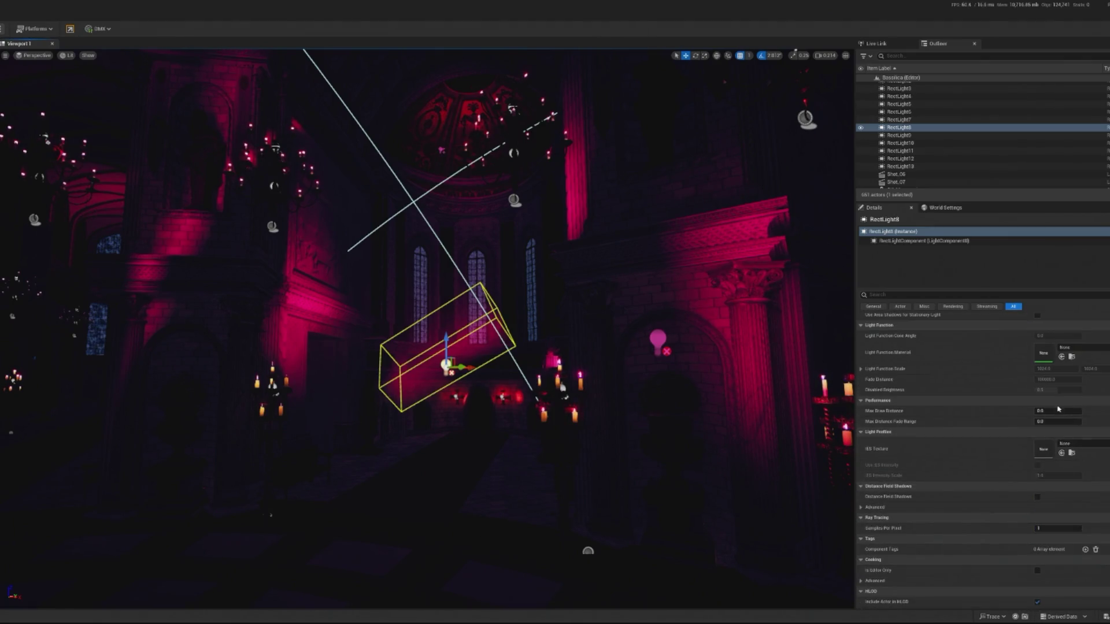
{"action": "left_click", "coordinate": [890, 333]}
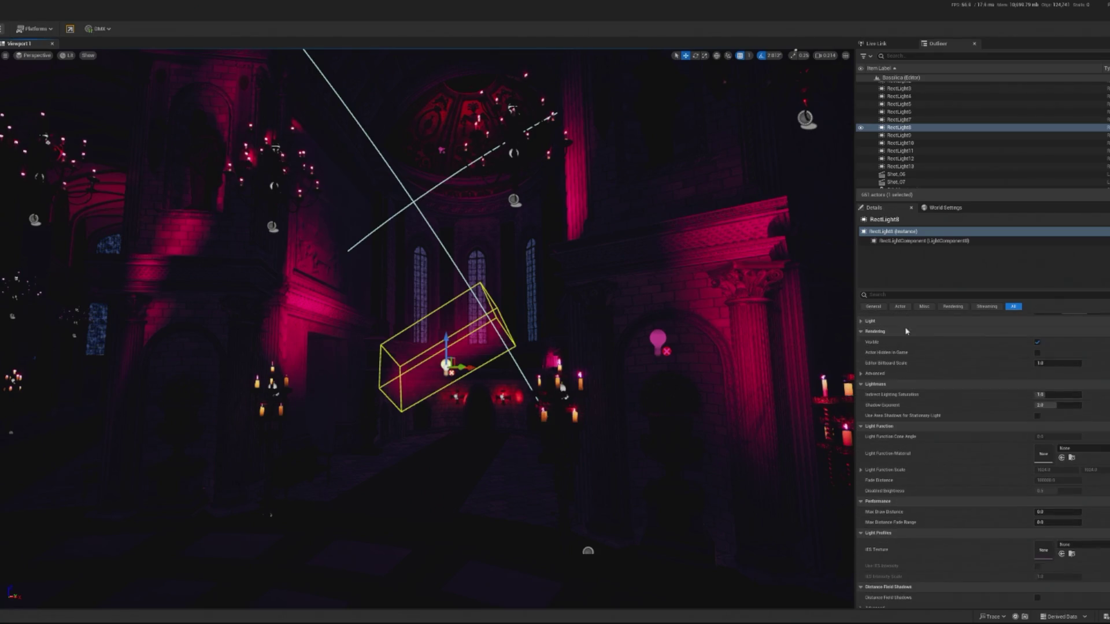
{"action": "left_click", "coordinate": [1053, 491]}
{"action": "key", "text": "Return"}
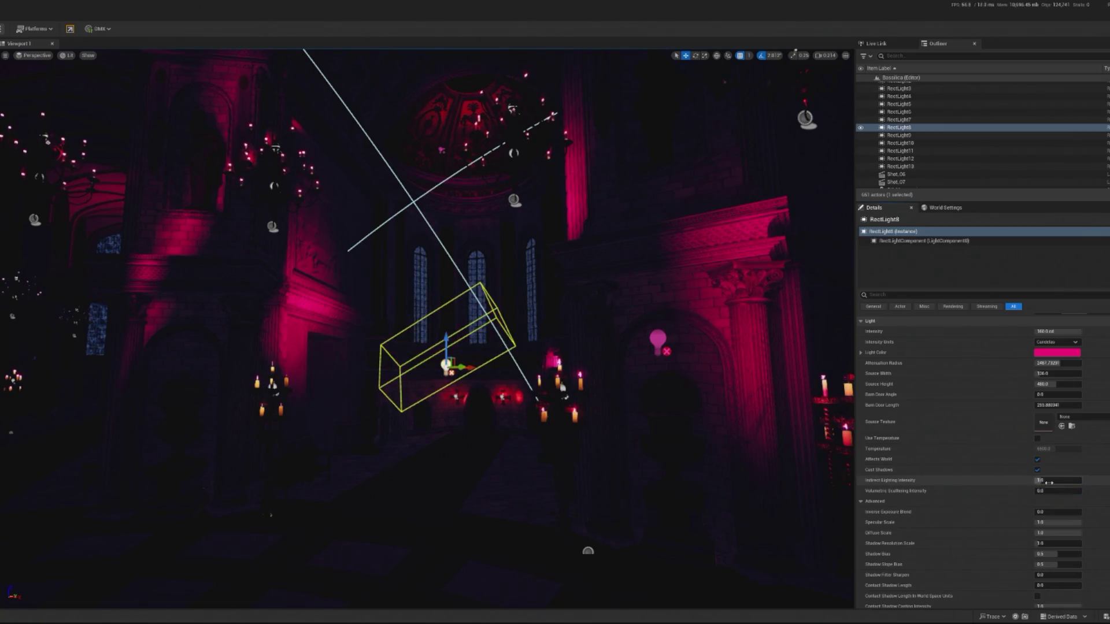
{"action": "left_click", "coordinate": [698, 477]}
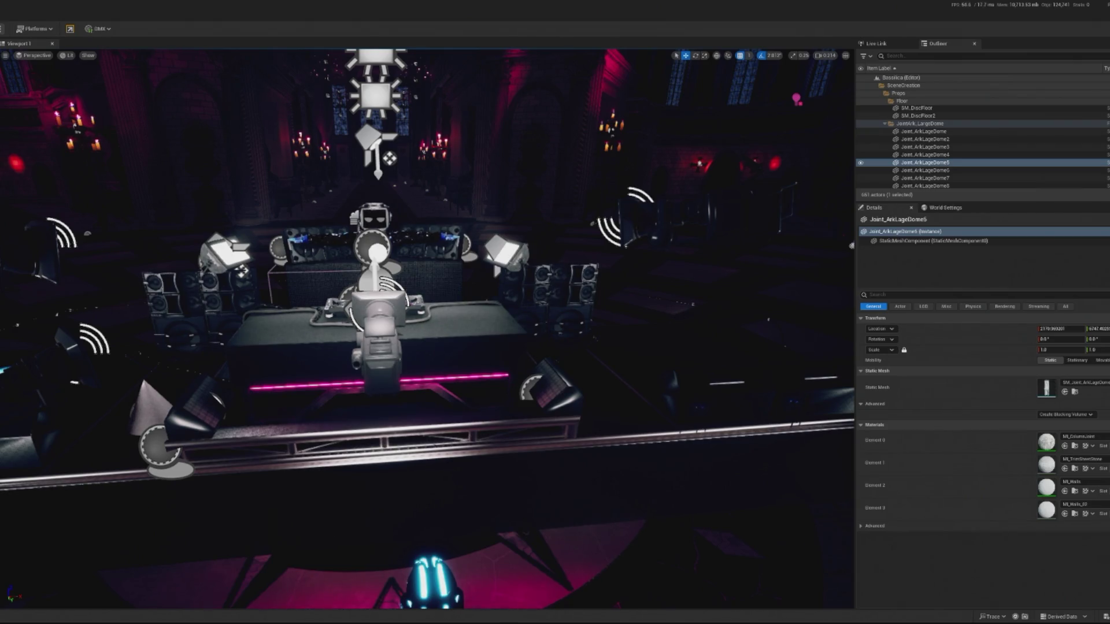
- Place a new spot light, SpotLight6, by the stage and rotate it to aim across the hall
{"action": "mouse_move", "coordinate": [499, 336]}
{"action": "left_mouse_down"}
{"action": "mouse_move", "coordinate": [482, 375]}
{"action": "mouse_move", "coordinate": [501, 399]}
{"action": "left_mouse_up"}
{"action": "key", "text": "f"}
{"action": "mouse_move", "coordinate": [454, 358]}
{"action": "left_mouse_down"}
{"action": "mouse_move", "coordinate": [471, 340]}
{"action": "mouse_move", "coordinate": [398, 366]}
{"action": "mouse_move", "coordinate": [416, 370]}
{"action": "mouse_move", "coordinate": [350, 345]}
{"action": "left_mouse_up"}
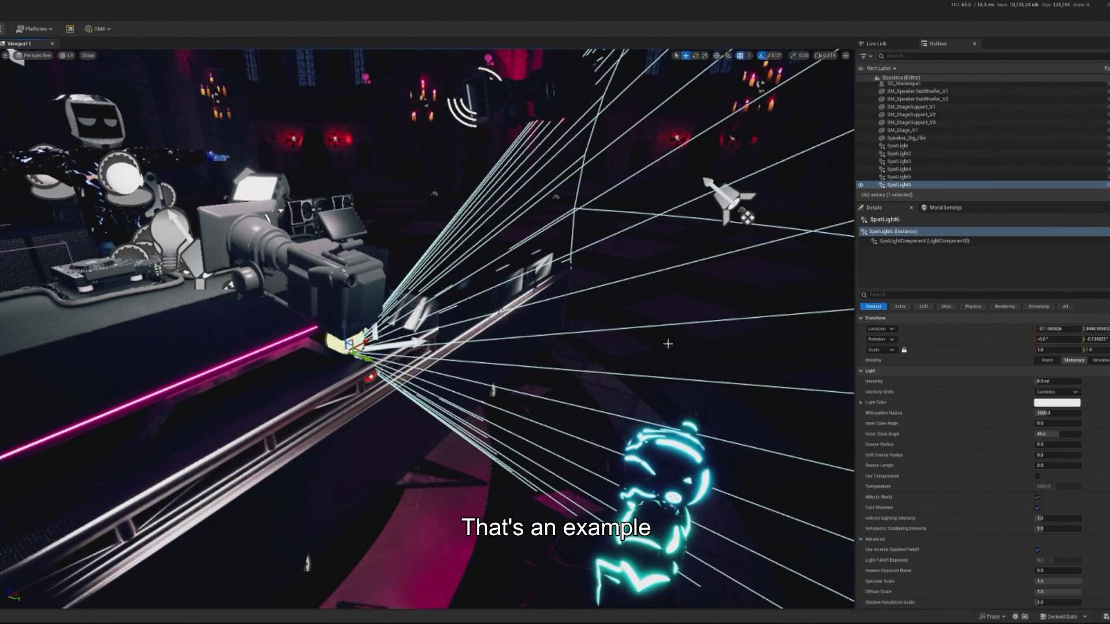
{"action": "scroll", "coordinate": [361, 333], "scroll_direction": "up", "scroll_amount": 10}
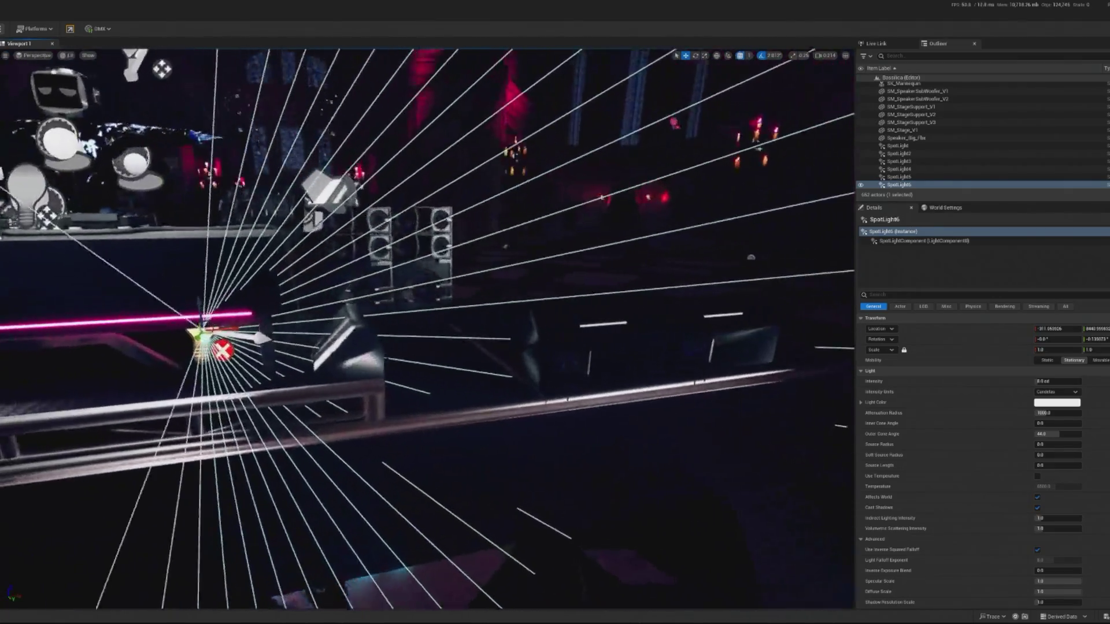
{"action": "scroll", "coordinate": [346, 334], "scroll_direction": "up", "scroll_amount": 5}
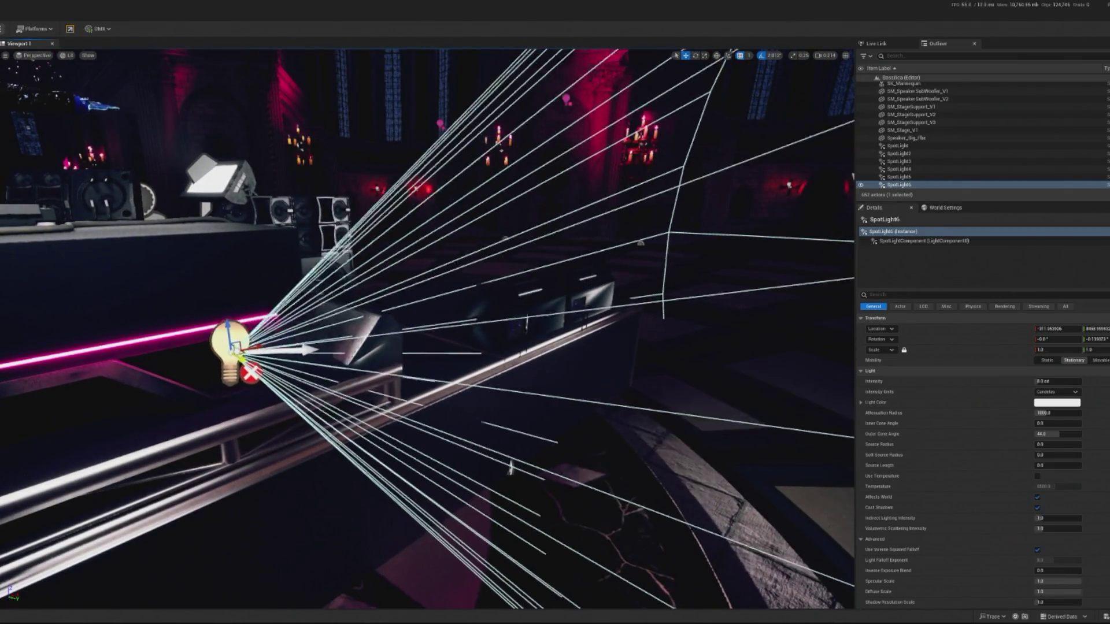
{"action": "key", "text": "e"}
{"action": "left_click_drag", "start_coordinate": [233, 333], "coordinate": [248, 313]}
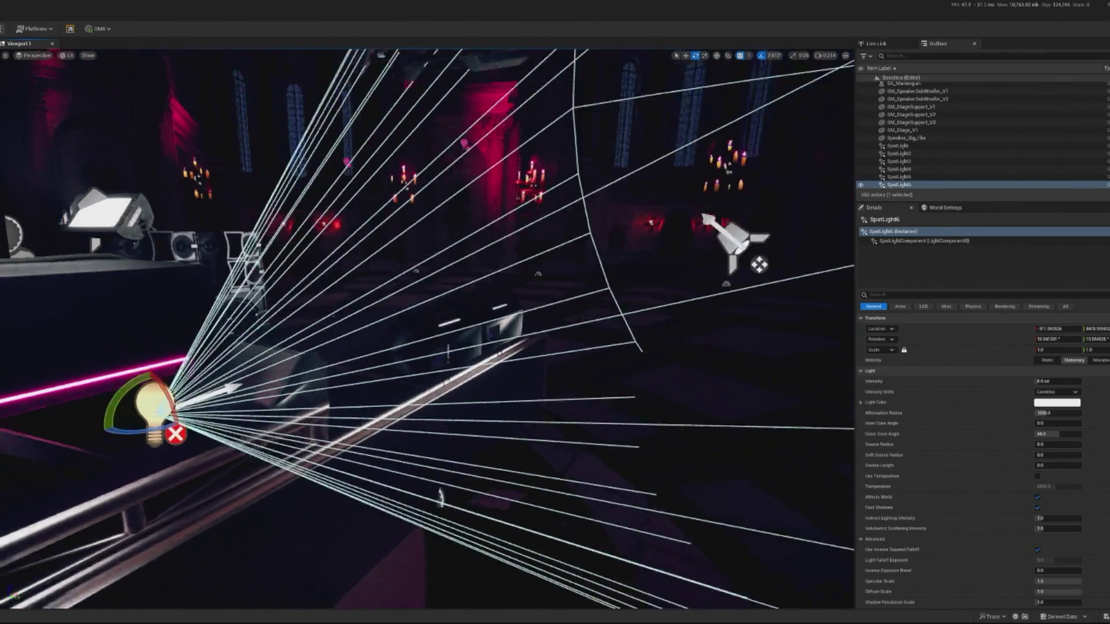
{"action": "scroll", "coordinate": [347, 333], "scroll_direction": "down", "scroll_amount": 5}
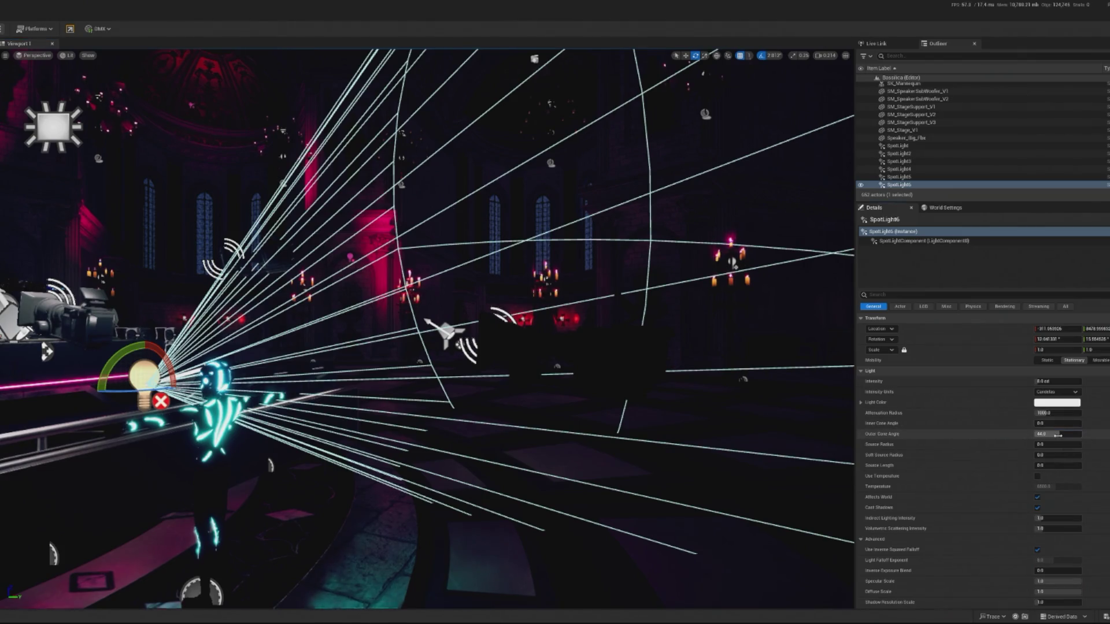
- Narrow SpotLight6's outer cone angle to 0.1 and its inner cone angle to 0.5
{"action": "key", "text": "Return"}
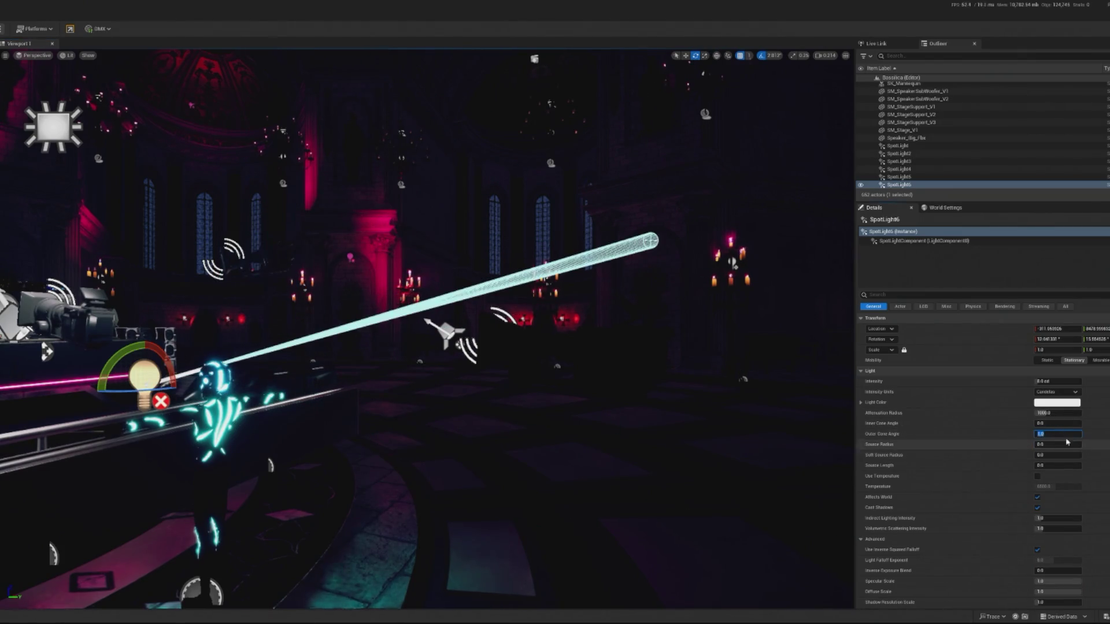
{"action": "key", "text": "Return"}
{"action": "left_click", "coordinate": [1058, 424]}
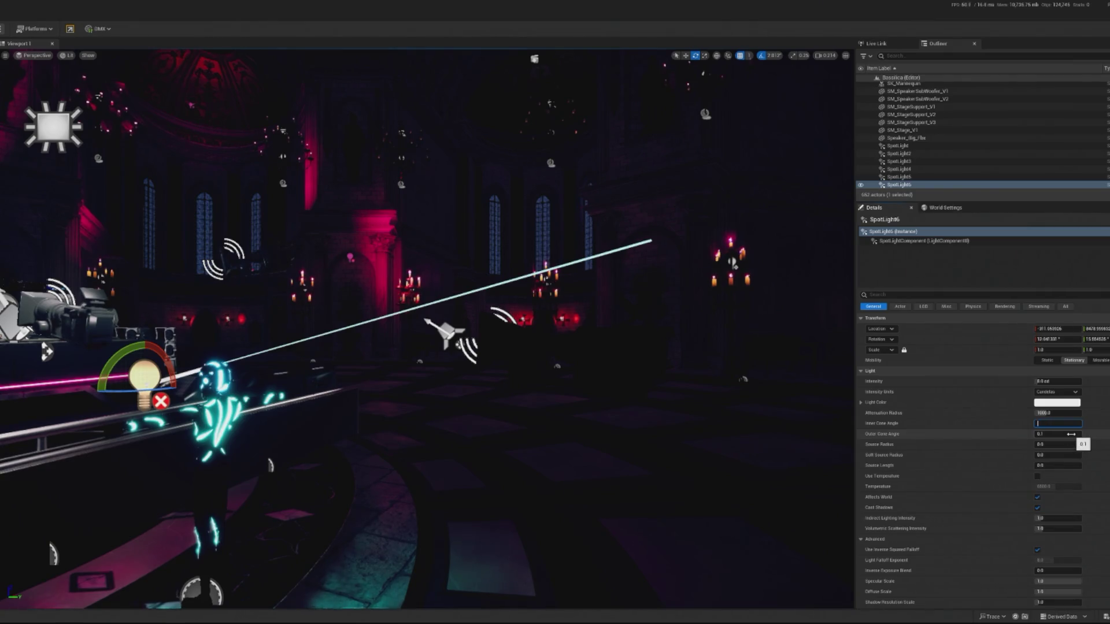
{"action": "type", "text": "0.5"}
{"action": "key", "text": "Return"}
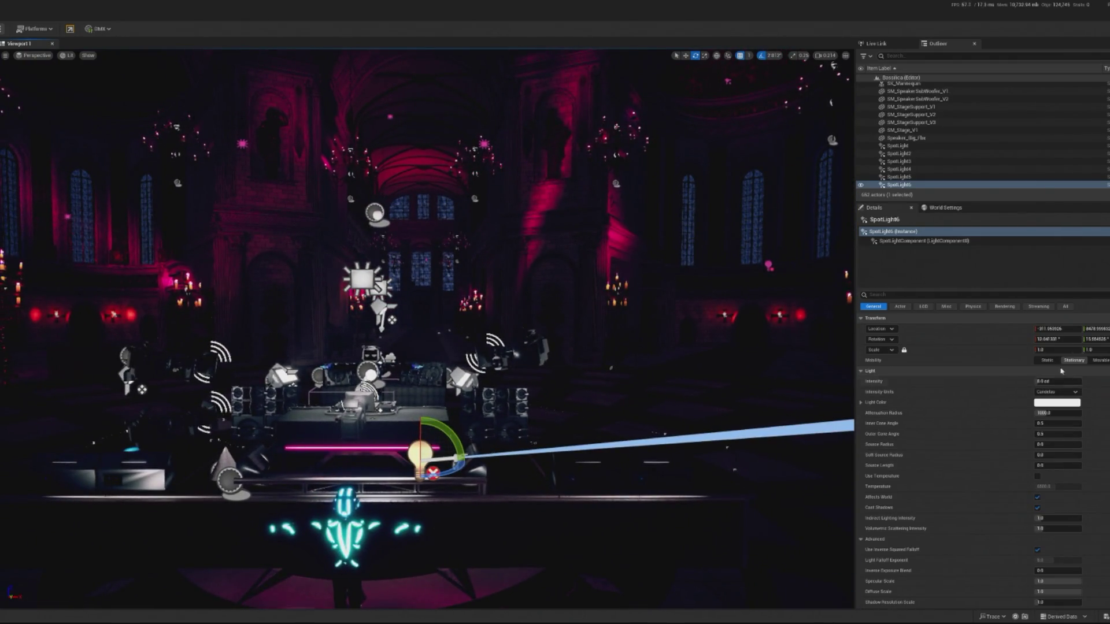
{"action": "type", "text": "500"}
- Set SpotLight6's intensity to 160.0 cd and its mobility to Movable
{"action": "key", "text": "Return"}
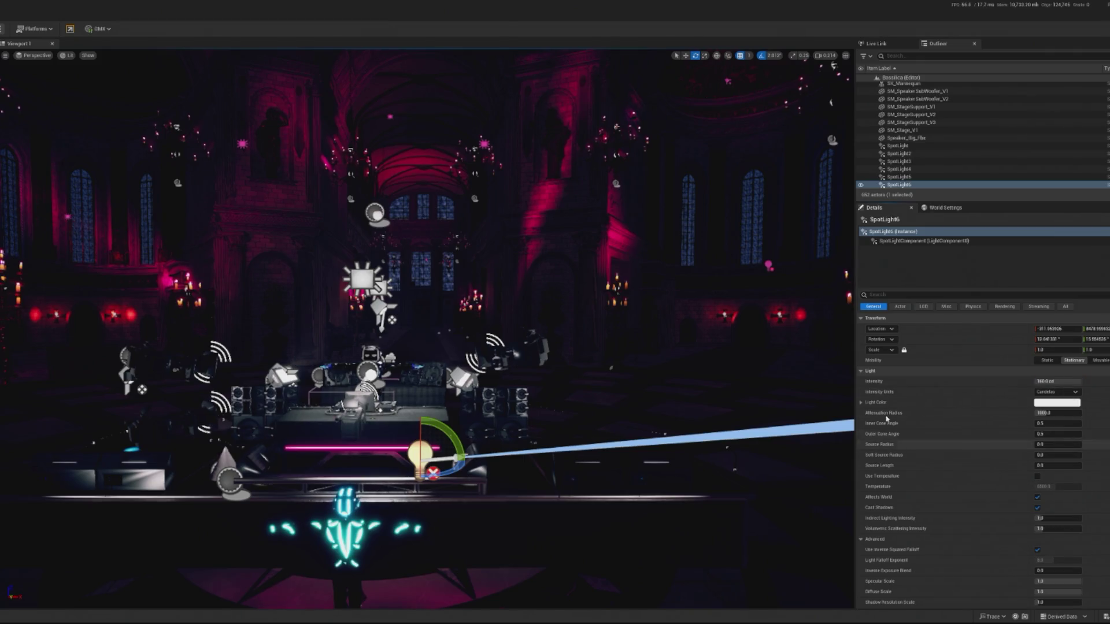
{"action": "scroll", "coordinate": [1055, 456], "scroll_direction": "down", "scroll_amount": 2}
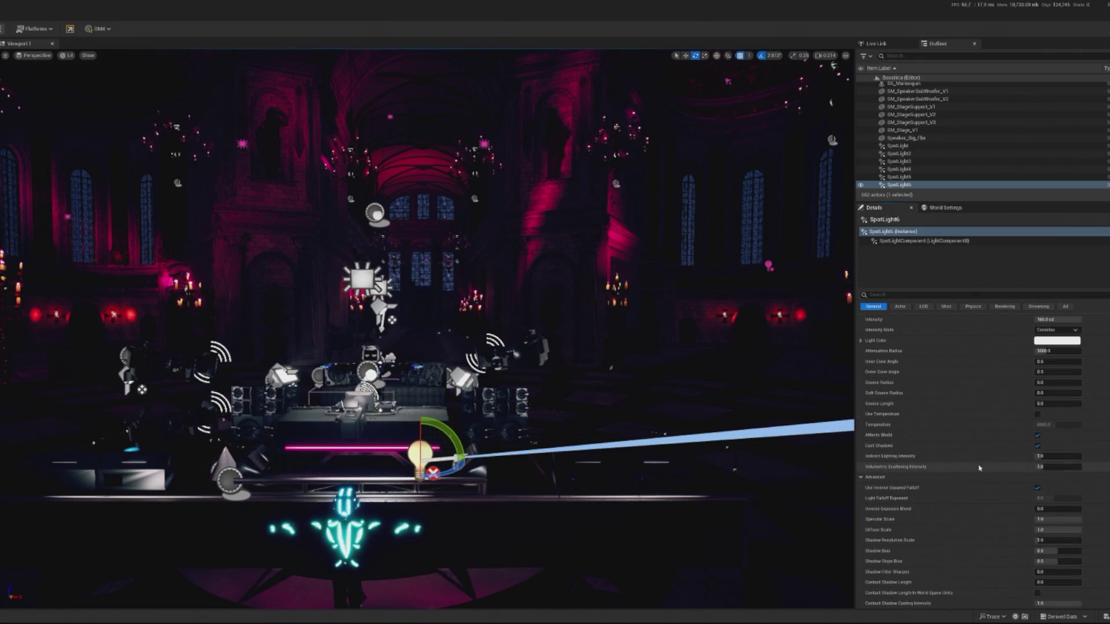
{"action": "scroll", "coordinate": [935, 361], "scroll_direction": "up", "scroll_amount": 2}
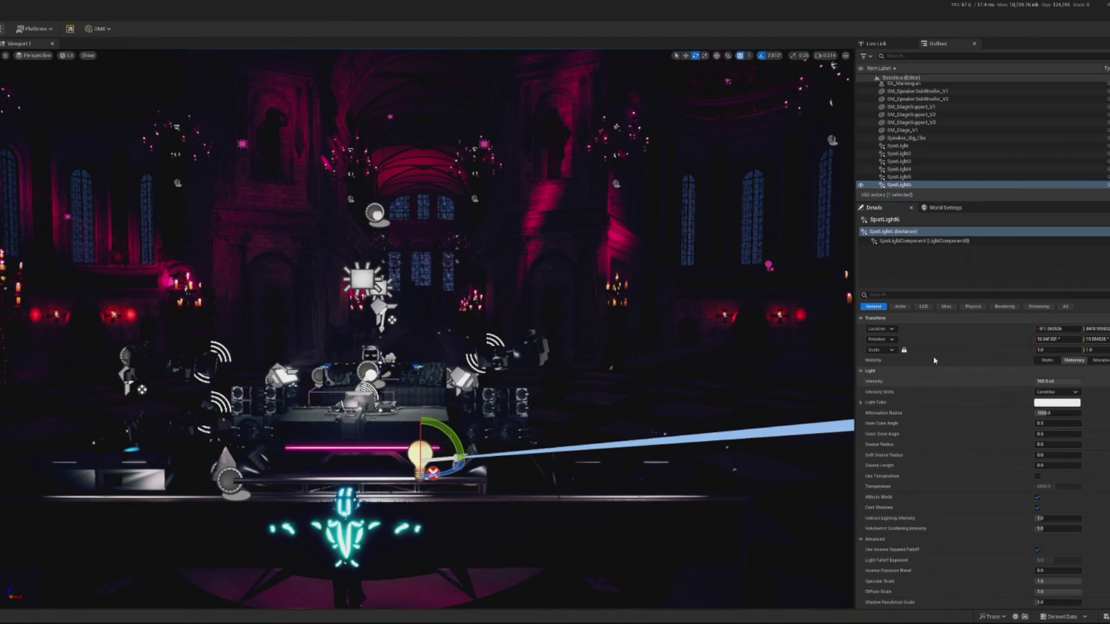
{"action": "left_click", "coordinate": [1103, 363]}
- Reselect SpotLight6 and raise its volumetric scattering intensity to about 4.0
{"action": "left_click", "coordinate": [520, 533]}
{"action": "key", "text": "f"}
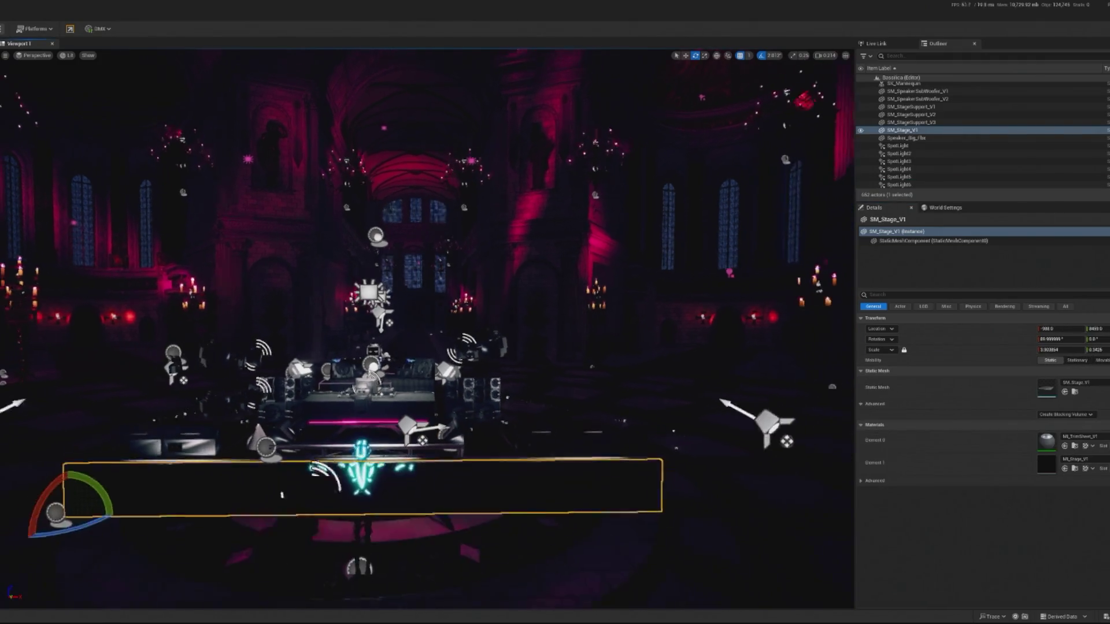
{"action": "left_click", "coordinate": [412, 413]}
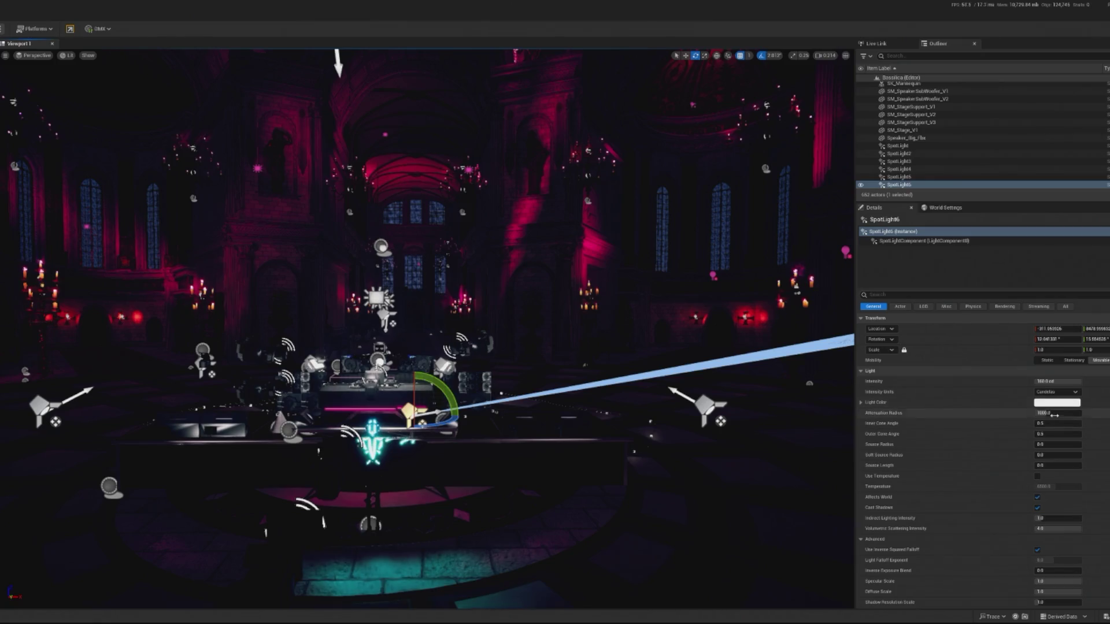
{"action": "scroll", "coordinate": [1086, 556], "scroll_direction": "down", "scroll_amount": 1}
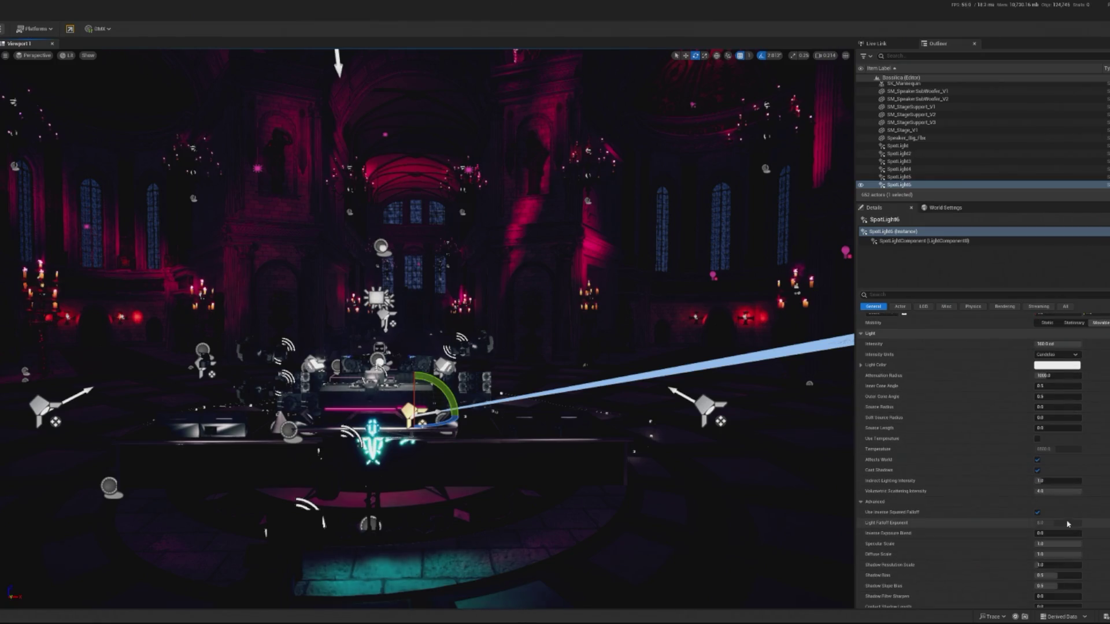
{"action": "left_click", "coordinate": [1042, 493]}
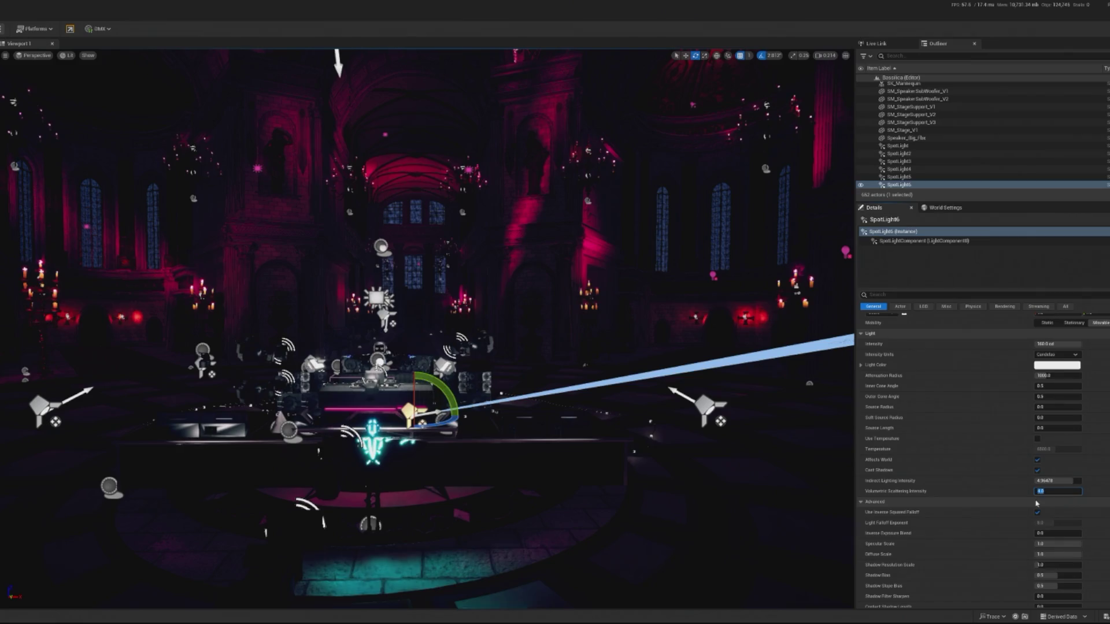
{"action": "type", "text": "500"}
{"action": "left_click", "coordinate": [574, 526]}
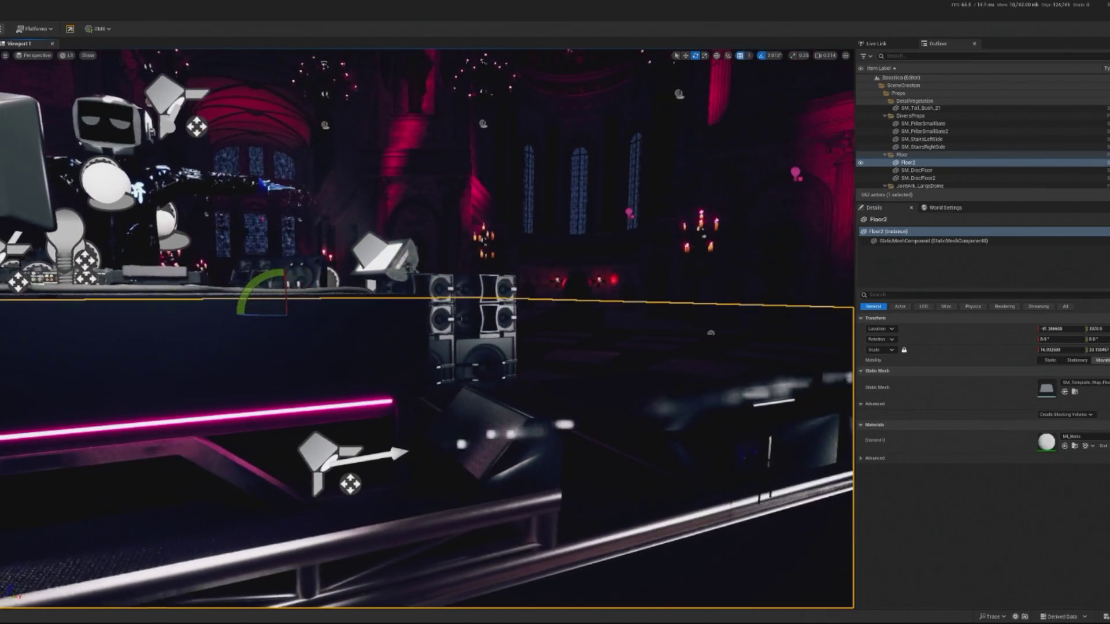
- Reselect SpotLight6 in the viewport and search its Details for 'ani'
{"action": "left_click", "coordinate": [318, 457]}
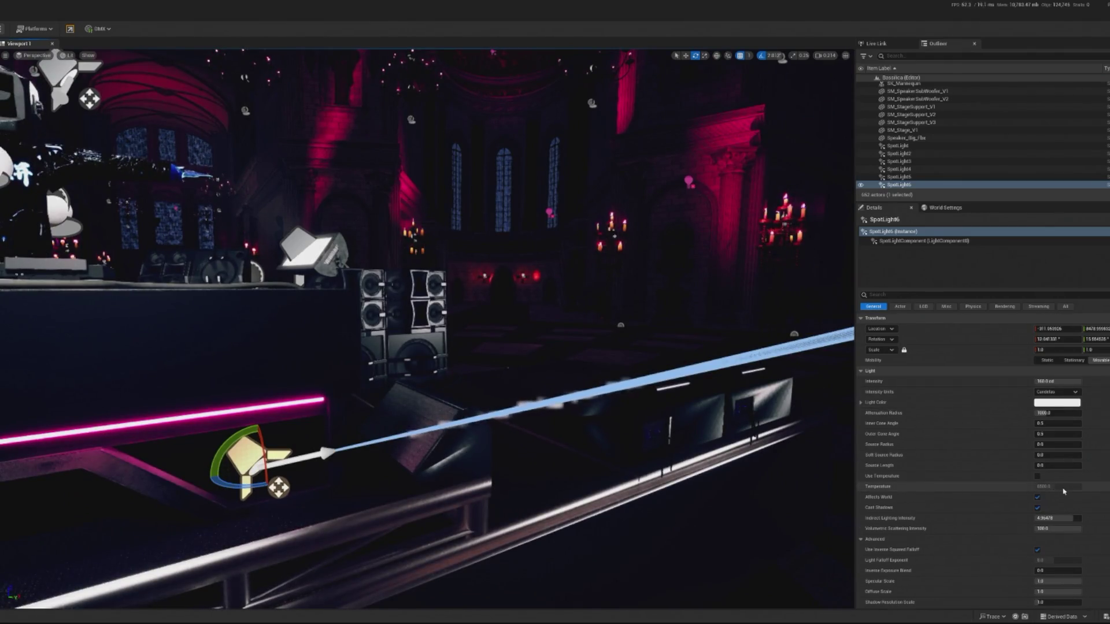
{"action": "scroll", "coordinate": [1058, 498], "scroll_direction": "down", "scroll_amount": 1}
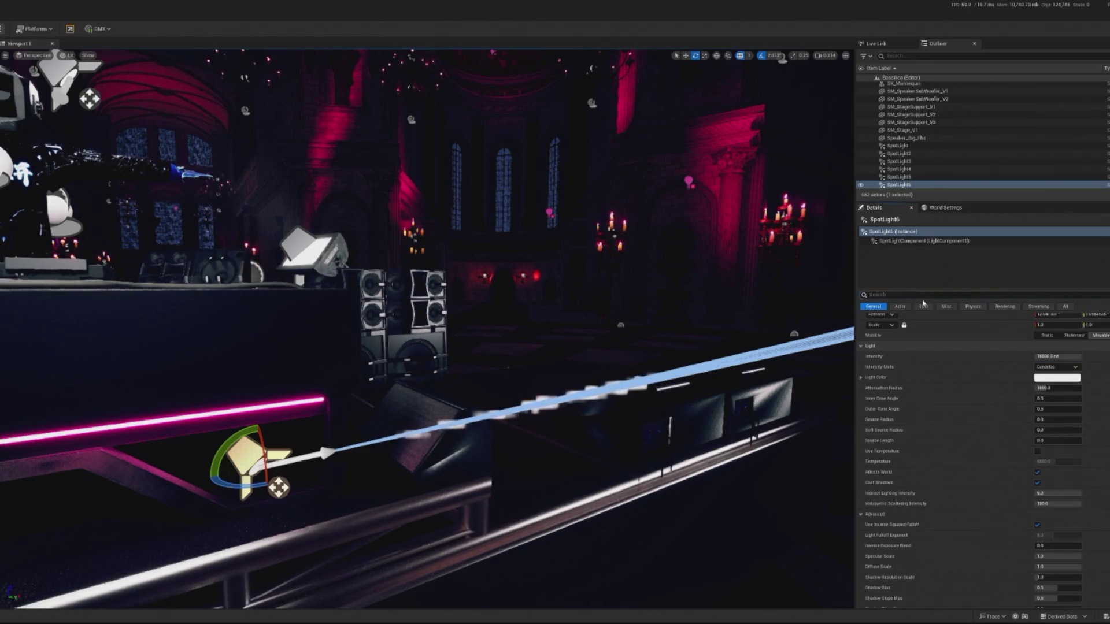
{"action": "type", "text": "ani"}
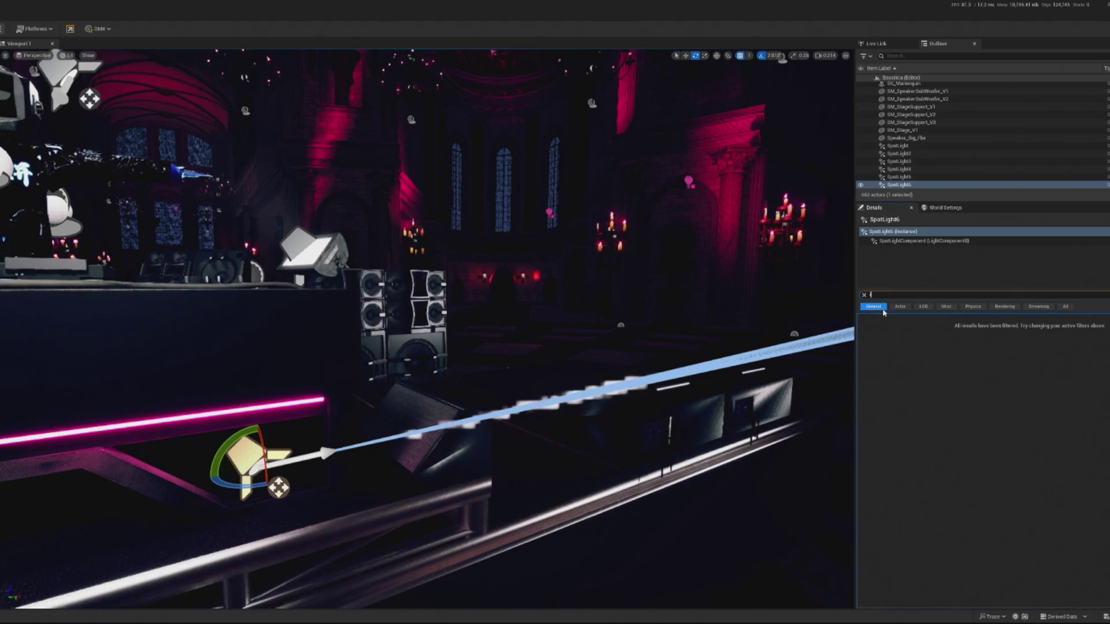
- Search Details for 'ies' and assign a narrow-beam IES profile as SpotLight6's IES Texture
{"action": "type", "text": "es"}
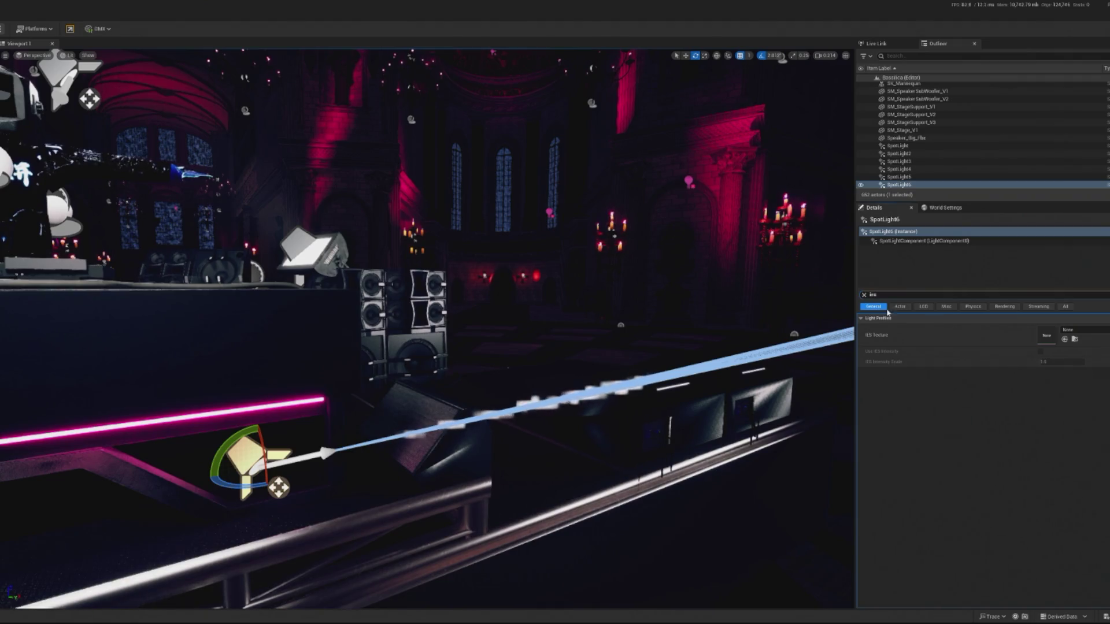
{"action": "left_click", "coordinate": [1077, 334]}
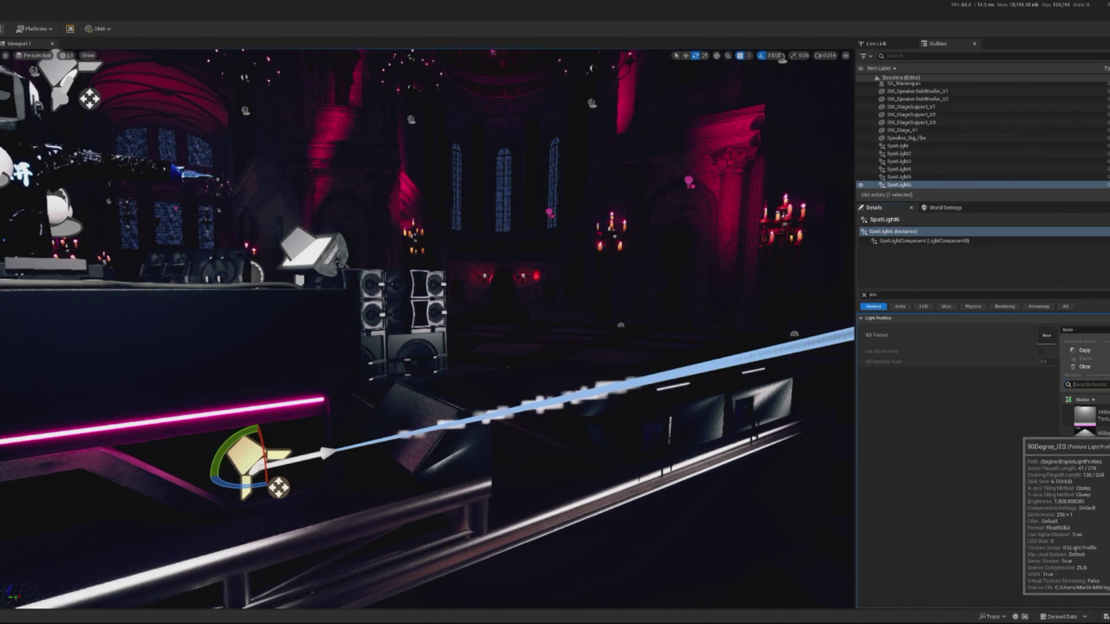
{"action": "left_click", "coordinate": [1084, 417]}
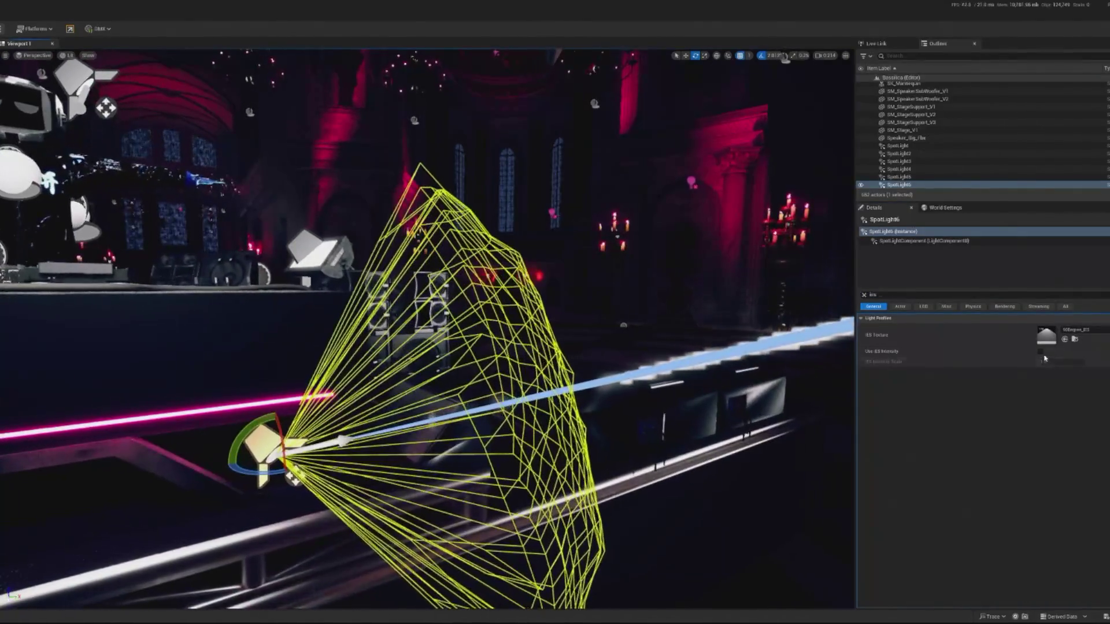
{"action": "left_click", "coordinate": [1040, 352]}
{"action": "left_click", "coordinate": [1040, 352]}
{"action": "left_click", "coordinate": [1081, 330]}
{"action": "scroll", "coordinate": [1088, 457], "scroll_direction": "down", "scroll_amount": 1}
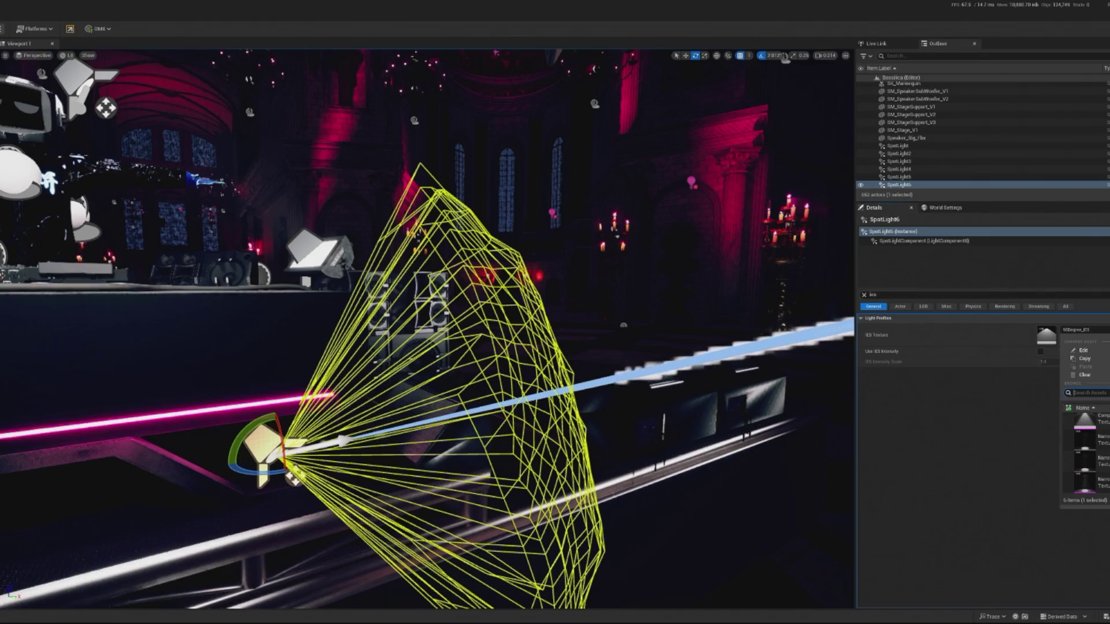
{"action": "left_click", "coordinate": [1085, 442]}
- Reselect SpotLight6 and enable Use IES Intensity
{"action": "left_click", "coordinate": [668, 541]}
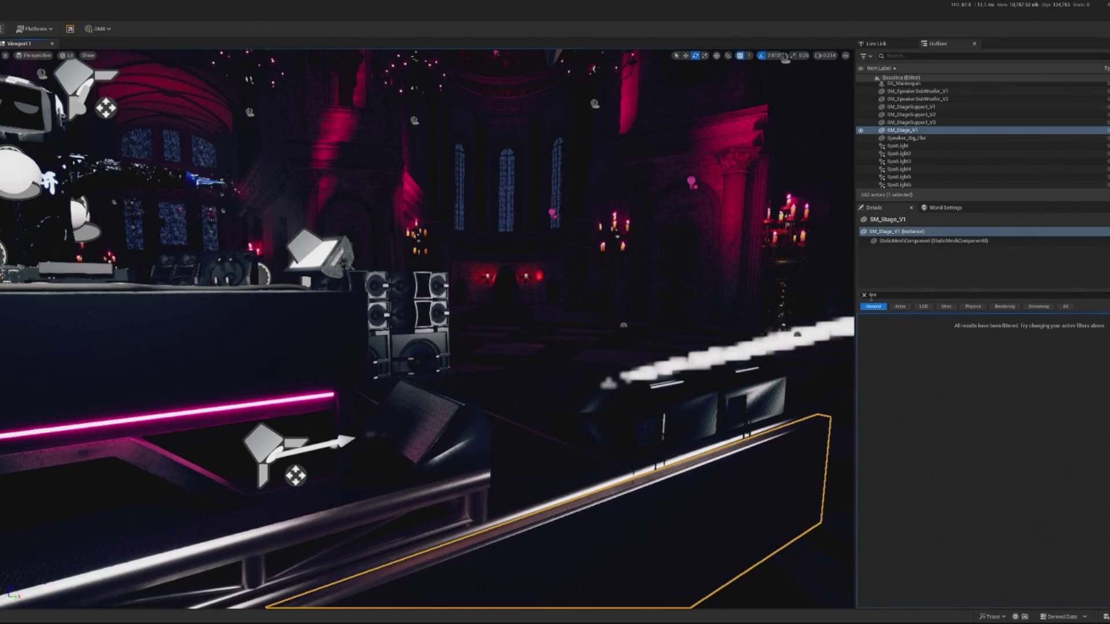
{"action": "left_click", "coordinate": [1066, 307]}
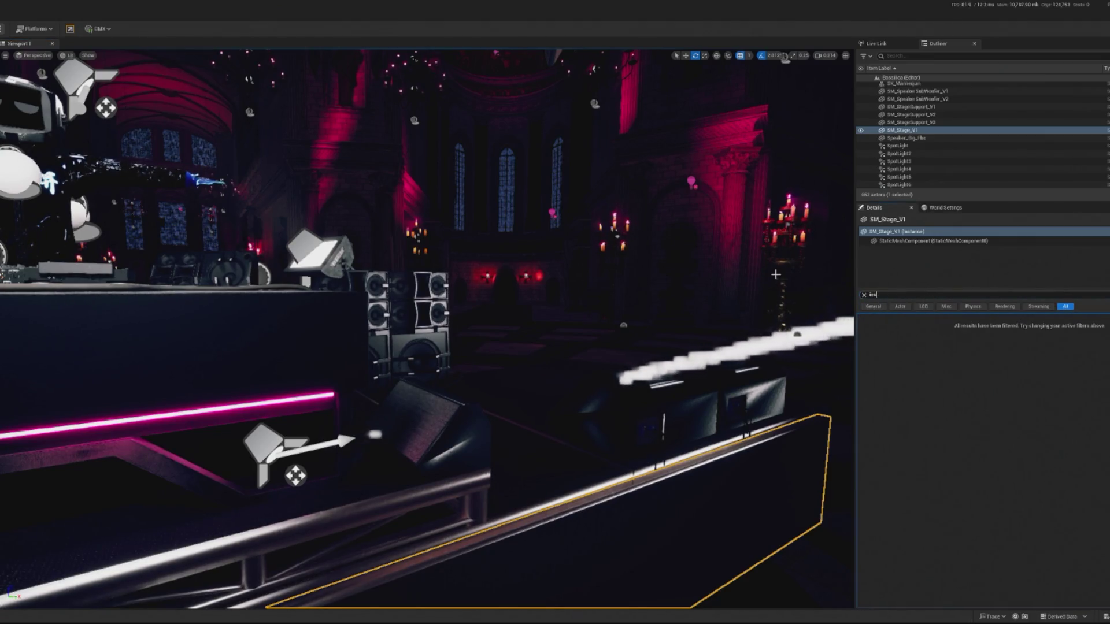
{"action": "left_click", "coordinate": [874, 307]}
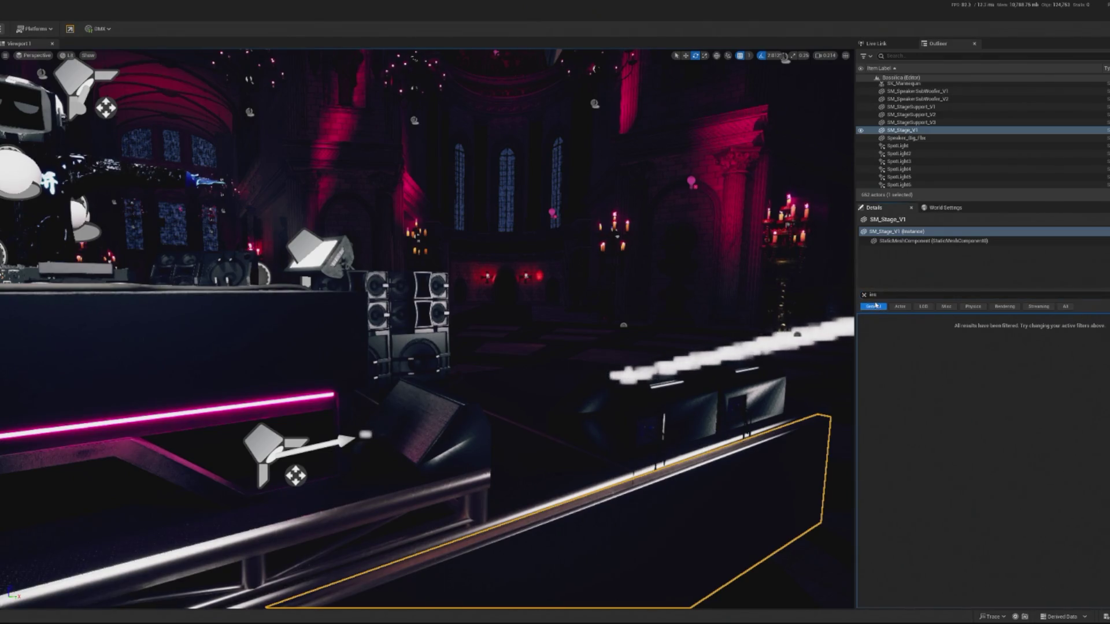
{"action": "left_click", "coordinate": [277, 448]}
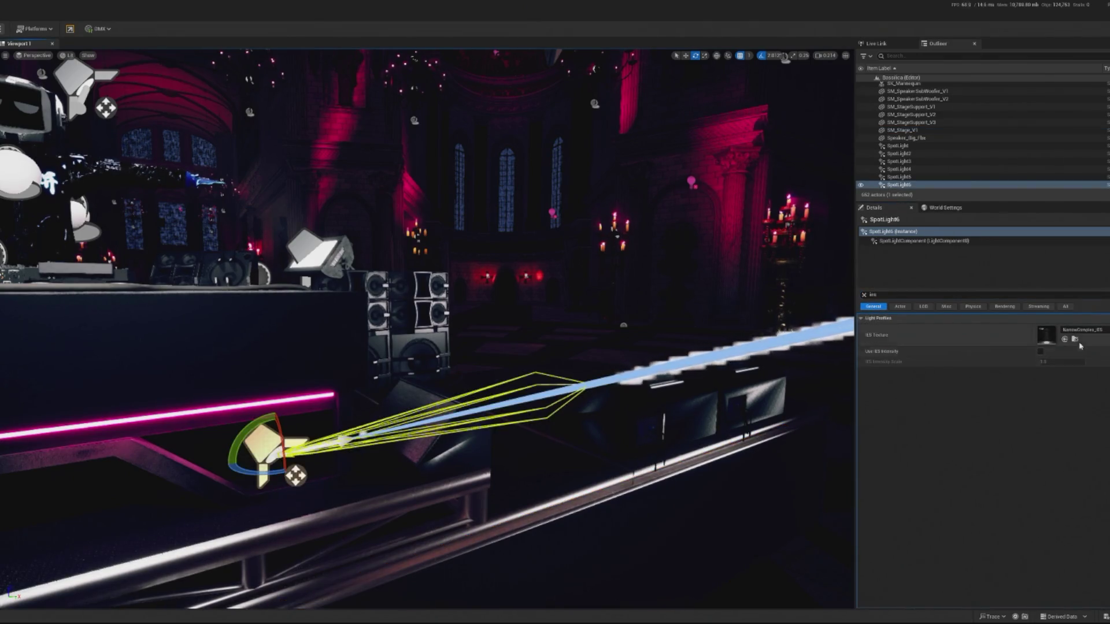
{"action": "left_click", "coordinate": [1041, 352]}
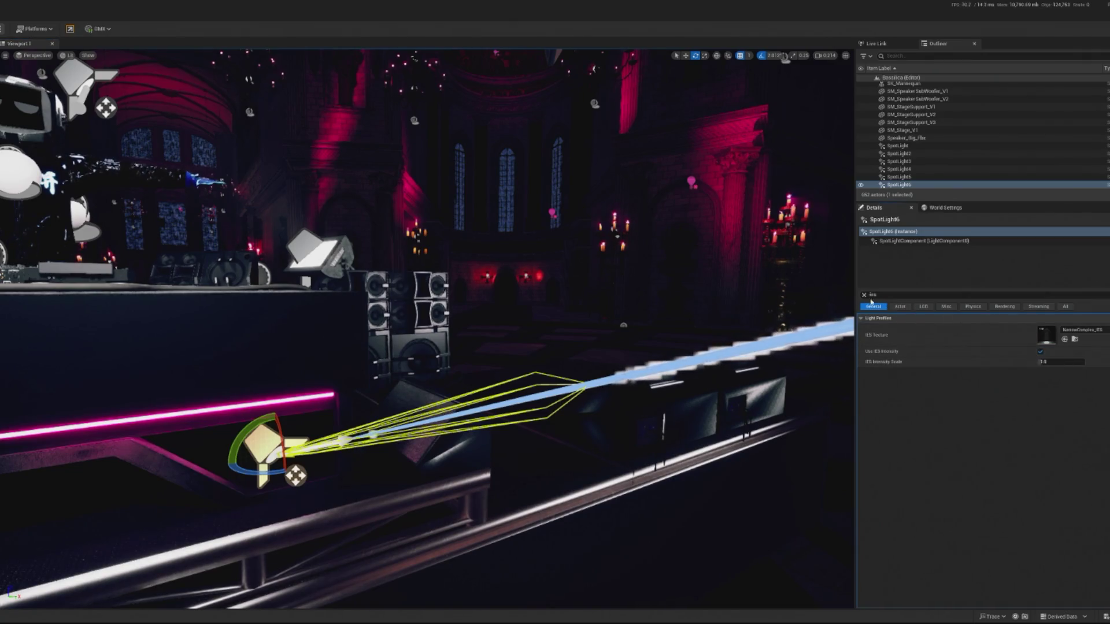
- Raise SpotLight6's IES Intensity Scale to about 10 and frame the light
{"action": "left_click_drag", "start_coordinate": [1046, 362], "coordinate": [1073, 362]}
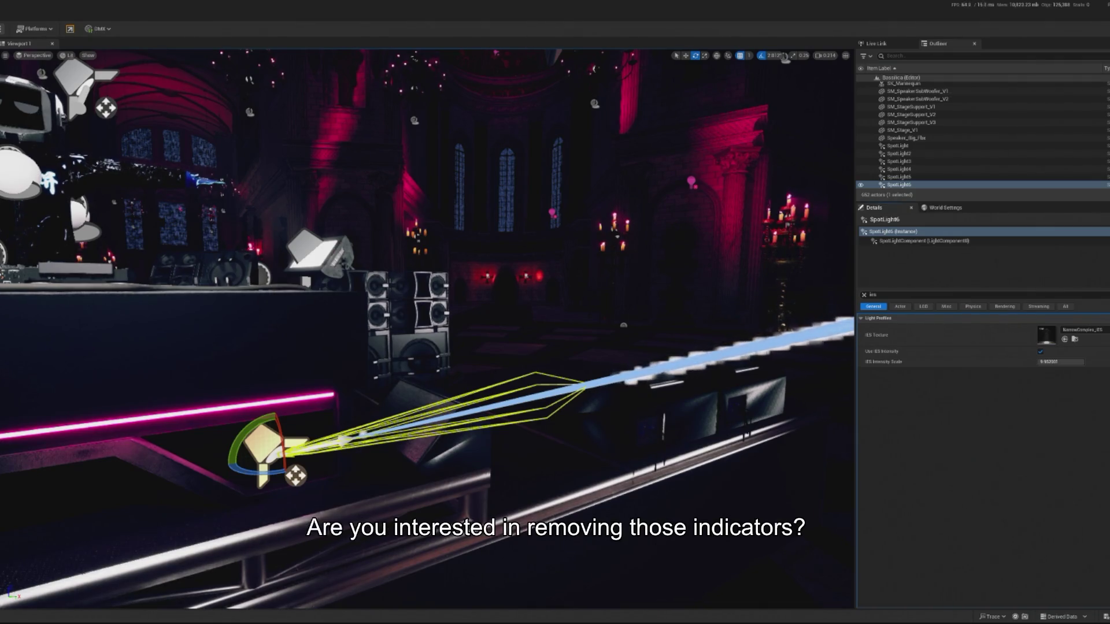
{"action": "left_click_drag", "start_coordinate": [116, 457], "coordinate": [167, 452]}
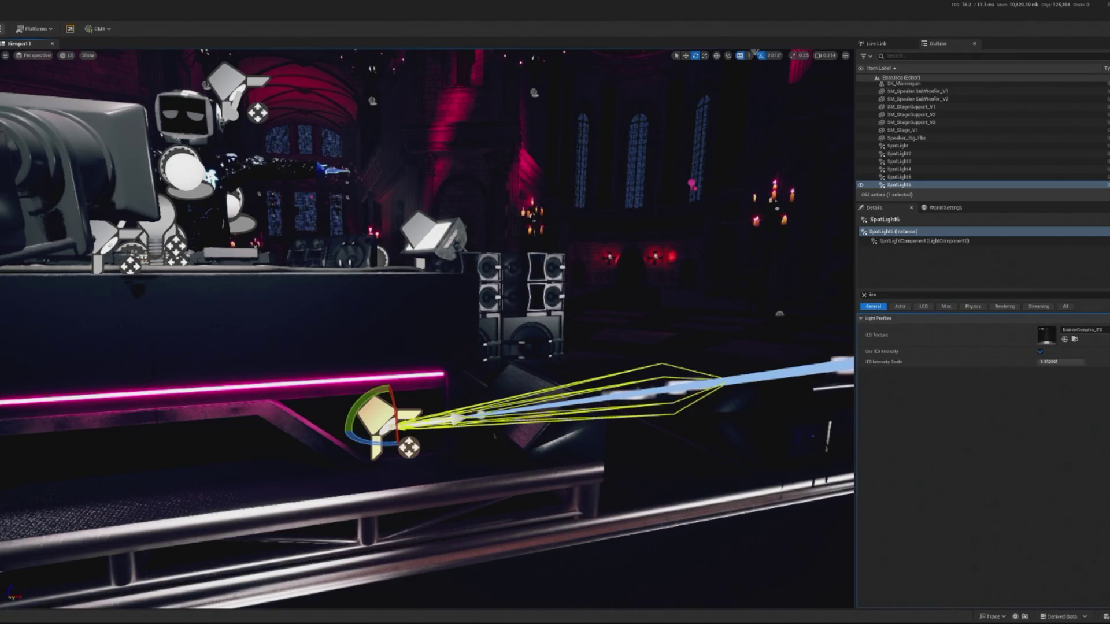
{"action": "key", "text": "f"}
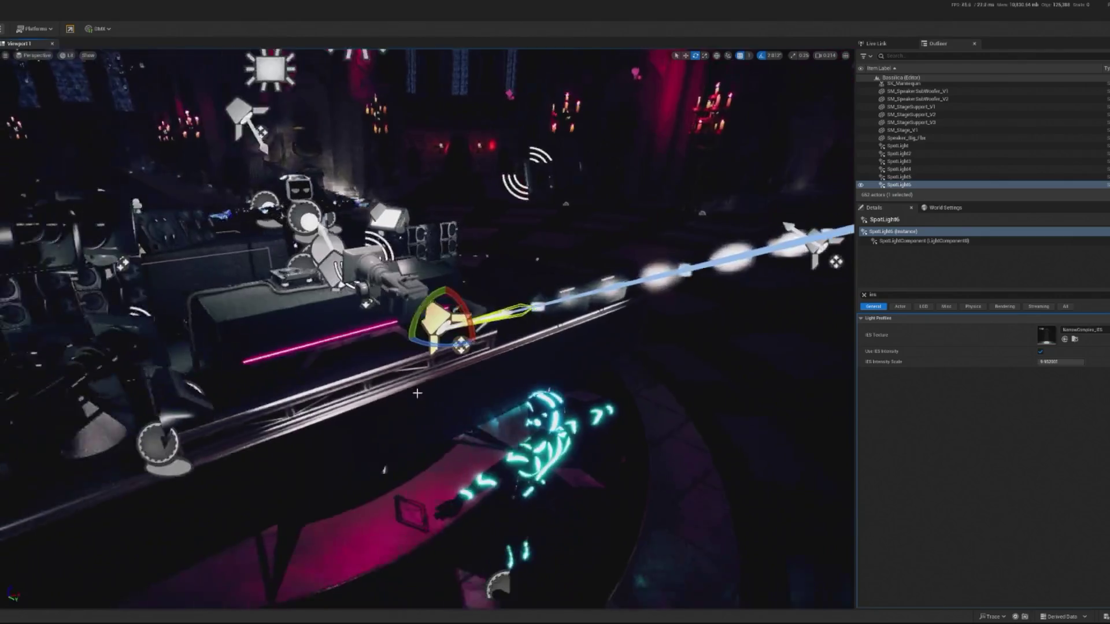
- Clear the property search and tilt SpotLight6's beam further down toward the floor beside the stage
{"action": "mouse_move", "coordinate": [832, 411]}
{"action": "left_mouse_down"}
{"action": "mouse_move", "coordinate": [752, 370]}
{"action": "mouse_move", "coordinate": [832, 411]}
{"action": "left_mouse_up"}
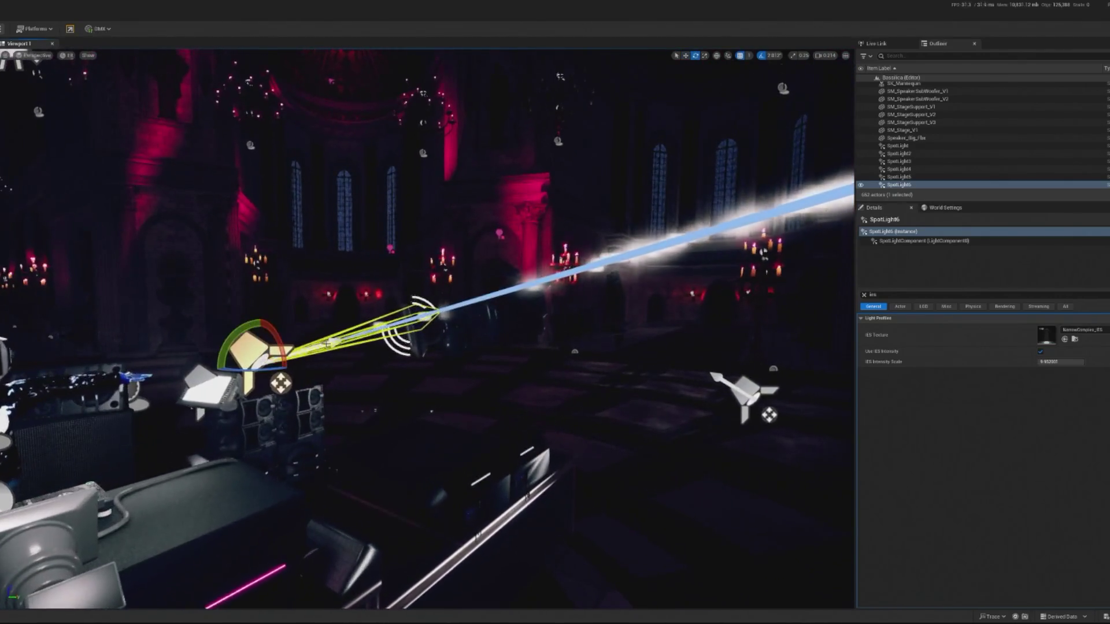
{"action": "left_click", "coordinate": [864, 295]}
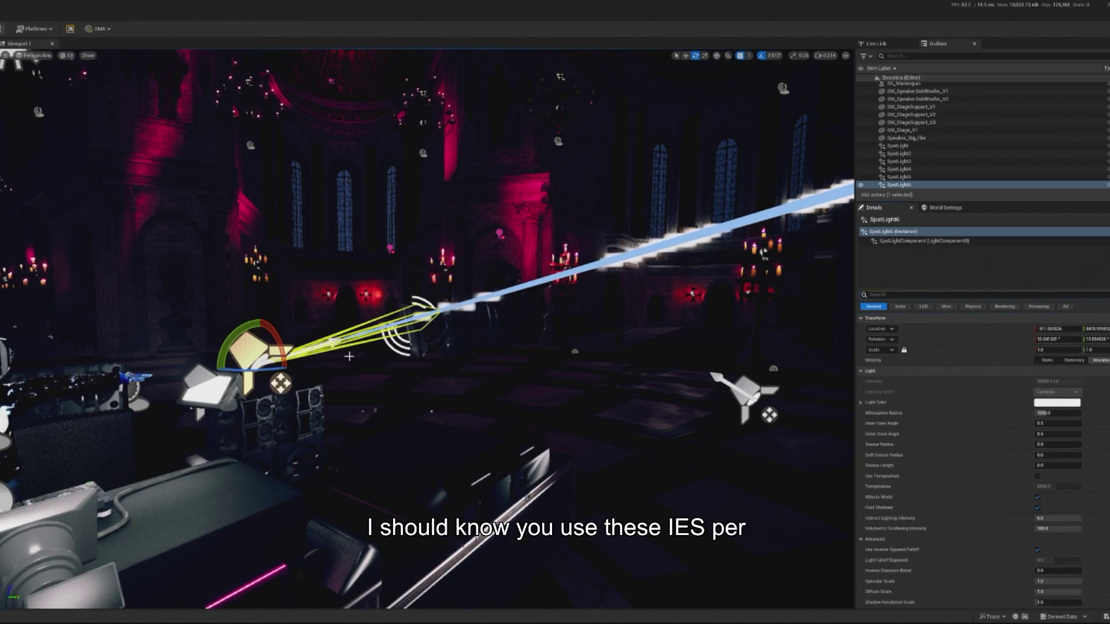
{"action": "left_click_drag", "start_coordinate": [268, 347], "coordinate": [278, 382]}
{"action": "left_click", "coordinate": [145, 491]}
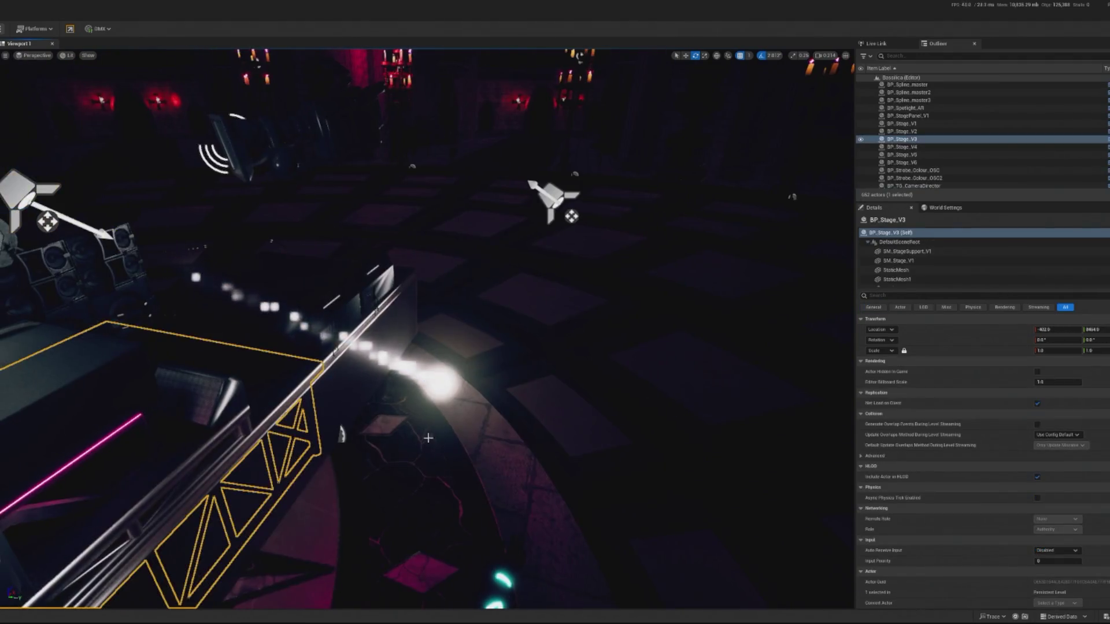
- Frame the BP_Stage_V3 stage for a wide shot of the cathedral
{"action": "key", "text": "f"}
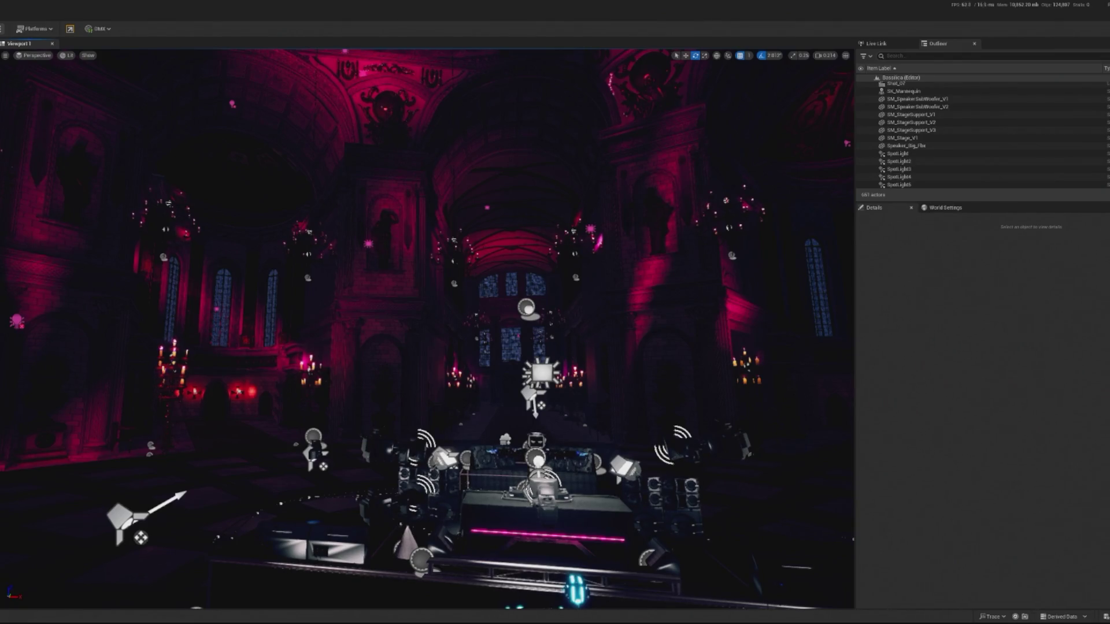
- Fly in around the stage and DJ booth for a close look, then save the level with Ctrl+S
{"action": "key", "text": "w"}
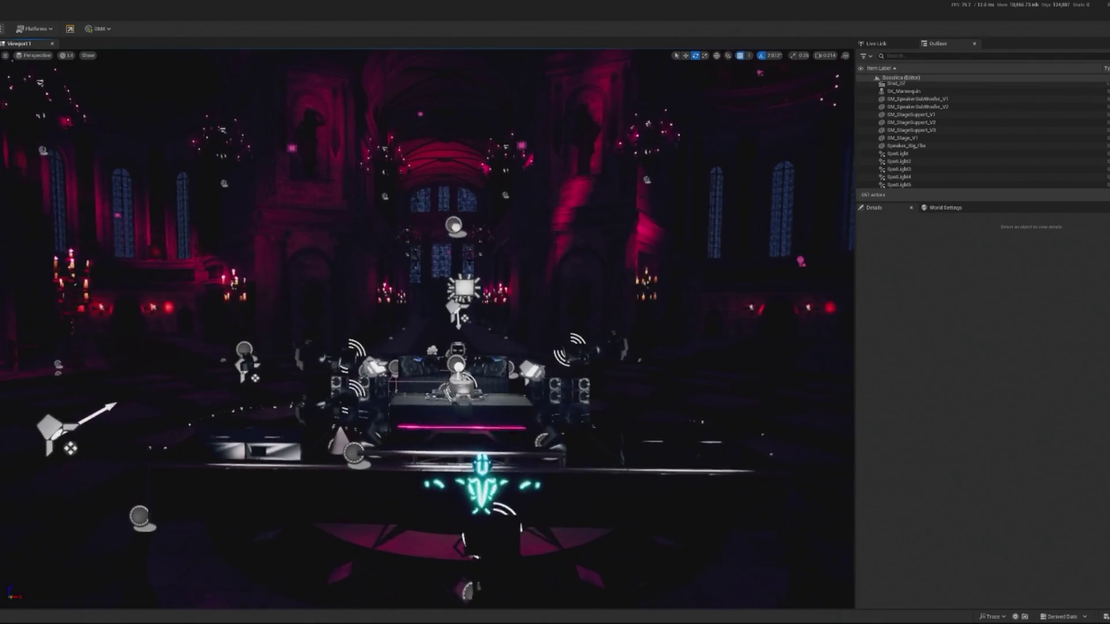
{"action": "key", "text": "w"}
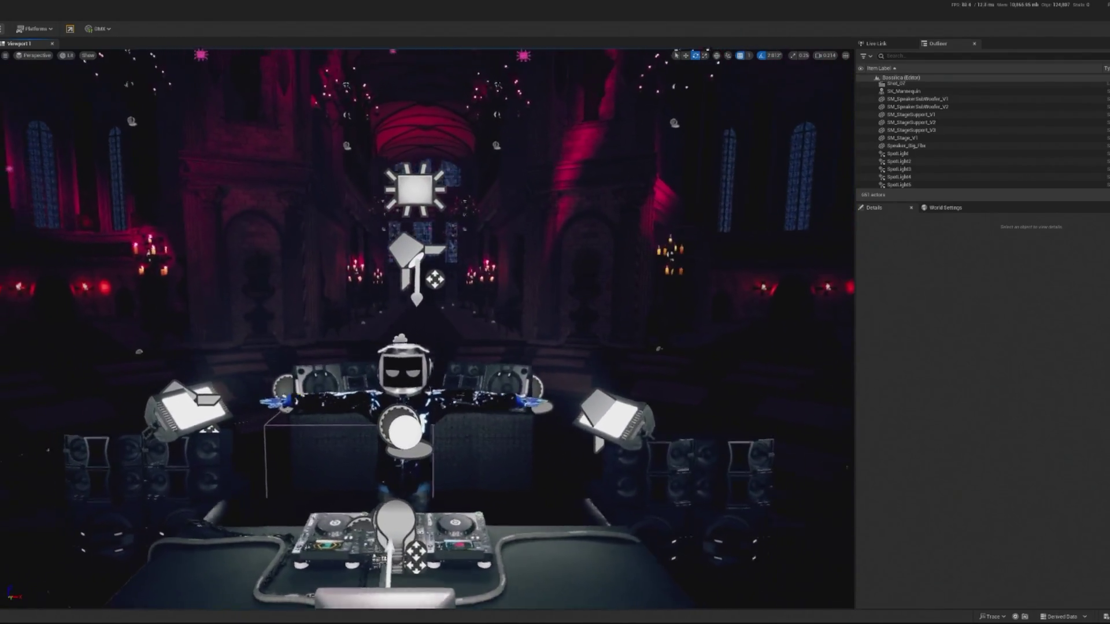
{"action": "key", "text": "d"}
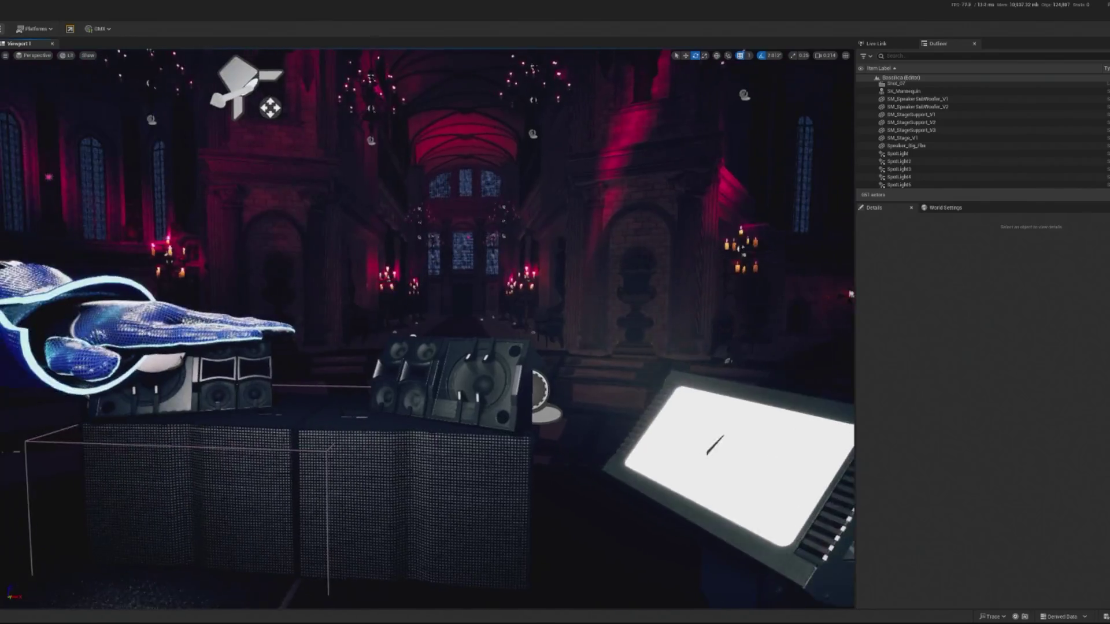
{"action": "key", "text": "s"}
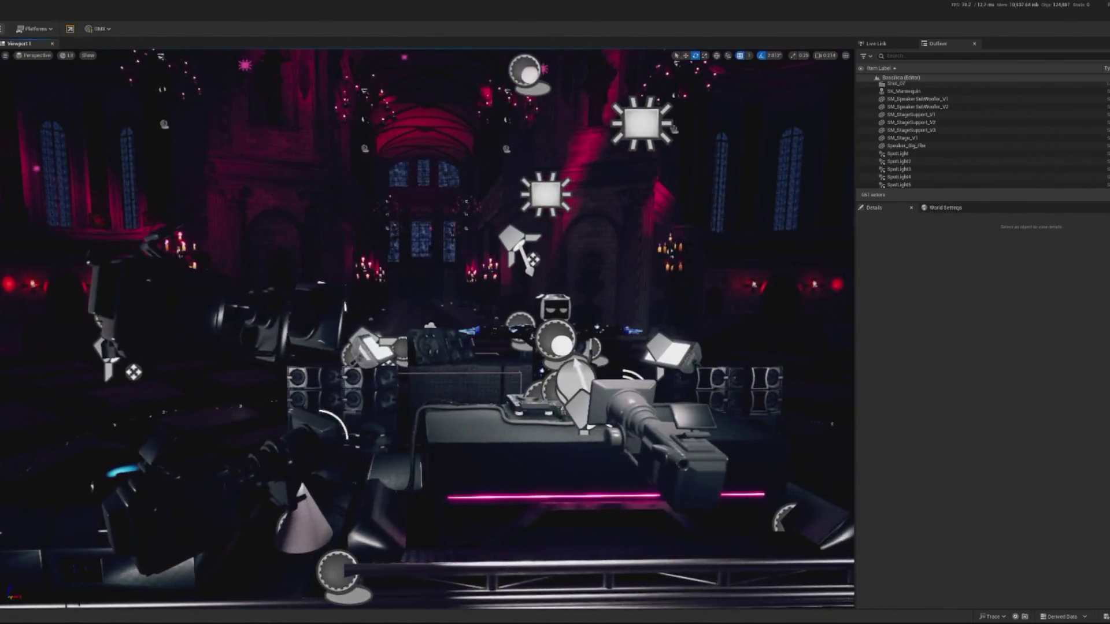
{"action": "key", "text": "w"}
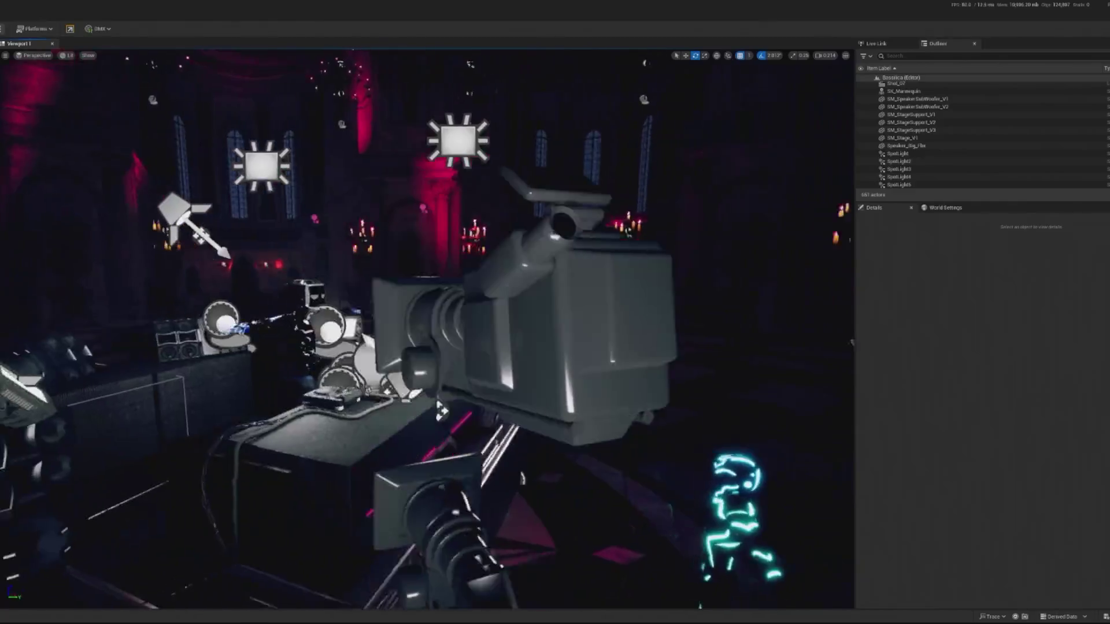
{"action": "key", "text": "w"}
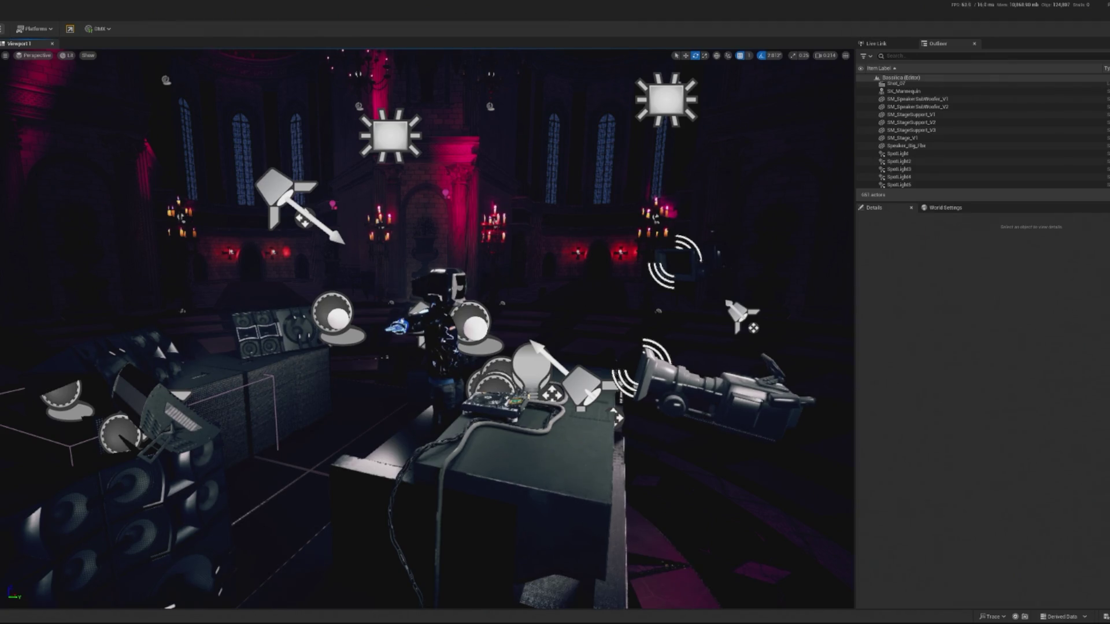
{"action": "key", "text": "ctrl+s"}
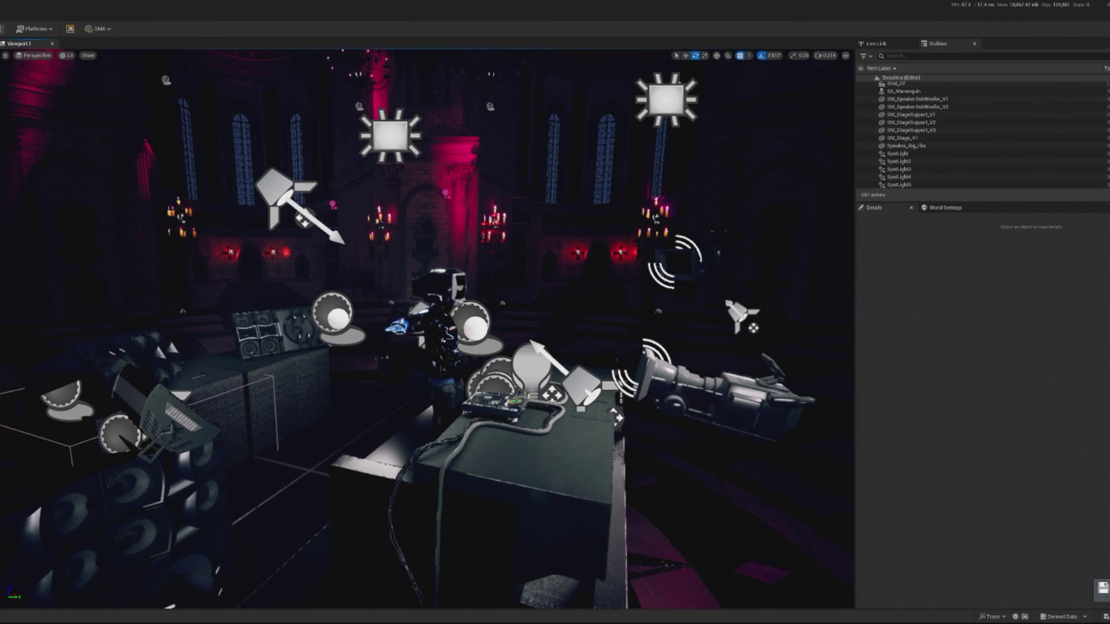
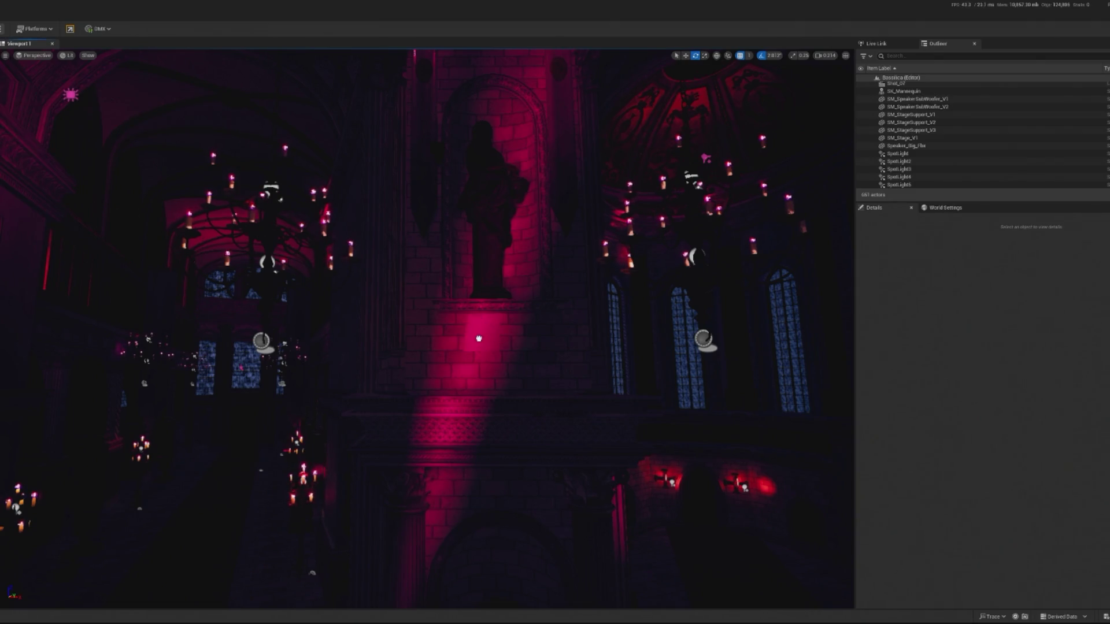
- Place a Plane in front of the pink-lit wall and rotate it upright to about 92.8°
{"action": "left_click", "coordinate": [470, 346]}
{"action": "key", "text": "f"}
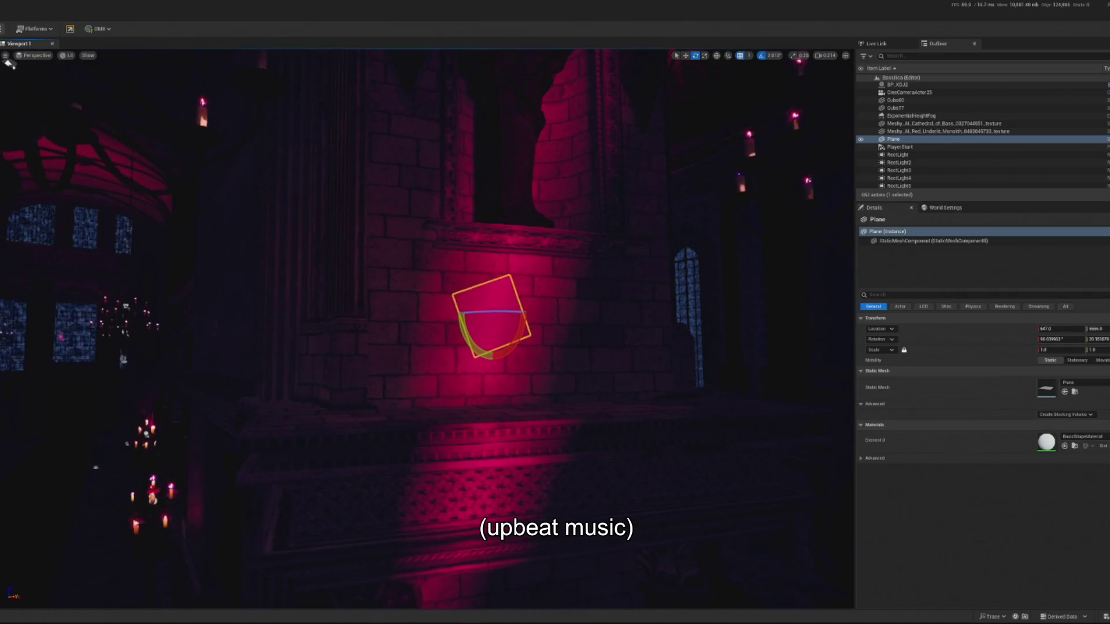
{"action": "key", "text": "w"}
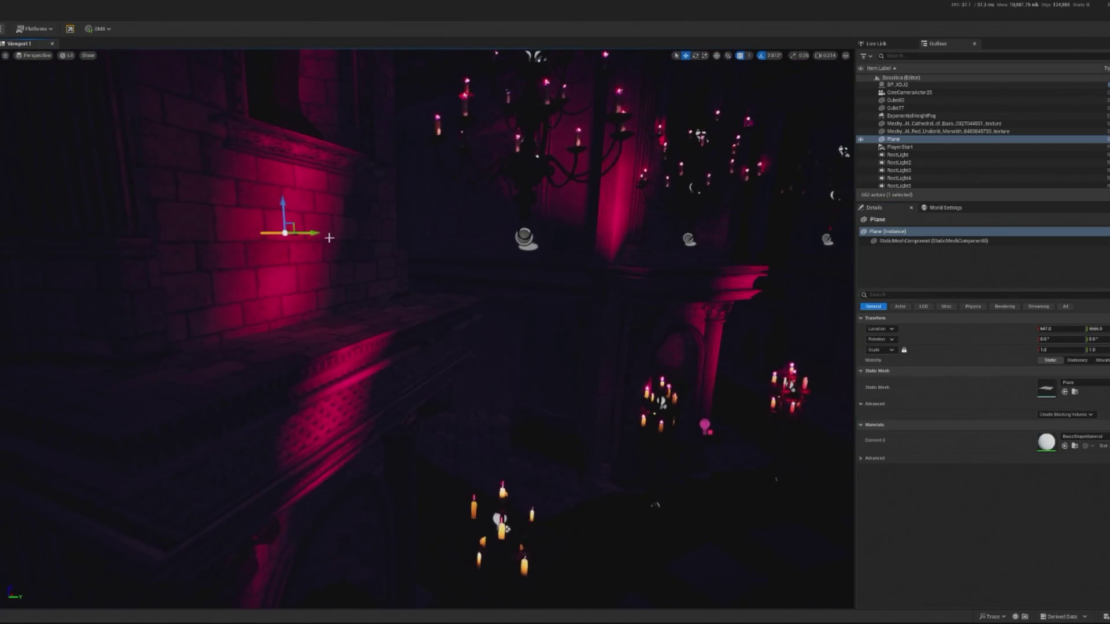
{"action": "key", "text": "e"}
{"action": "mouse_move", "coordinate": [508, 218]}
{"action": "left_mouse_down"}
{"action": "mouse_move", "coordinate": [523, 241]}
{"action": "mouse_move", "coordinate": [513, 218]}
{"action": "mouse_move", "coordinate": [490, 234]}
{"action": "left_mouse_up"}
{"action": "key", "text": "f"}
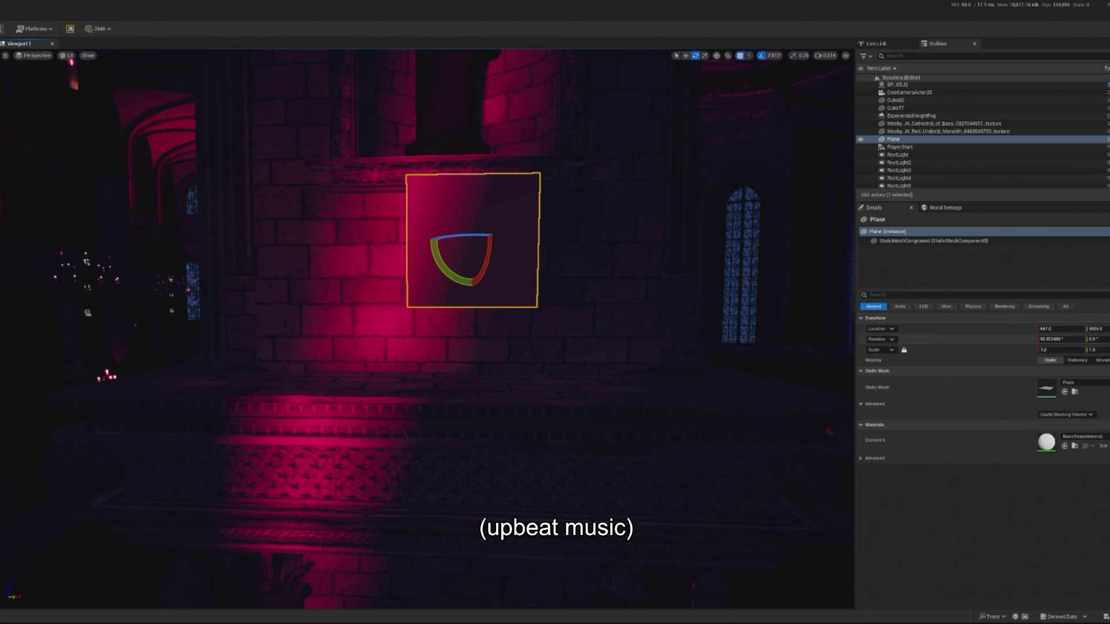
{"action": "left_click_drag", "start_coordinate": [320, 243], "coordinate": [320, 295]}
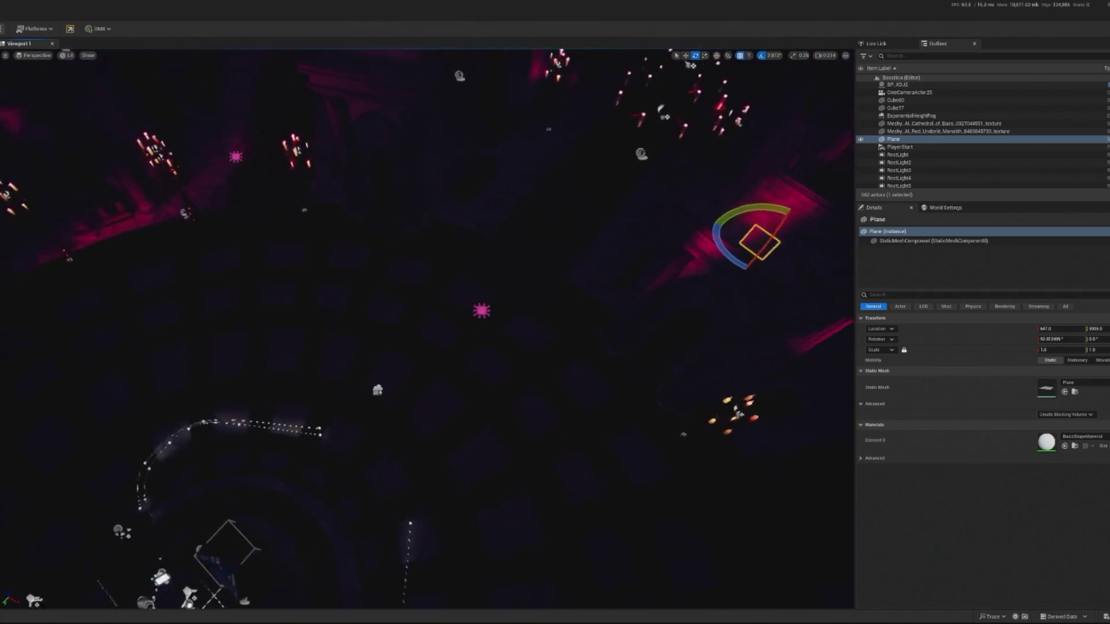
- Set the plane's Scale to 5 in the Details panel
{"action": "key", "text": "w"}
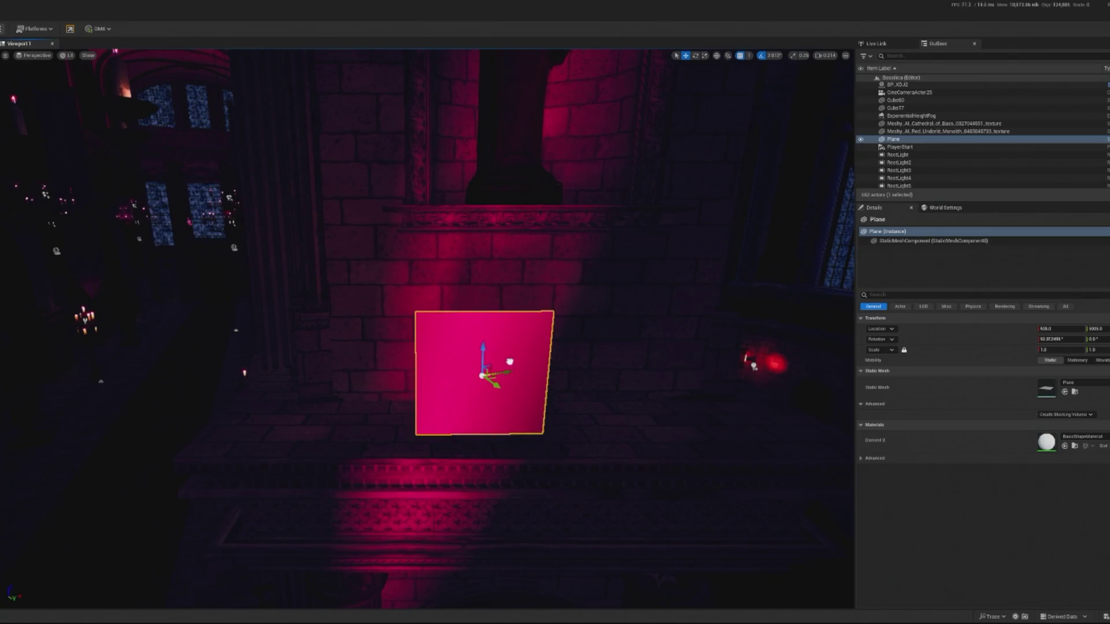
{"action": "left_click", "coordinate": [1055, 351]}
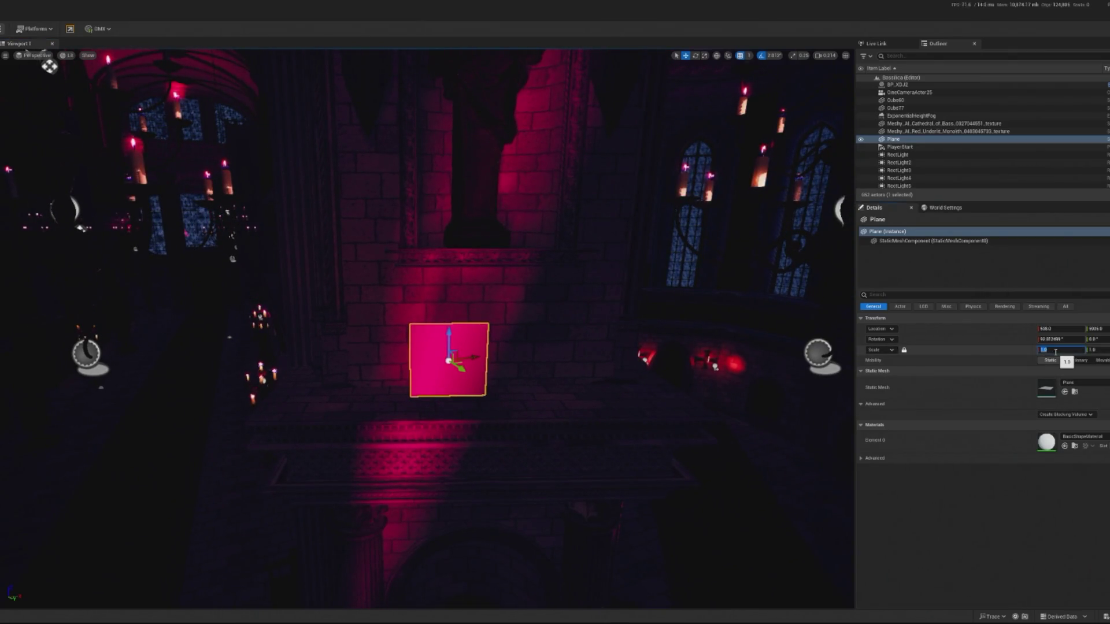
{"action": "type", "text": "5"}
{"action": "key", "text": "Return"}
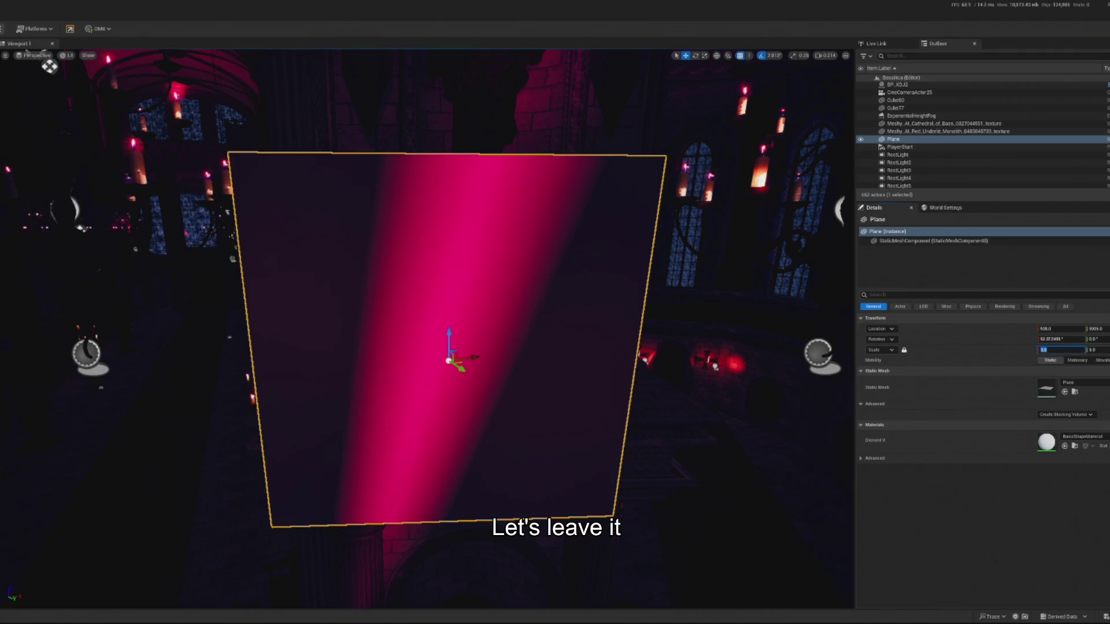
{"action": "scroll", "coordinate": [129, 353], "scroll_direction": "down", "scroll_amount": 5}
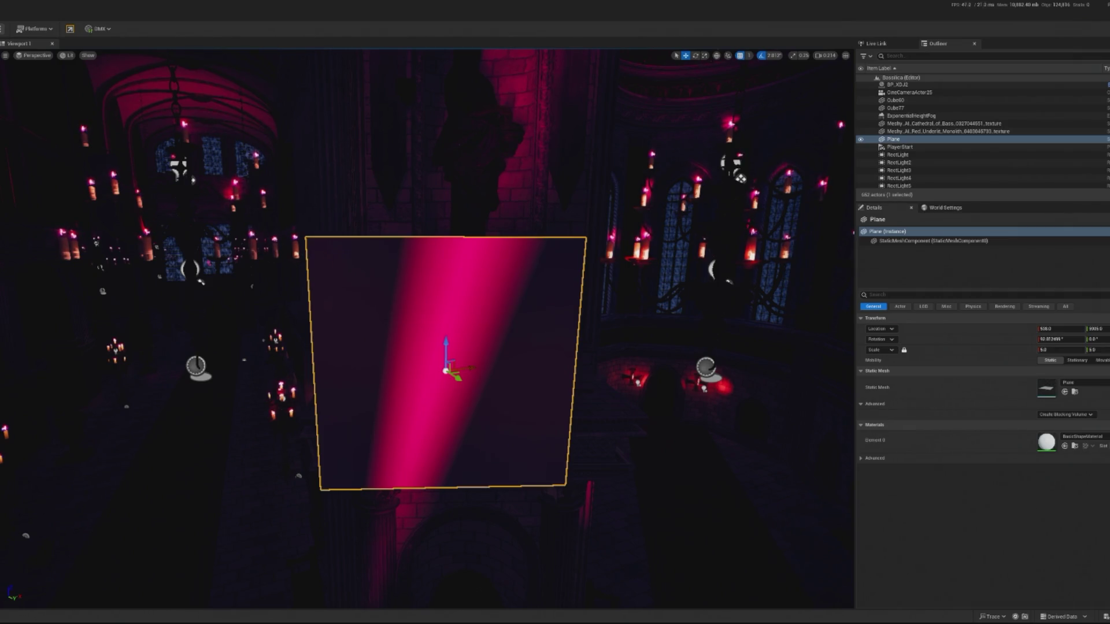
- Create a new material asset named M_Smoke_Card in the Content Browser
{"action": "right_click", "coordinate": [3, 162]}
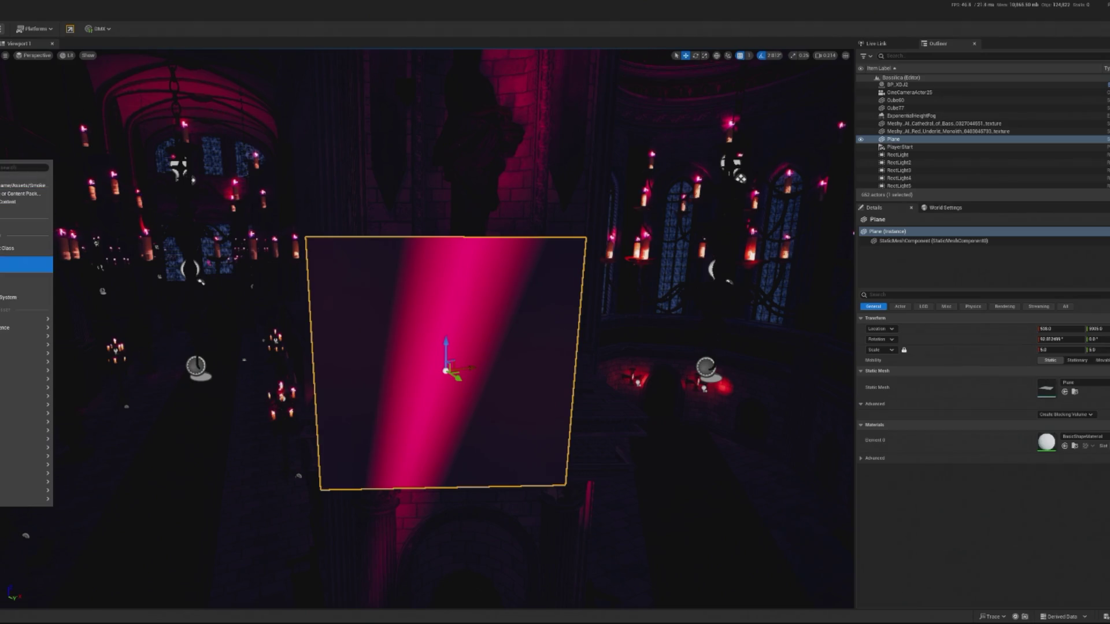
{"action": "left_click", "coordinate": [23, 281]}
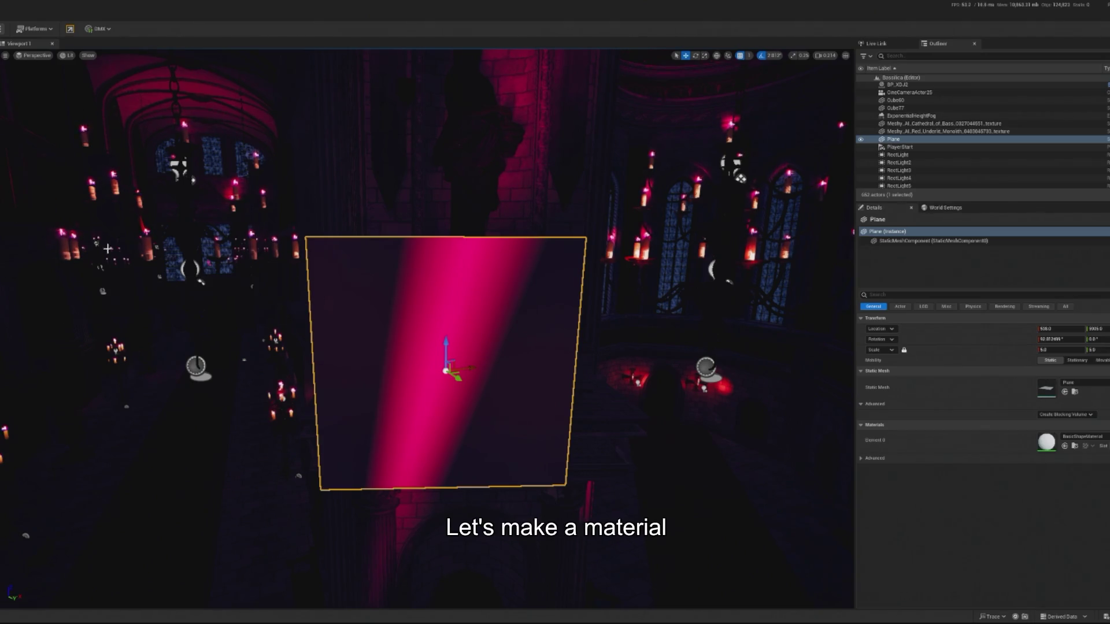
{"action": "left_click_drag", "start_coordinate": [8, 73], "coordinate": [125, 68]}
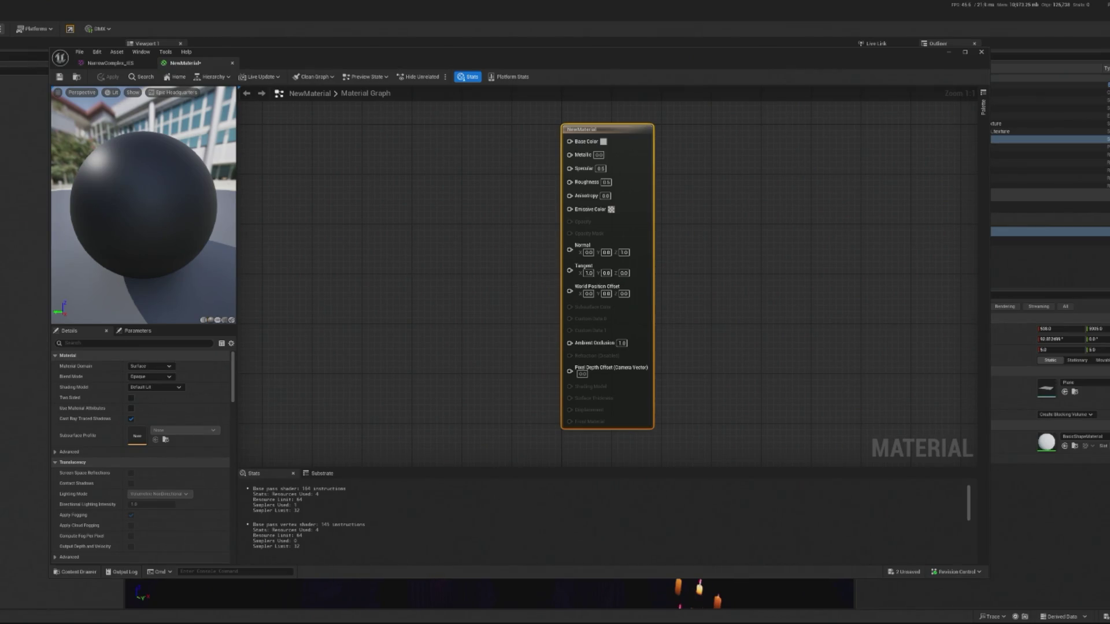
{"action": "key", "text": "ctrl+s"}
{"action": "type", "text": "M_Smoke_Card"}
{"action": "key", "text": "Return"}
- Set M_Smoke_Card's Blend Mode to Translucent, tick Two Sided, and add the smoke texture
{"action": "left_click", "coordinate": [352, 300]}
{"action": "left_click", "coordinate": [160, 377]}
{"action": "left_click", "coordinate": [164, 400]}
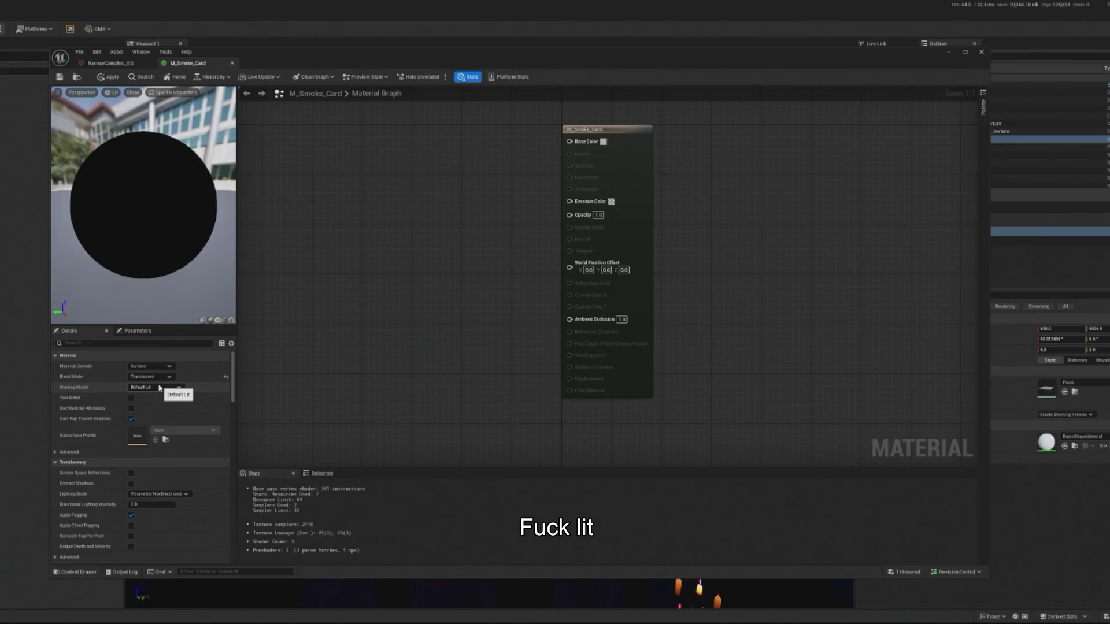
{"action": "left_click", "coordinate": [131, 398]}
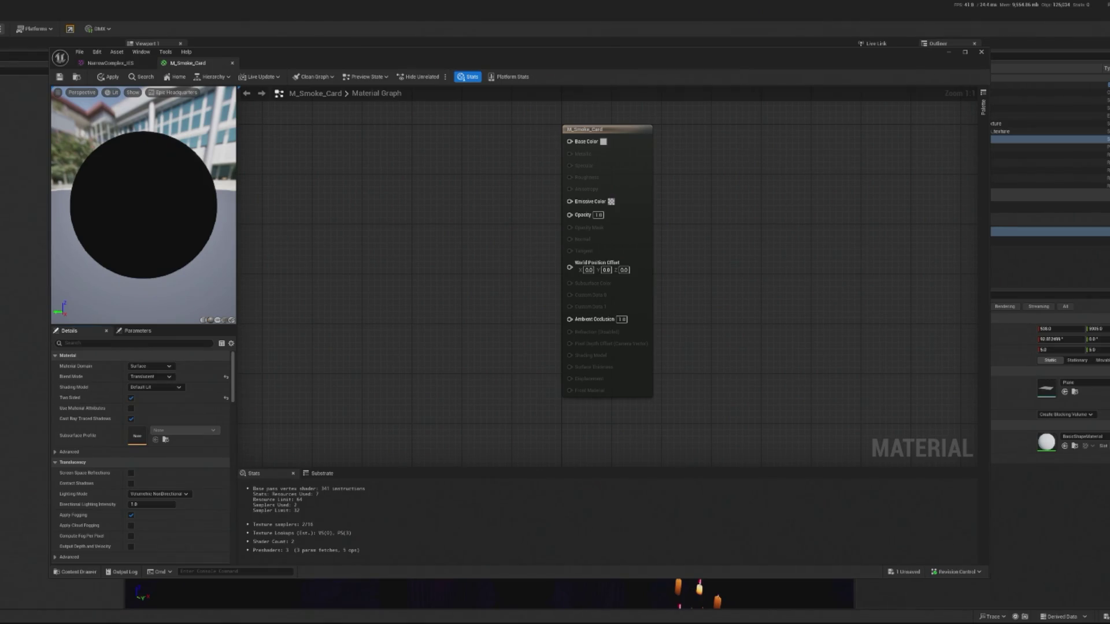
{"action": "left_click_drag", "start_coordinate": [116, 109], "coordinate": [317, 175]}
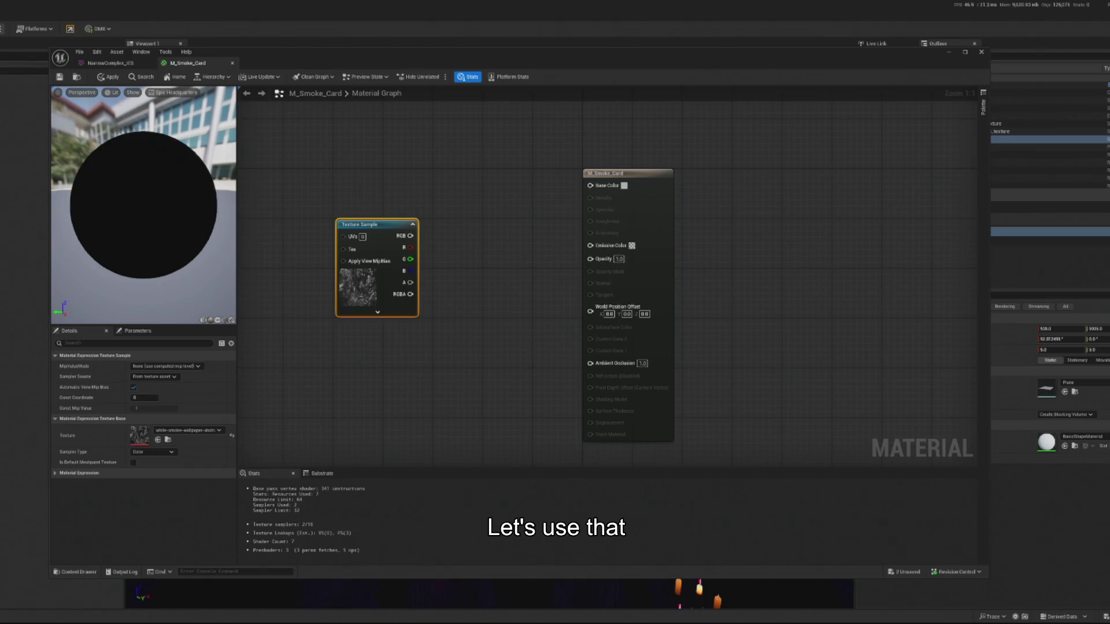
- Wire the texture's RGB into Opacity, apply, and assign M_Smoke_Card to the plane's Element 0
{"action": "left_click_drag", "start_coordinate": [410, 236], "coordinate": [590, 259]}
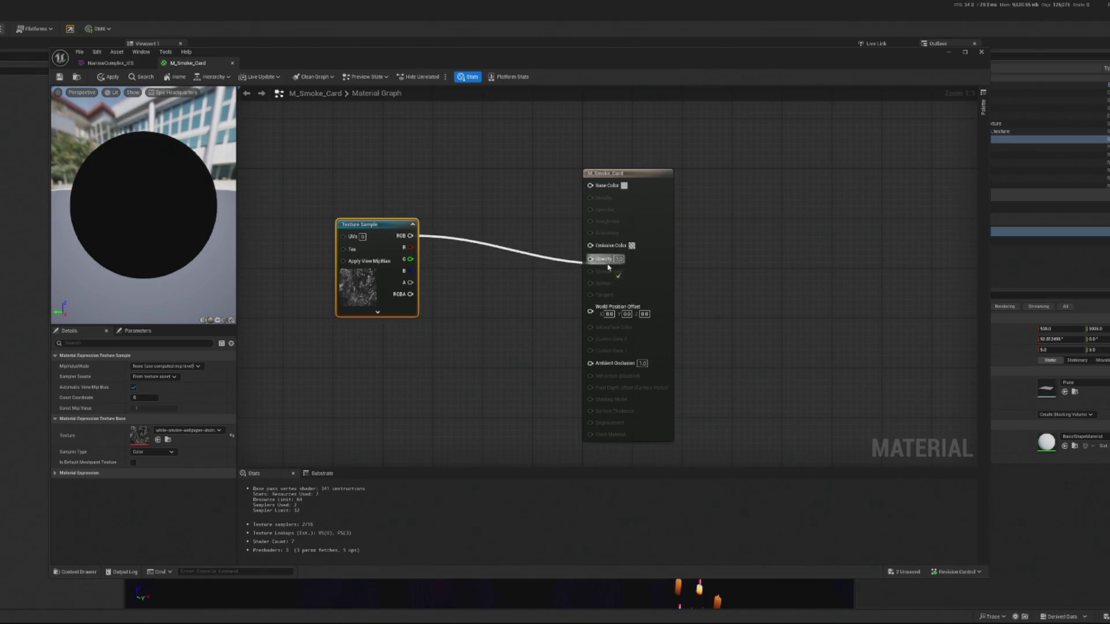
{"action": "left_click", "coordinate": [108, 78]}
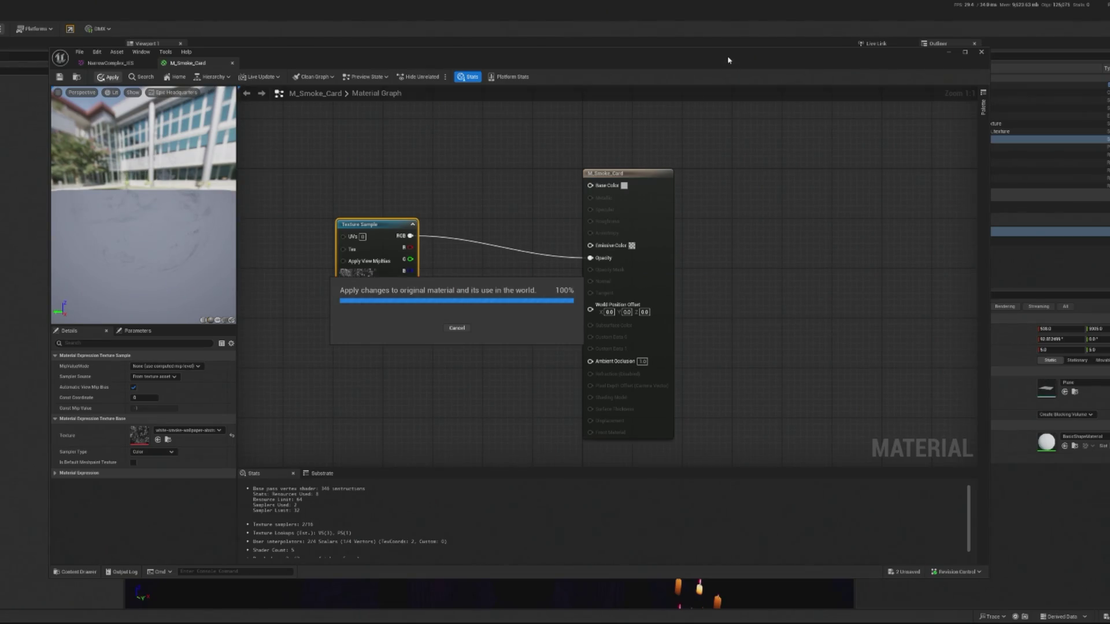
{"action": "mouse_move", "coordinate": [730, 61]}
{"action": "left_mouse_down"}
{"action": "mouse_move", "coordinate": [0, 92]}
{"action": "mouse_move", "coordinate": [0, 83]}
{"action": "left_mouse_up"}
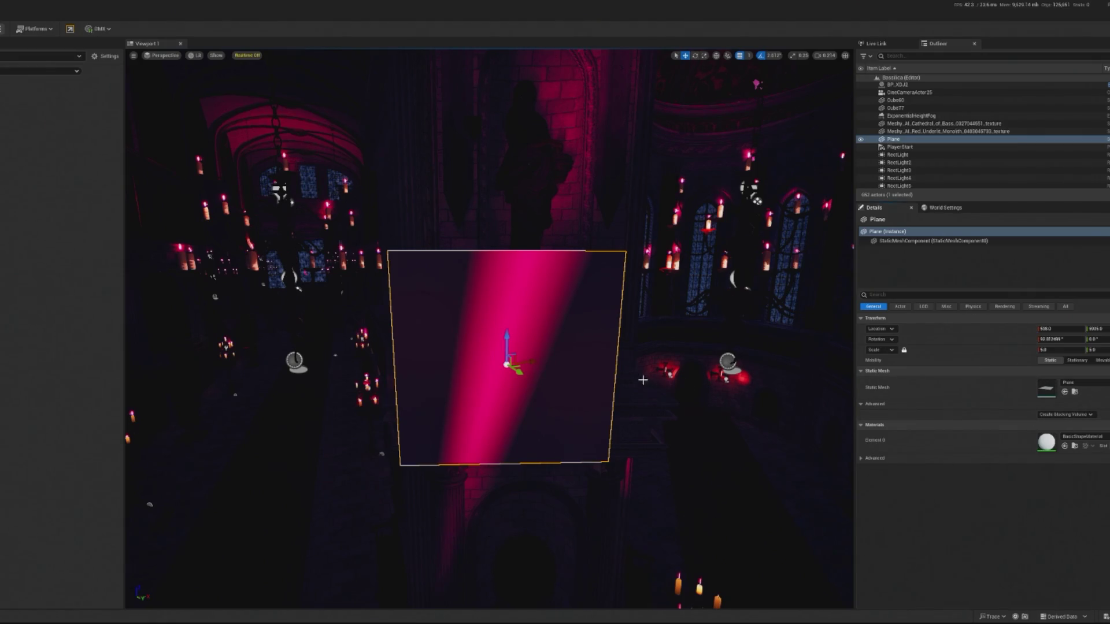
{"action": "left_click", "coordinate": [1065, 447]}
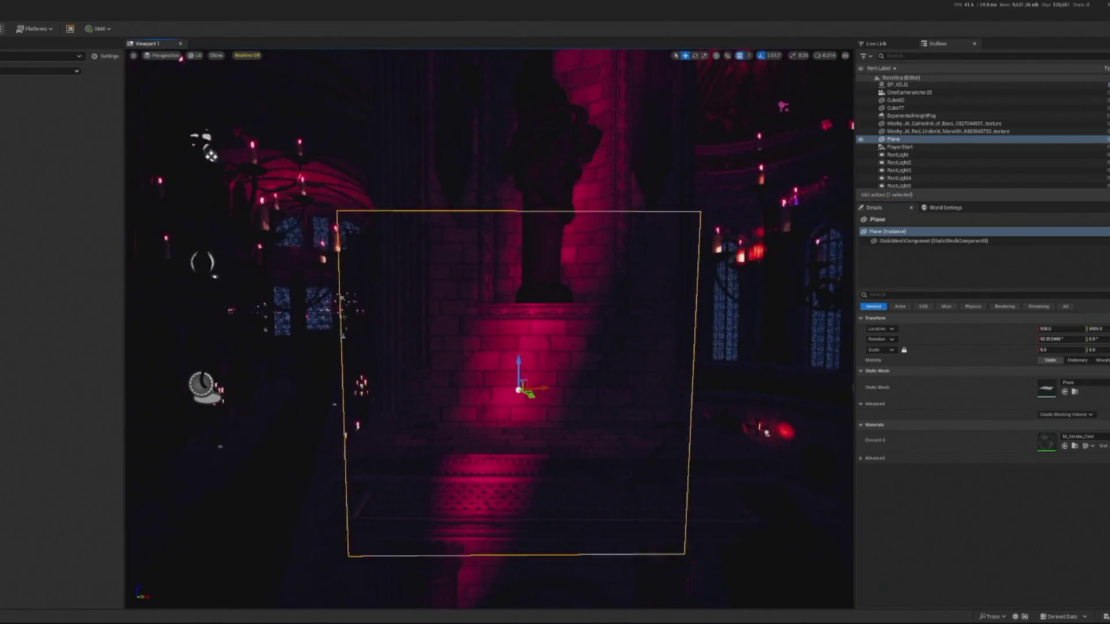
- Raise the smoke plane upward and rotate it about 70°
{"action": "mouse_move", "coordinate": [527, 364]}
{"action": "left_mouse_down"}
{"action": "mouse_move", "coordinate": [532, 243]}
{"action": "mouse_move", "coordinate": [482, 268]}
{"action": "left_mouse_up"}
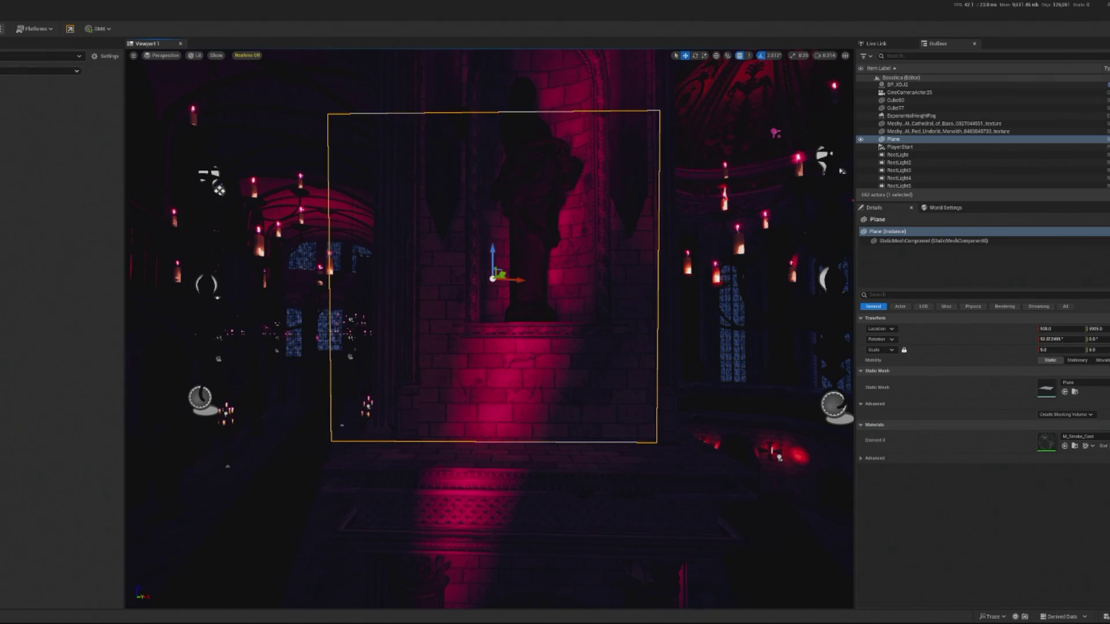
{"action": "scroll", "coordinate": [519, 282], "scroll_direction": "up", "scroll_amount": 2}
{"action": "key", "text": "e"}
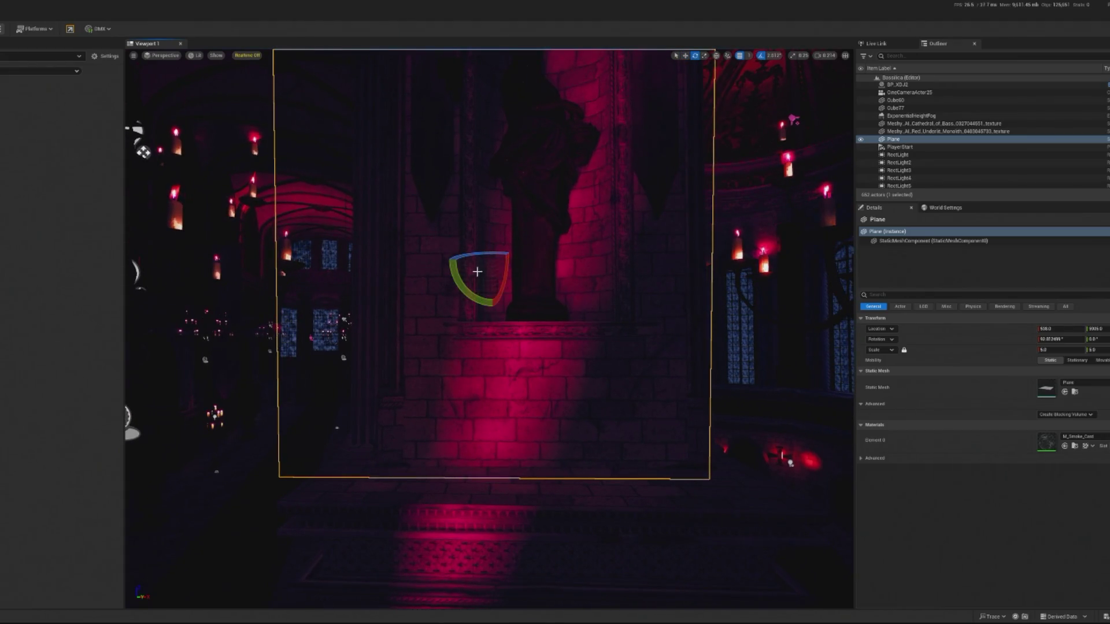
{"action": "mouse_move", "coordinate": [462, 279]}
{"action": "left_mouse_down"}
{"action": "mouse_move", "coordinate": [454, 341]}
{"action": "mouse_move", "coordinate": [469, 271]}
{"action": "left_mouse_up"}
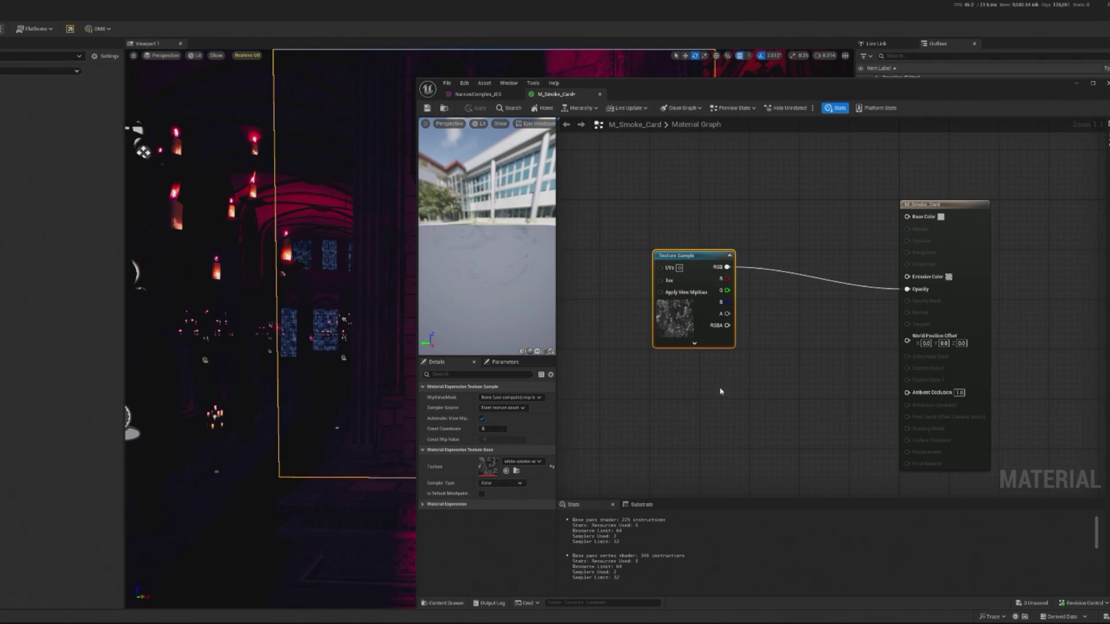
- Add a DepthFade node to M_Smoke_Card's graph and arrange it beside the Texture Sample
{"action": "right_click", "coordinate": [753, 409]}
{"action": "type", "text": "depth"}
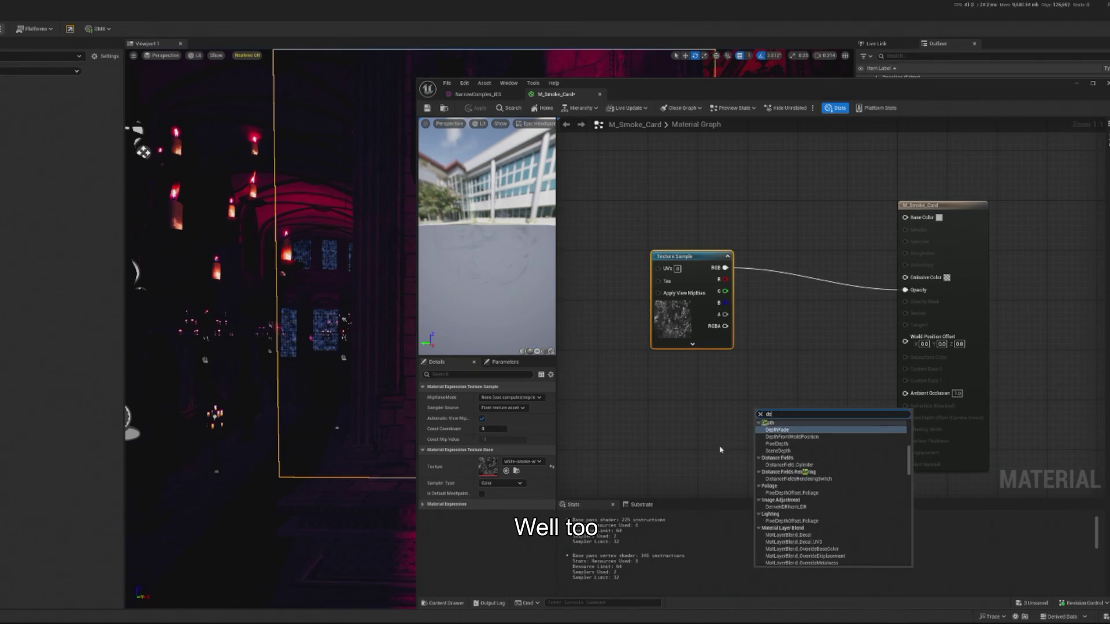
{"action": "left_click", "coordinate": [777, 430]}
{"action": "left_click_drag", "start_coordinate": [704, 269], "coordinate": [792, 284]}
{"action": "left_click_drag", "start_coordinate": [814, 414], "coordinate": [669, 421]}
{"action": "left_click_drag", "start_coordinate": [796, 279], "coordinate": [663, 286]}
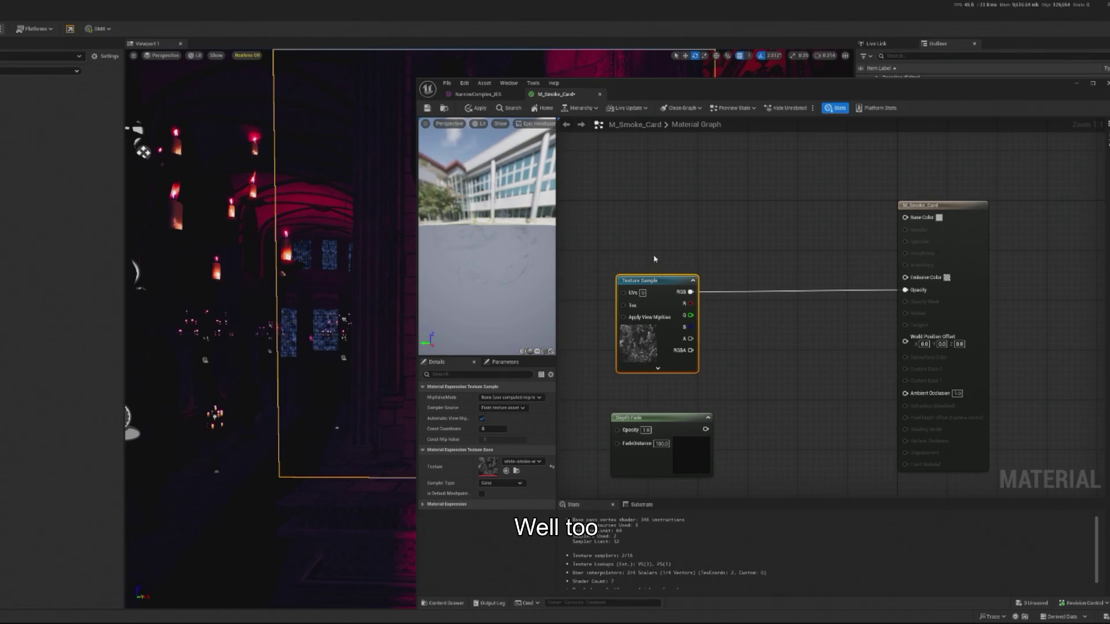
- Route the texture's RGB into Base Color and Opacity instead of Emissive Color, and apply
{"action": "mouse_move", "coordinate": [689, 292]}
{"action": "left_mouse_down"}
{"action": "mouse_move", "coordinate": [991, 274]}
{"action": "mouse_move", "coordinate": [926, 280]}
{"action": "left_mouse_up"}
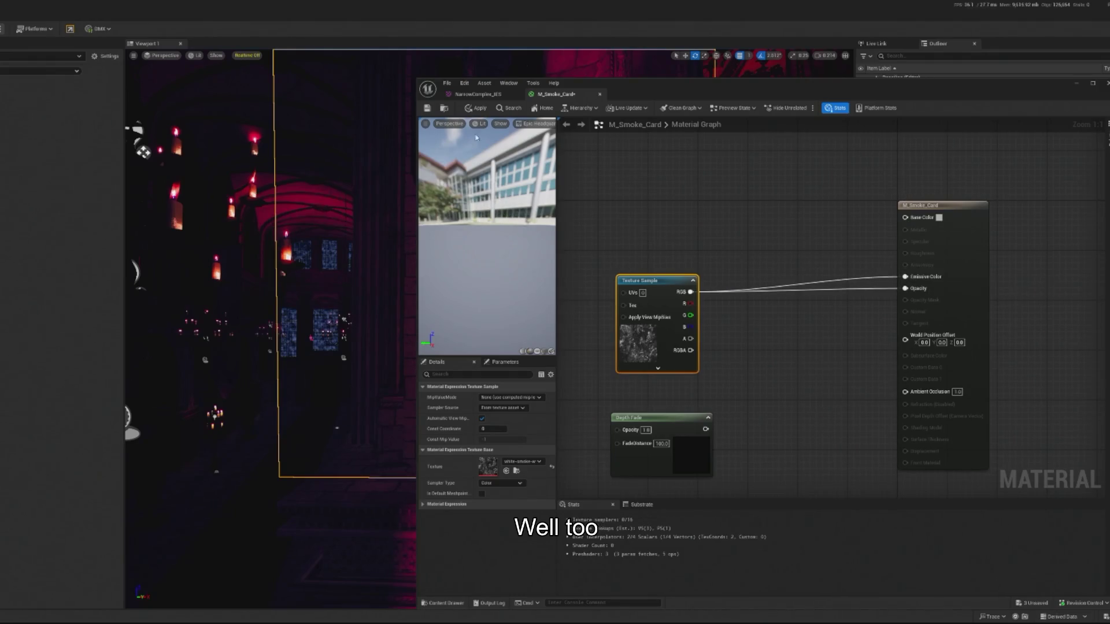
{"action": "left_click", "coordinate": [475, 108]}
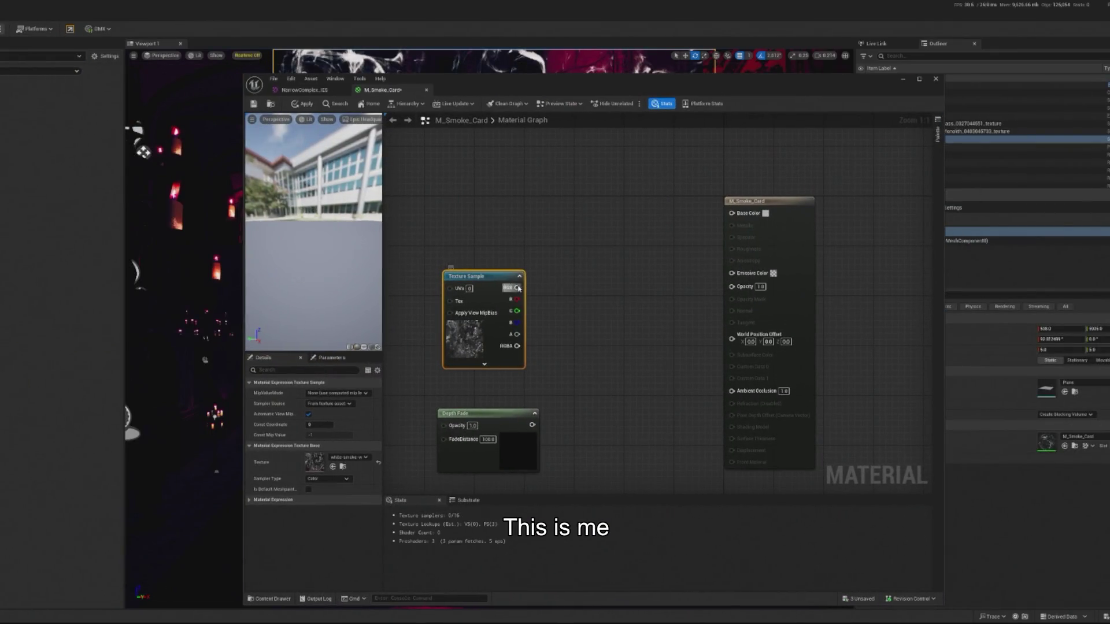
{"action": "left_click_drag", "start_coordinate": [517, 287], "coordinate": [732, 213]}
{"action": "mouse_move", "coordinate": [518, 287]}
{"action": "left_mouse_down"}
{"action": "mouse_move", "coordinate": [614, 307]}
{"action": "mouse_move", "coordinate": [740, 293]}
{"action": "left_mouse_up"}
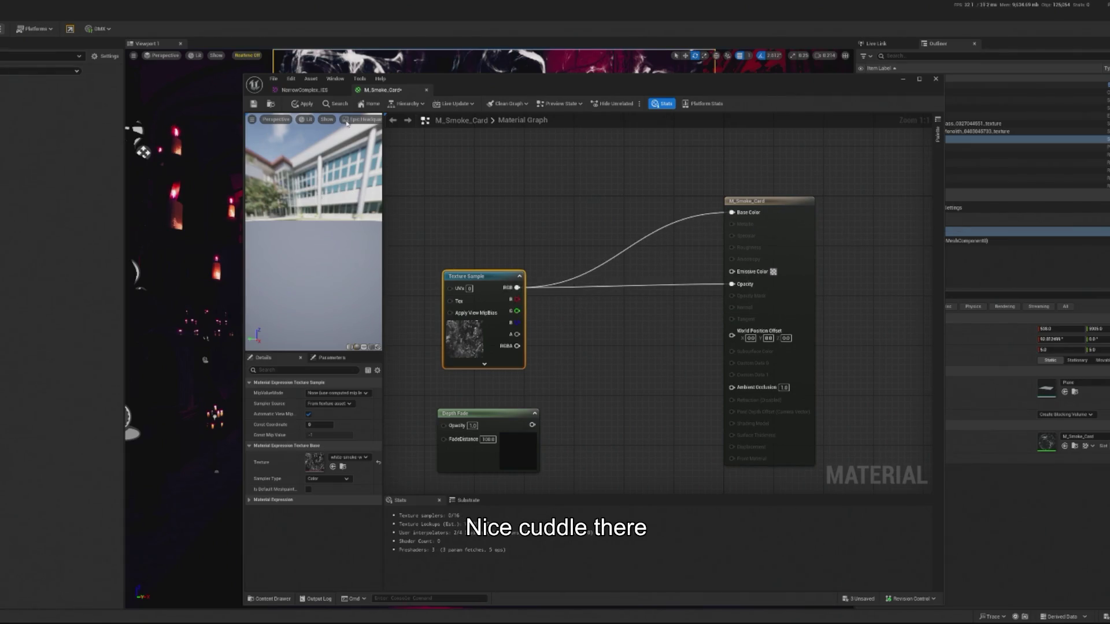
{"action": "left_click", "coordinate": [301, 105]}
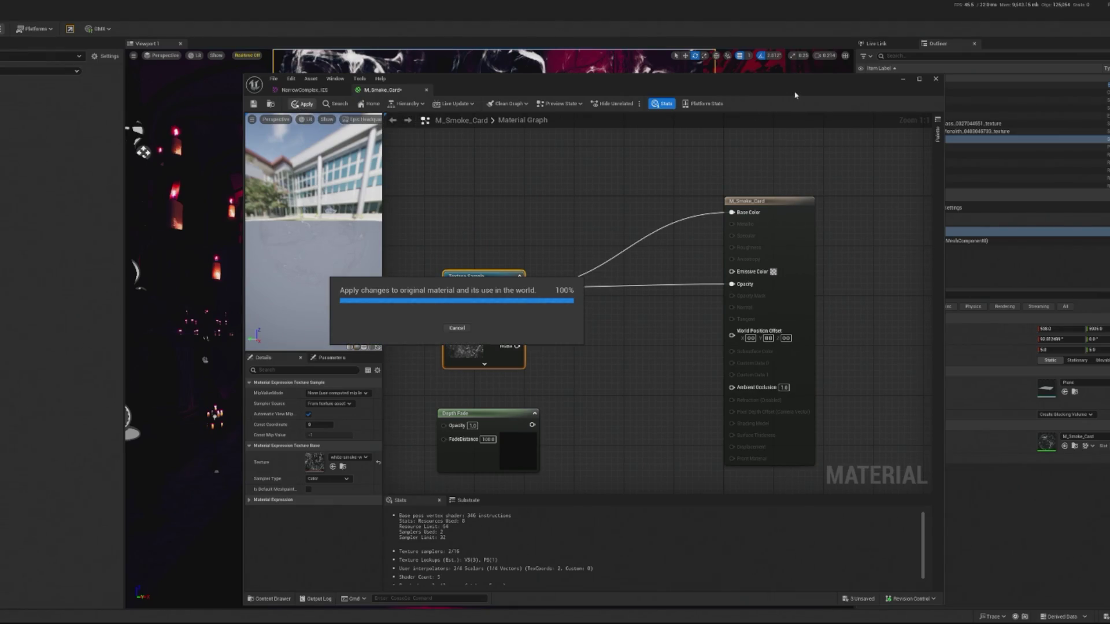
{"action": "mouse_move", "coordinate": [795, 96]}
{"action": "left_mouse_down"}
{"action": "mouse_move", "coordinate": [0, 66]}
{"action": "mouse_move", "coordinate": [85, 42]}
{"action": "mouse_move", "coordinate": [219, 29]}
{"action": "mouse_move", "coordinate": [798, 40]}
{"action": "mouse_move", "coordinate": [740, 33]}
{"action": "left_mouse_up"}
- Multiply the texture RGB by Depth Fade with a new Multiply node and apply
{"action": "left_click_drag", "start_coordinate": [467, 235], "coordinate": [553, 255]}
{"action": "type", "text": "mult"}
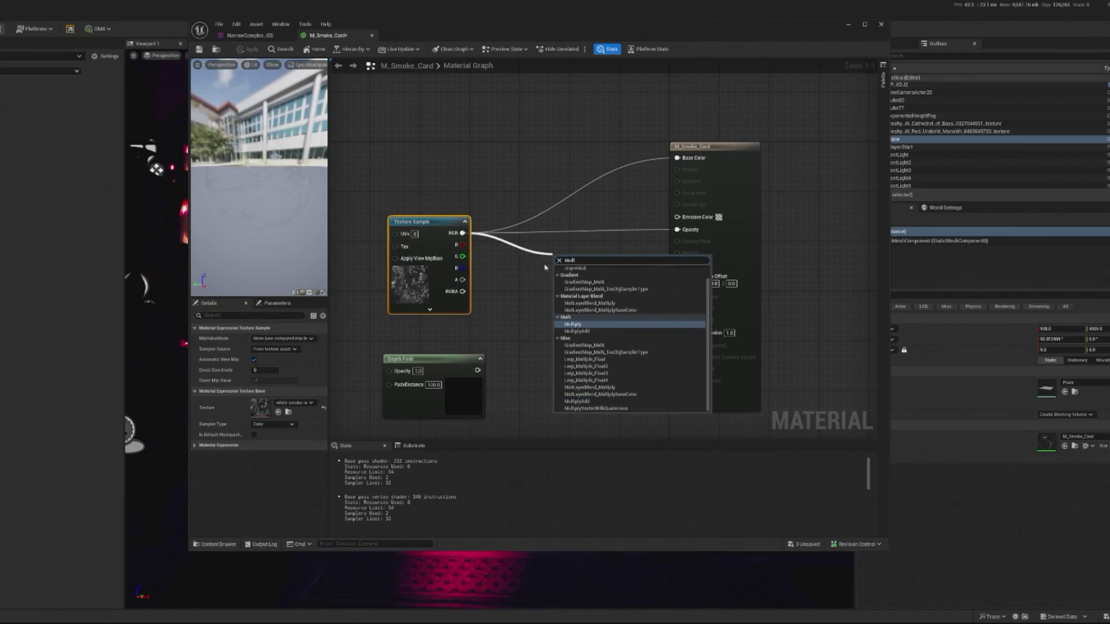
{"action": "left_click", "coordinate": [575, 325]}
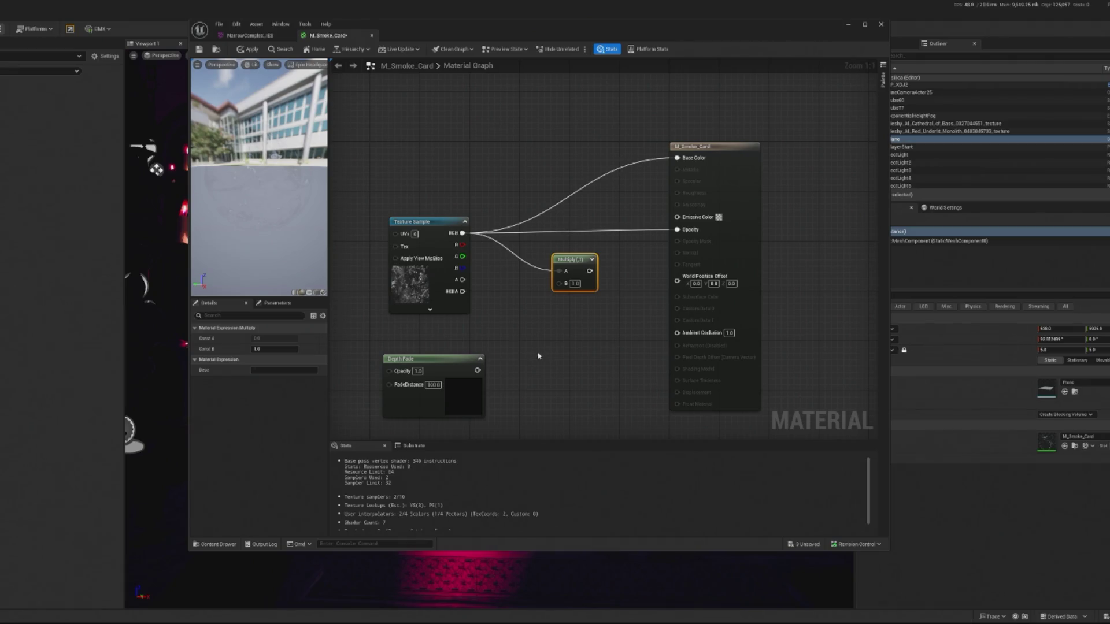
{"action": "mouse_move", "coordinate": [477, 371]}
{"action": "left_mouse_down"}
{"action": "mouse_move", "coordinate": [559, 283]}
{"action": "mouse_move", "coordinate": [694, 230]}
{"action": "left_mouse_up"}
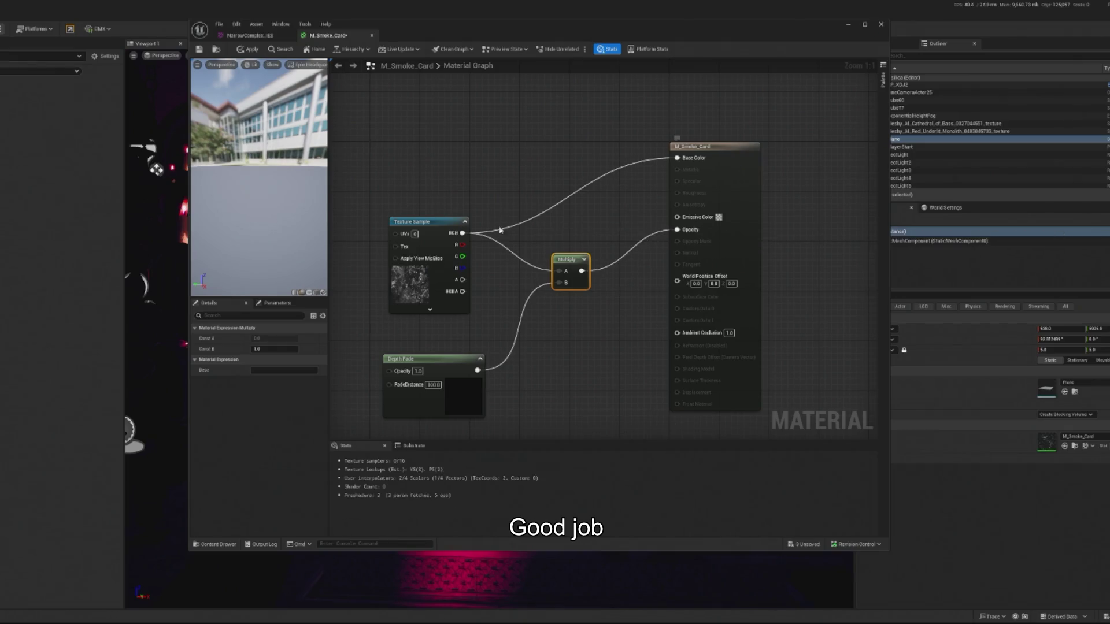
{"action": "mouse_move", "coordinate": [302, 217]}
{"action": "left_mouse_down"}
{"action": "mouse_move", "coordinate": [250, 218]}
{"action": "mouse_move", "coordinate": [223, 156]}
{"action": "left_mouse_up"}
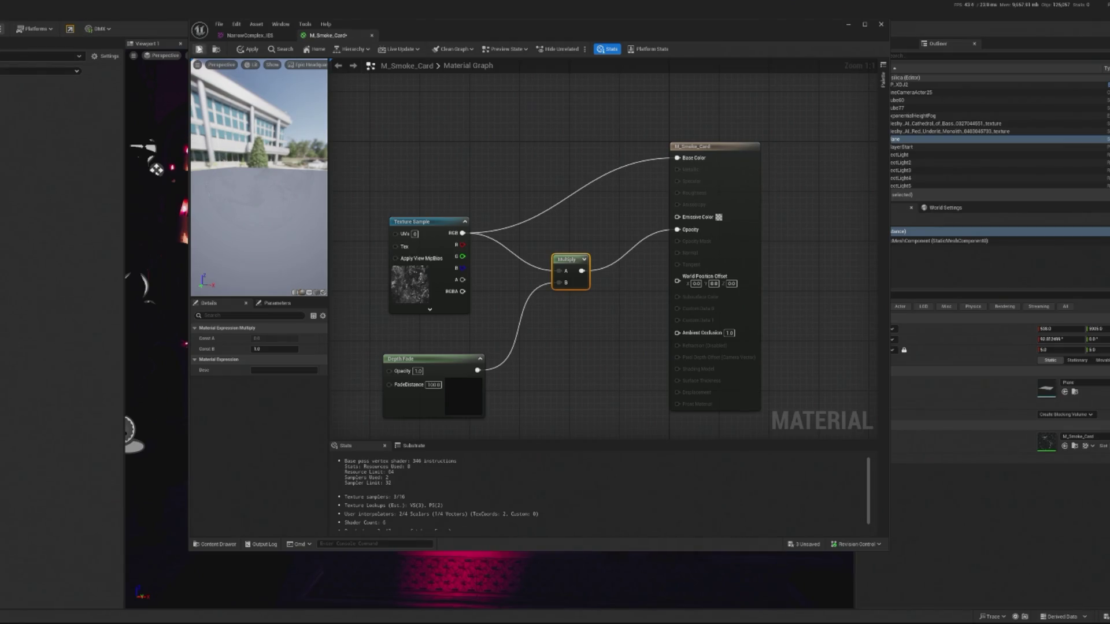
{"action": "left_click", "coordinate": [245, 51]}
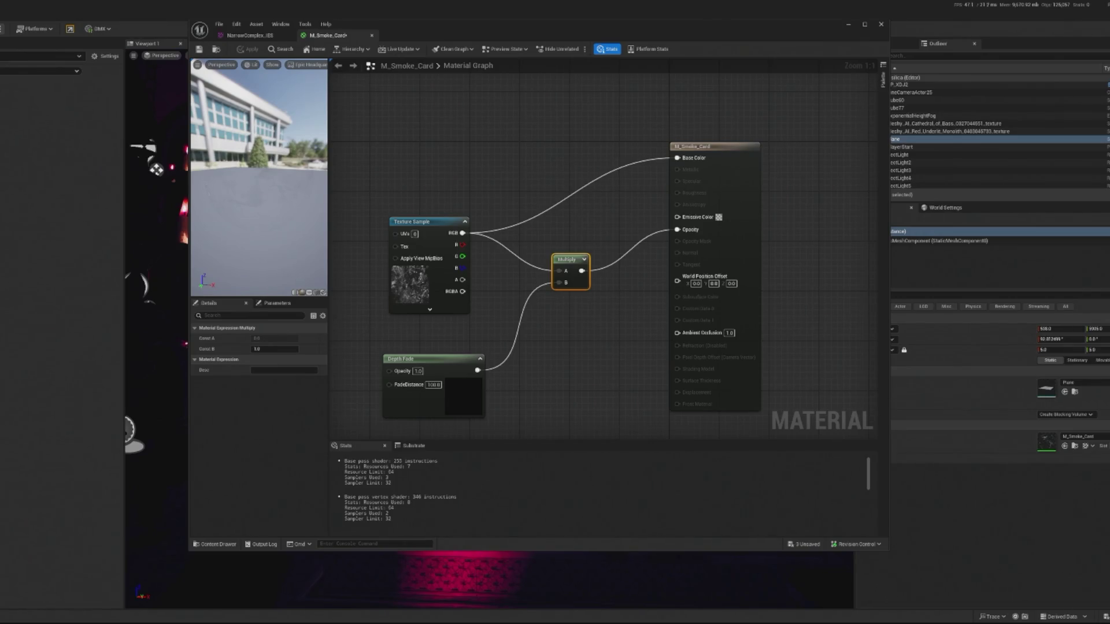
{"action": "left_click_drag", "start_coordinate": [261, 198], "coordinate": [248, 198]}
- Add a second Multiply with B = 10 feeding Opacity, apply, and return to the level
{"action": "right_click", "coordinate": [605, 292]}
{"action": "type", "text": "mult"}
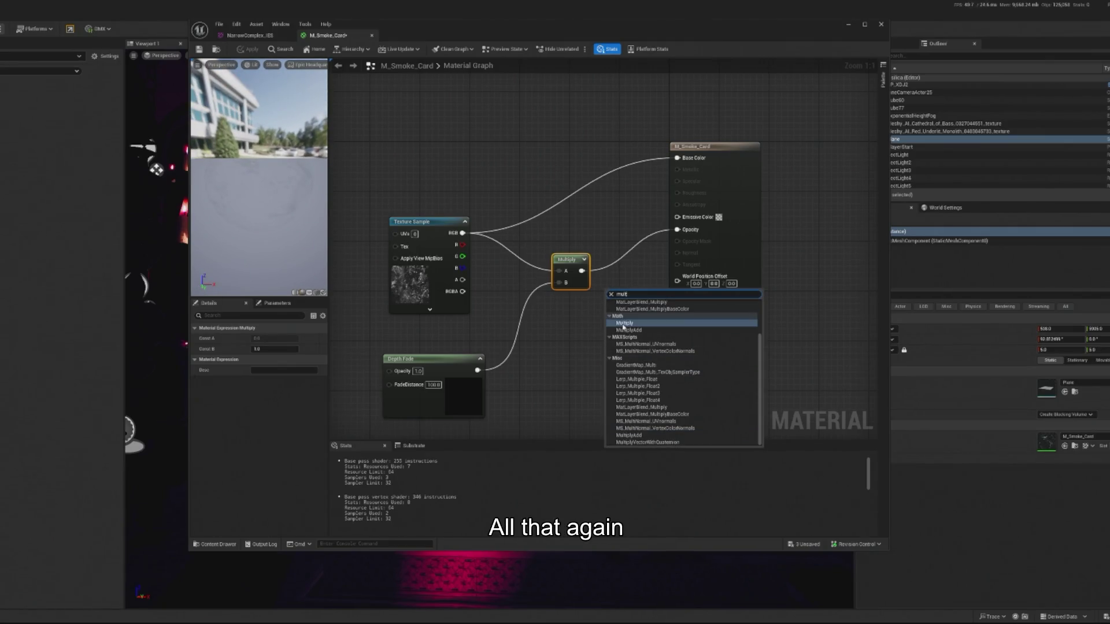
{"action": "left_click", "coordinate": [624, 324]}
{"action": "mouse_move", "coordinate": [641, 305]}
{"action": "left_mouse_down"}
{"action": "mouse_move", "coordinate": [677, 230]}
{"action": "mouse_move", "coordinate": [636, 283]}
{"action": "left_mouse_up"}
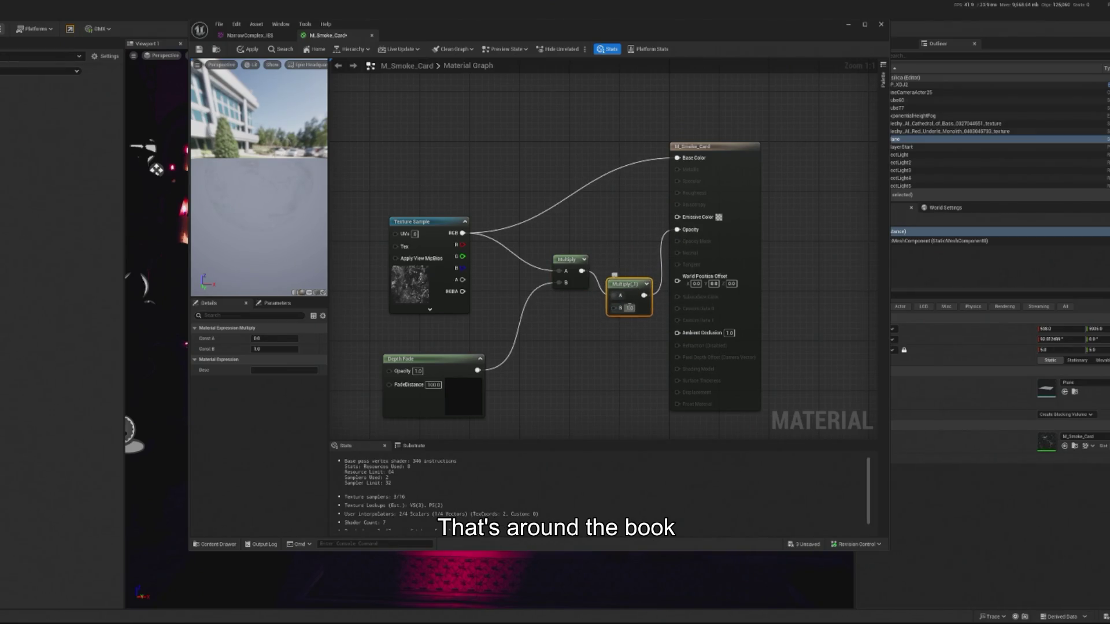
{"action": "type", "text": "10"}
{"action": "key", "text": "Return"}
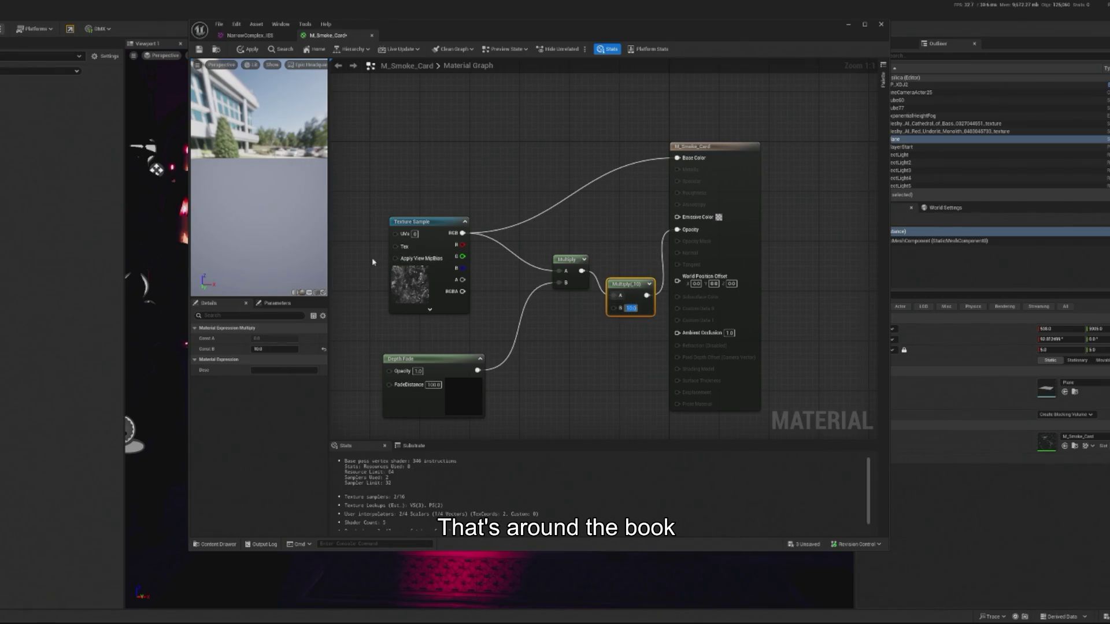
{"action": "left_click", "coordinate": [249, 49]}
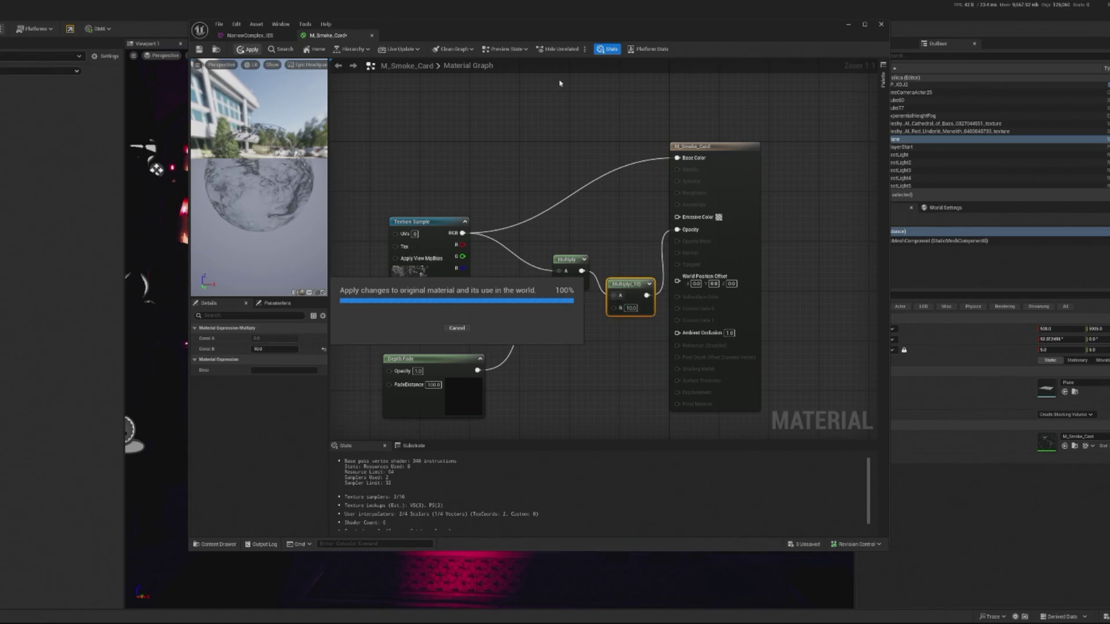
{"action": "left_click_drag", "start_coordinate": [601, 33], "coordinate": [0, 34]}
{"action": "scroll", "coordinate": [490, 330], "scroll_direction": "down", "scroll_amount": 10}
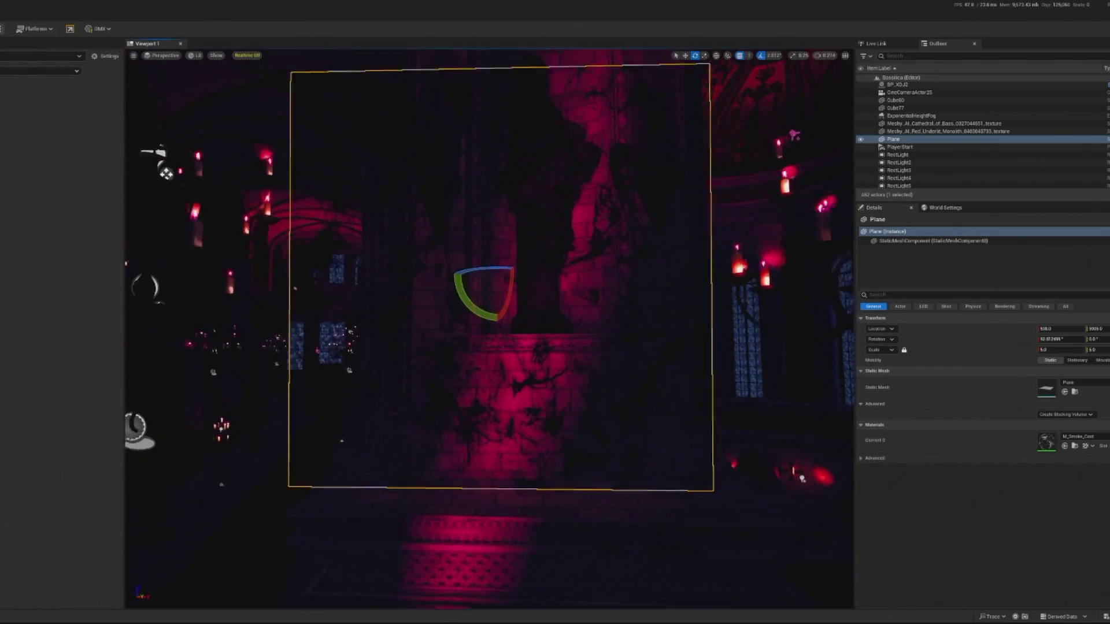
- Frame the smoke plane and stretch it much taller with the scale tool
{"action": "key", "text": "f"}
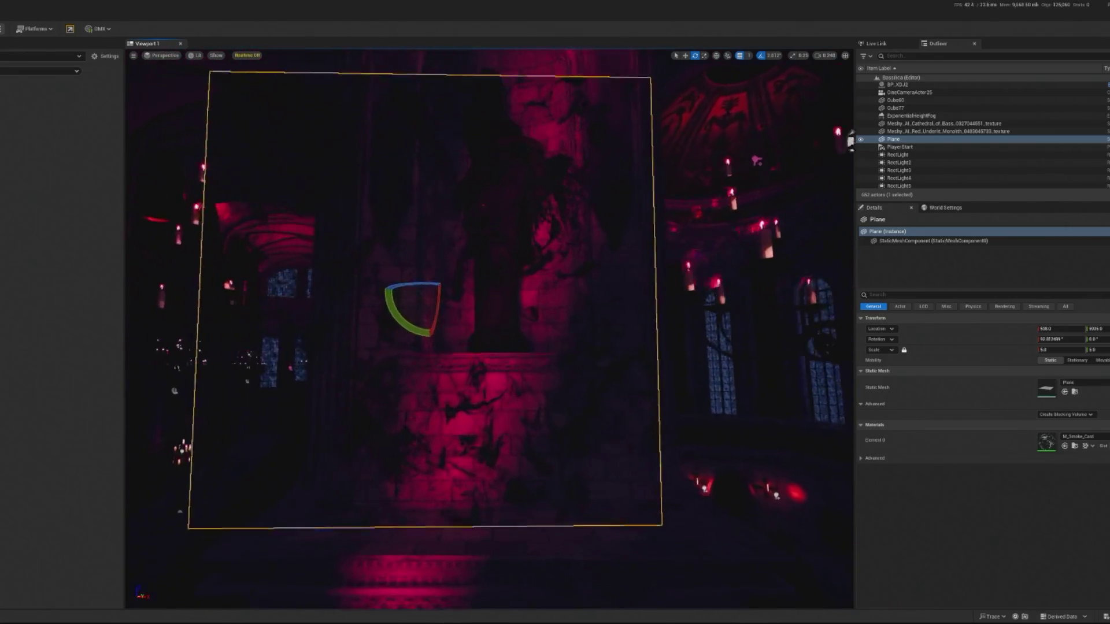
{"action": "key", "text": "f"}
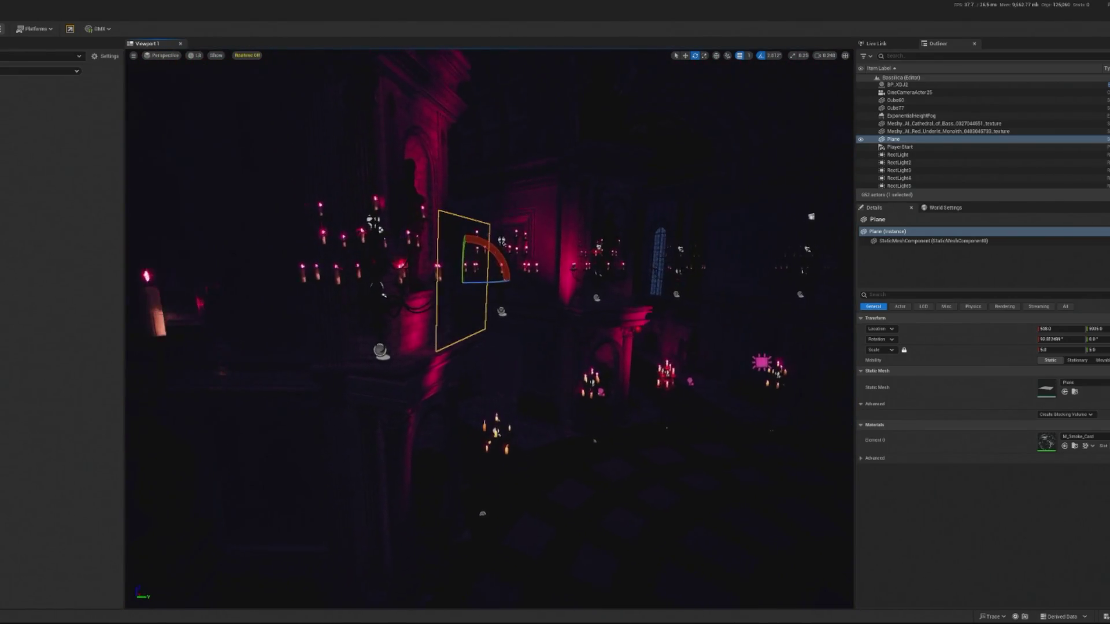
{"action": "scroll", "coordinate": [528, 330], "scroll_direction": "down", "scroll_amount": 5}
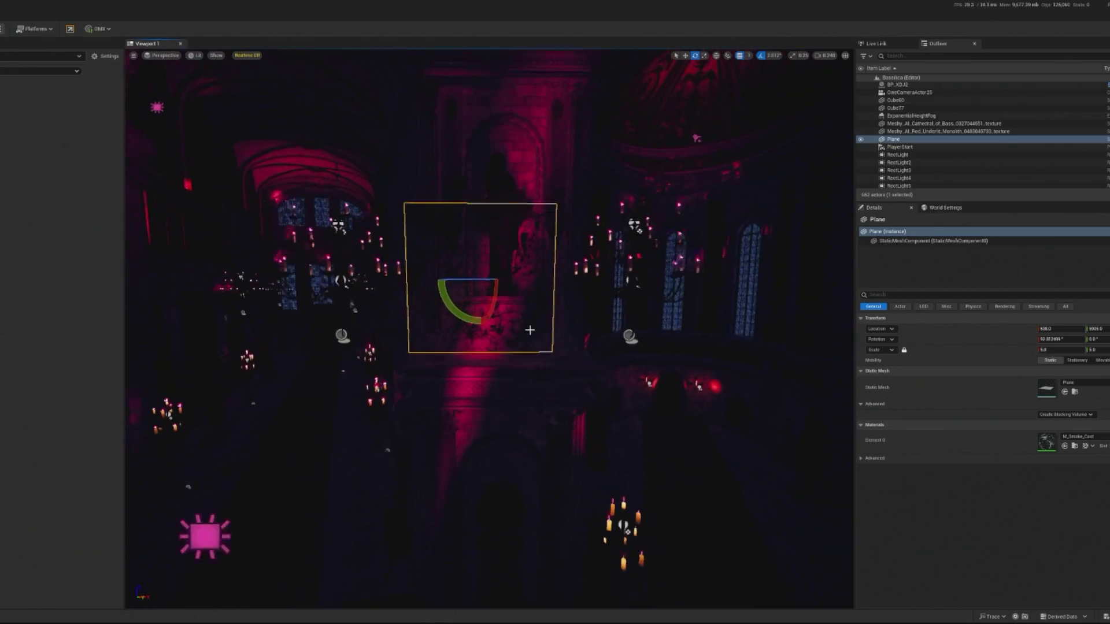
{"action": "key", "text": "r"}
{"action": "mouse_move", "coordinate": [481, 308]}
{"action": "left_mouse_down"}
{"action": "mouse_move", "coordinate": [511, 326]}
{"action": "mouse_move", "coordinate": [546, 324]}
{"action": "mouse_move", "coordinate": [532, 325]}
{"action": "mouse_move", "coordinate": [514, 169]}
{"action": "mouse_move", "coordinate": [588, 466]}
{"action": "left_mouse_up"}
{"action": "key", "text": "f"}
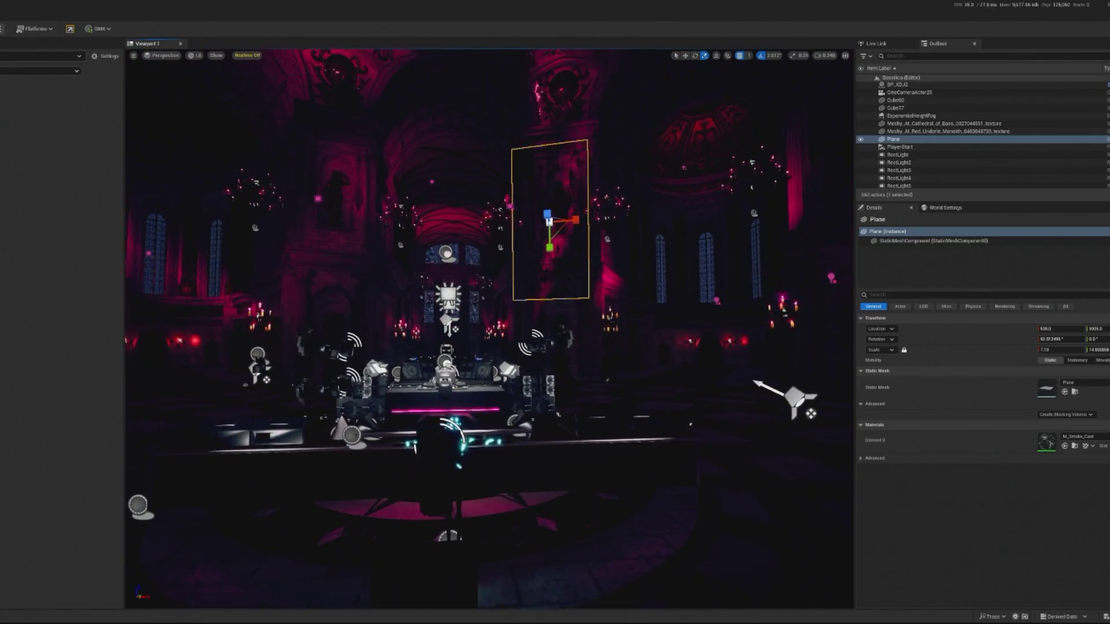
{"action": "left_click", "coordinate": [588, 467]}
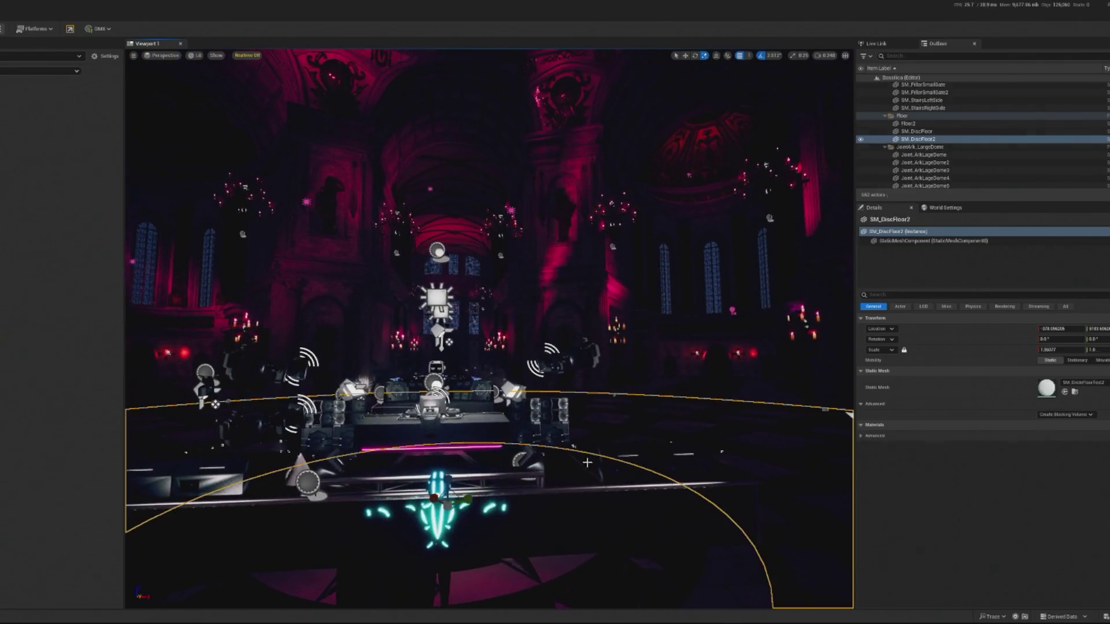
- Undo the stretch to restore scale 5, then reopen M_Smoke_Card's graph for a node search
{"action": "left_click", "coordinate": [578, 202]}
{"action": "key", "text": "ctrl+z"}
{"action": "key", "text": "f"}
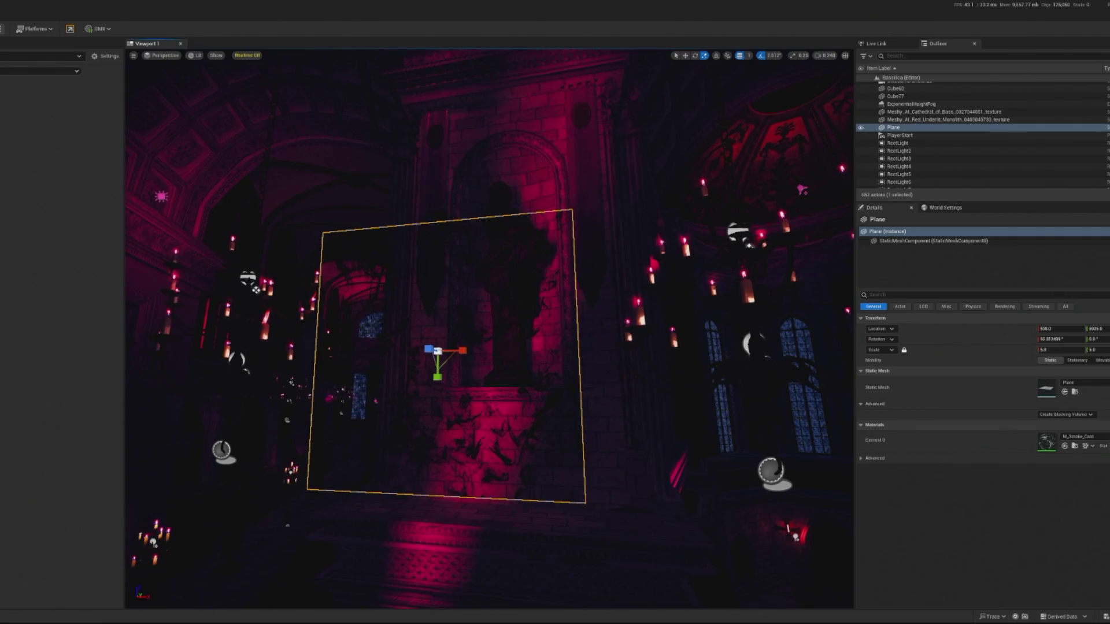
{"action": "double_click", "coordinate": [1047, 443]}
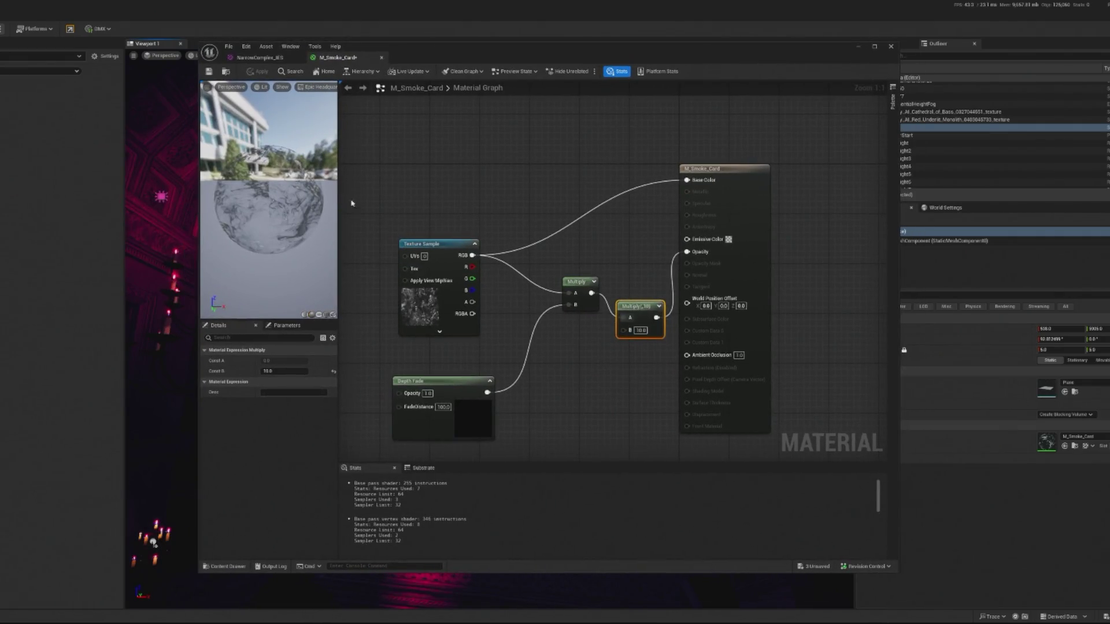
{"action": "right_click", "coordinate": [434, 190]}
- Add a Panner node left of the Texture Sample and connect it to the UVs input
{"action": "type", "text": "panner"}
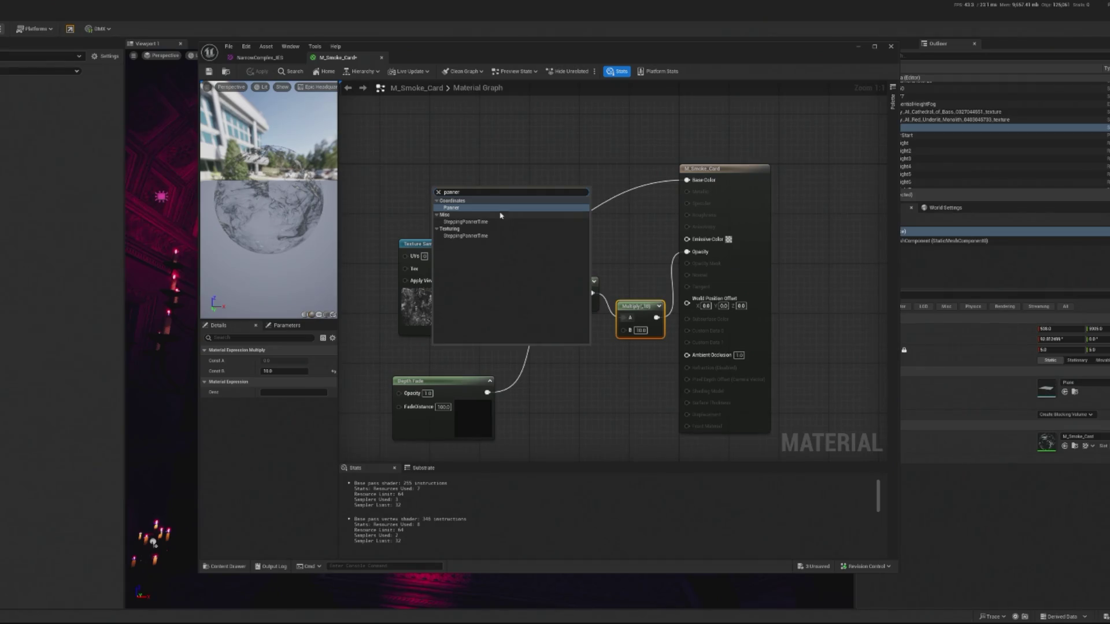
{"action": "left_click", "coordinate": [469, 208]}
{"action": "left_click_drag", "start_coordinate": [416, 184], "coordinate": [416, 167]}
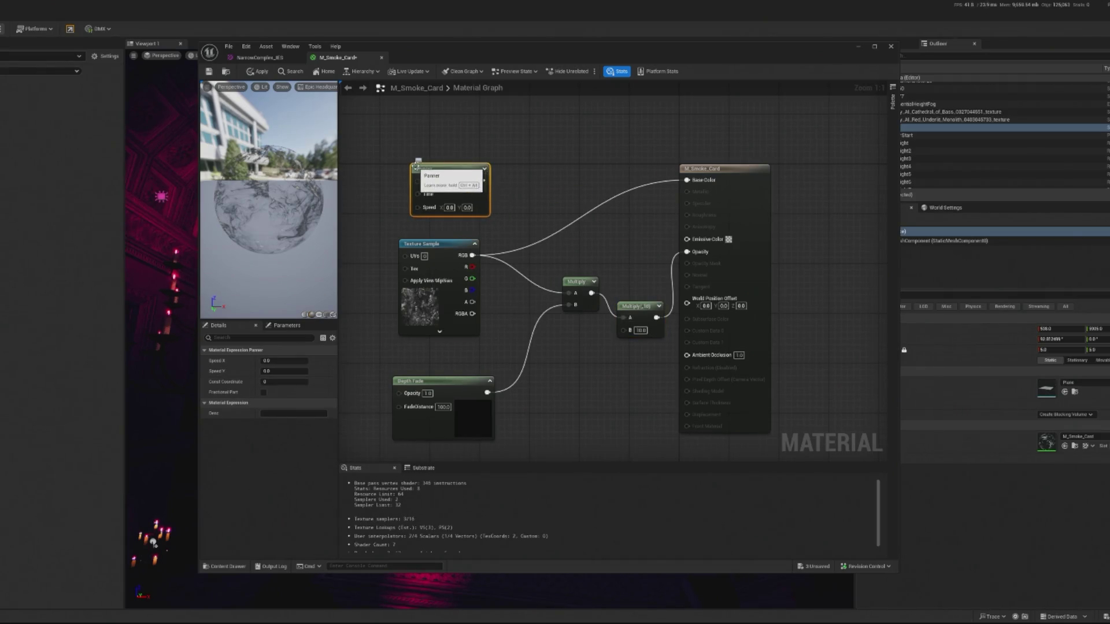
{"action": "left_click_drag", "start_coordinate": [518, 274], "coordinate": [580, 300]}
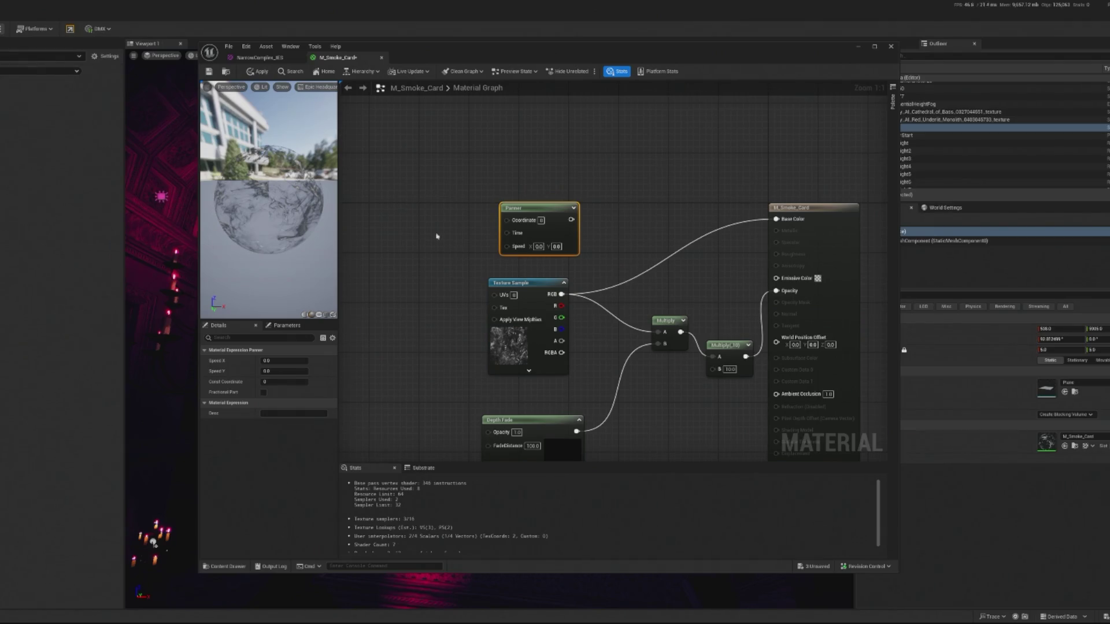
{"action": "left_click_drag", "start_coordinate": [555, 211], "coordinate": [405, 292]}
{"action": "mouse_move", "coordinate": [494, 295]}
{"action": "left_mouse_down"}
{"action": "mouse_move", "coordinate": [423, 288]}
{"action": "mouse_move", "coordinate": [495, 295]}
{"action": "left_mouse_up"}
{"action": "key", "text": "Escape"}
{"action": "mouse_move", "coordinate": [382, 288]}
{"action": "left_mouse_down"}
{"action": "mouse_move", "coordinate": [425, 282]}
{"action": "mouse_move", "coordinate": [419, 244]}
{"action": "left_mouse_up"}
- Lower the second Multiply's B to 2 and start changing the Panner's Speed X value
{"action": "left_click", "coordinate": [725, 348]}
{"action": "left_click", "coordinate": [761, 352]}
{"action": "type", "text": "2"}
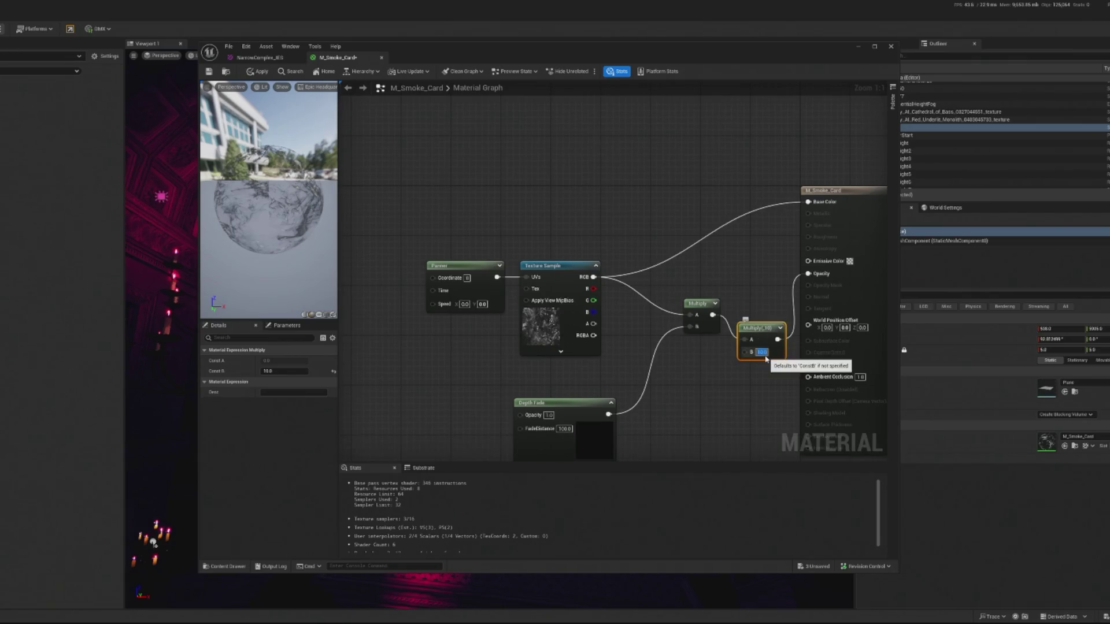
{"action": "key", "text": "Return"}
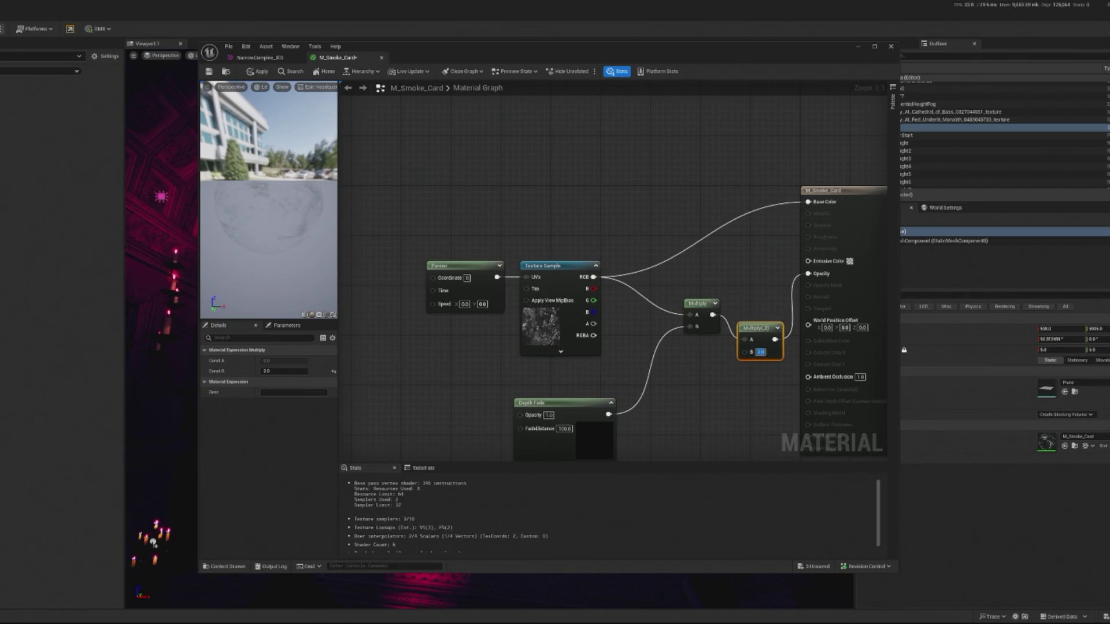
{"action": "left_click_drag", "start_coordinate": [428, 284], "coordinate": [526, 316]}
{"action": "left_click", "coordinate": [526, 310]}
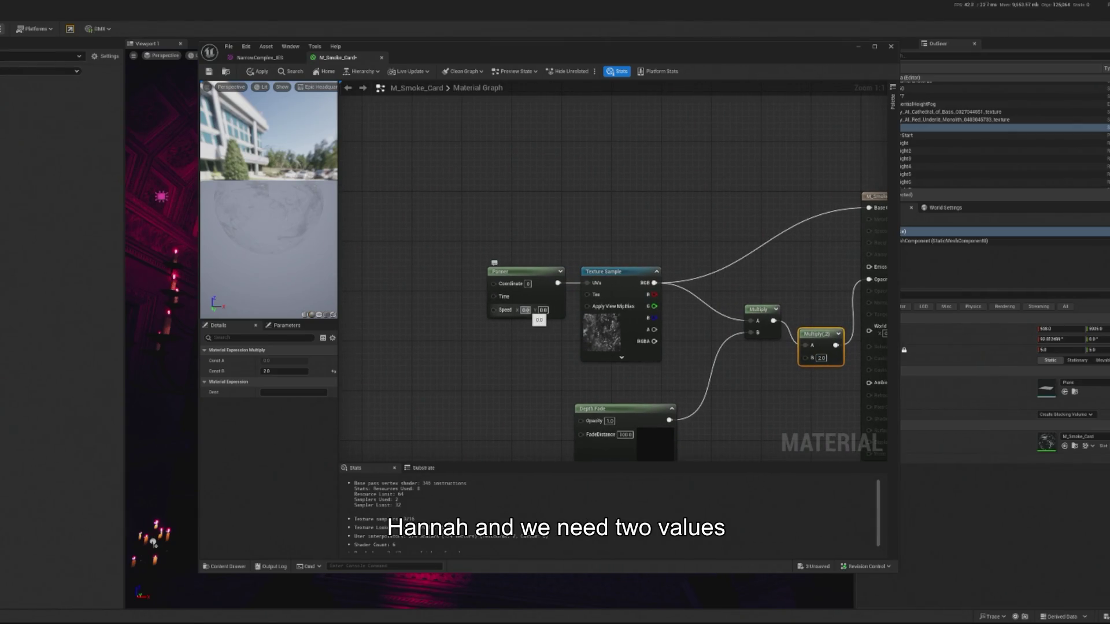
{"action": "key", "text": "BackSpace"}
{"action": "type", "text": "0"}
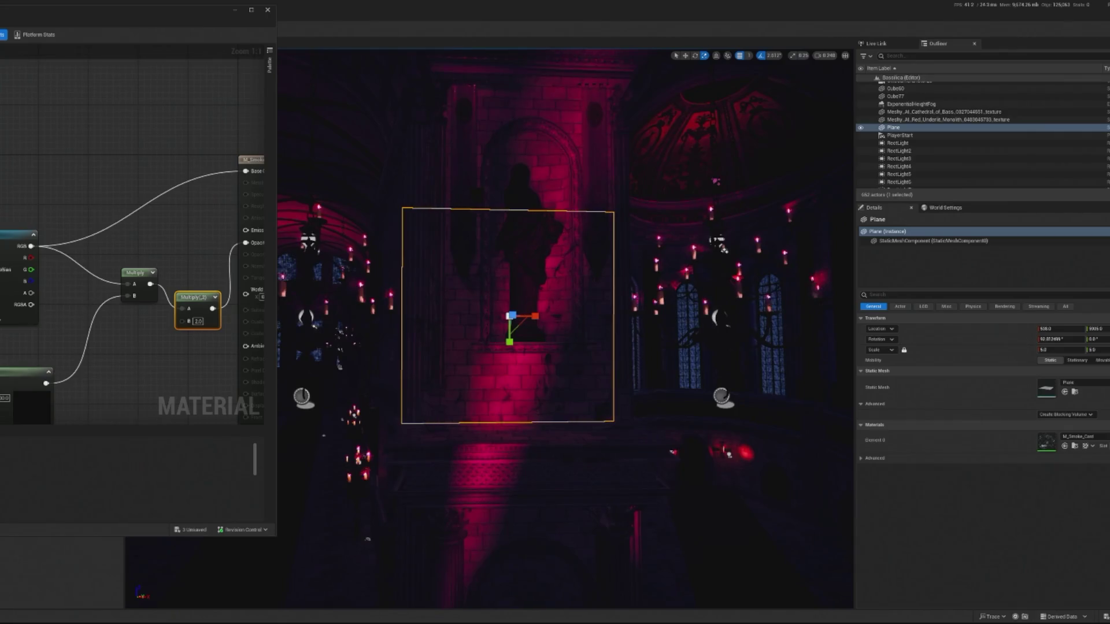
- Set the opacity multiplier back to 10 and apply the material to the level
{"action": "type", "text": "2100"}
{"action": "key", "text": "Return"}
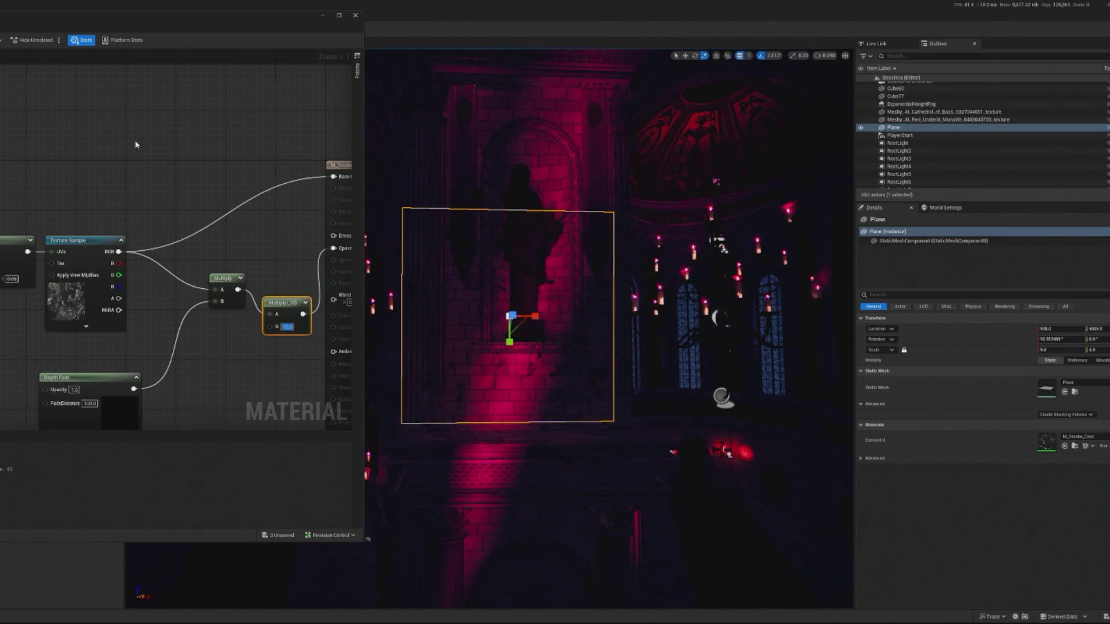
{"action": "left_click_drag", "start_coordinate": [100, 26], "coordinate": [196, 56]}
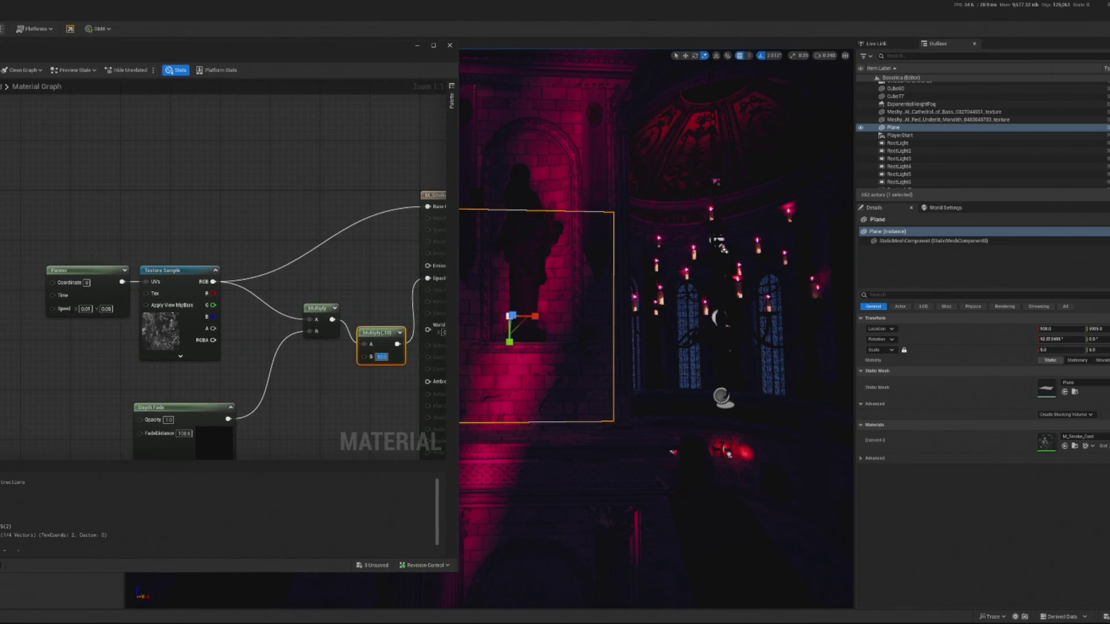
{"action": "key", "text": "Return"}
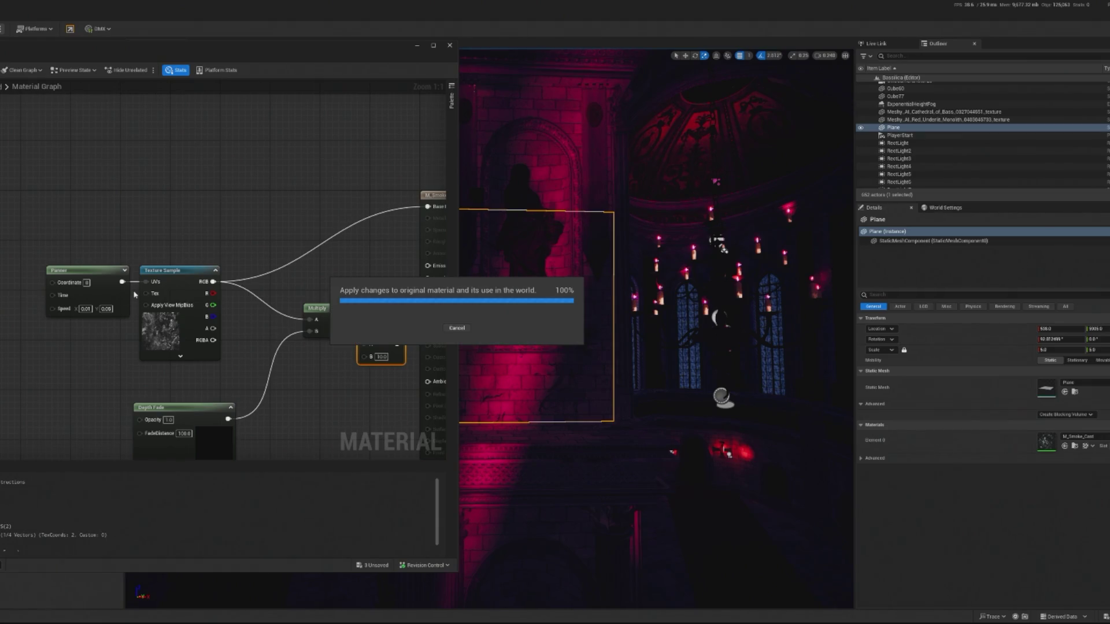
{"action": "left_click_drag", "start_coordinate": [292, 63], "coordinate": [166, 66]}
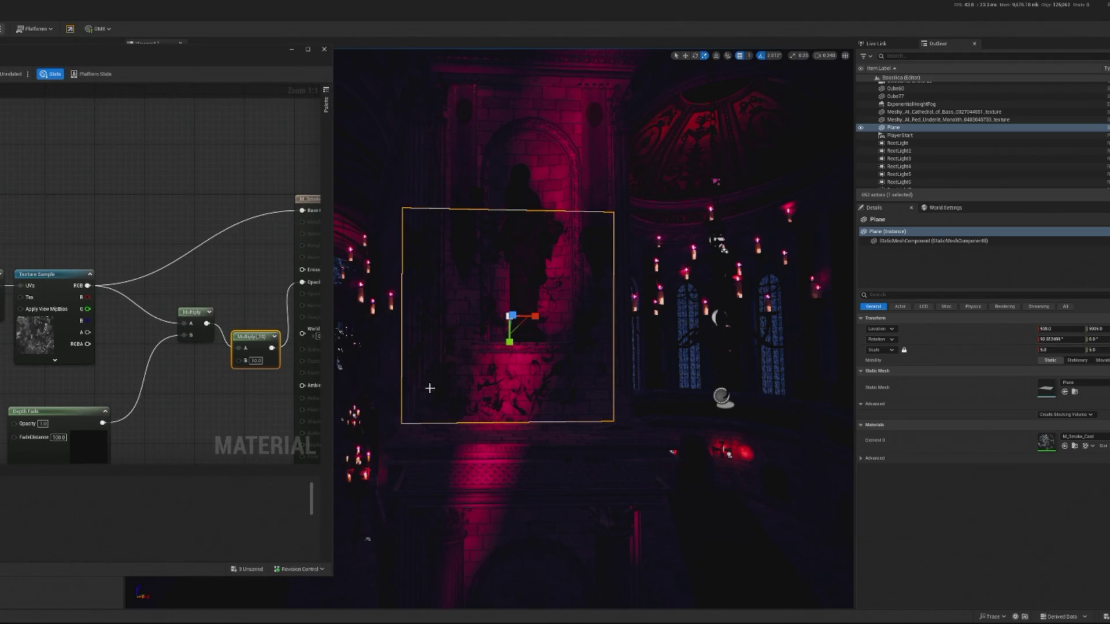
- Inspect the slowly drifting smoke in the viewport and bring the Panner node back into view
{"action": "left_click", "coordinate": [531, 464]}
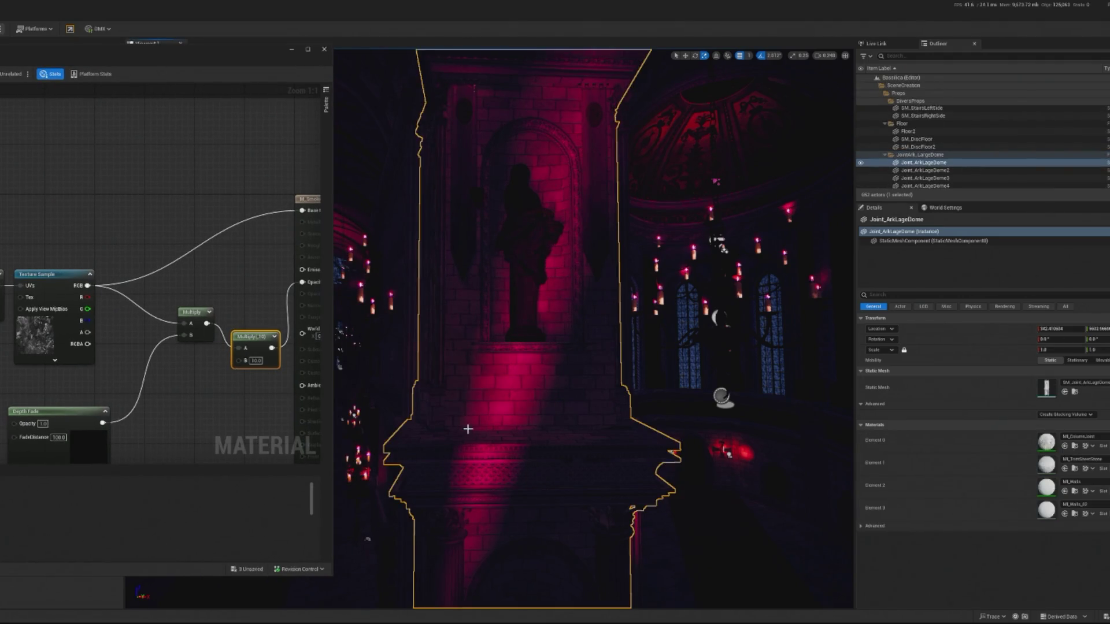
{"action": "left_click", "coordinate": [211, 405]}
{"action": "scroll", "coordinate": [594, 328], "scroll_direction": "up", "scroll_amount": 5}
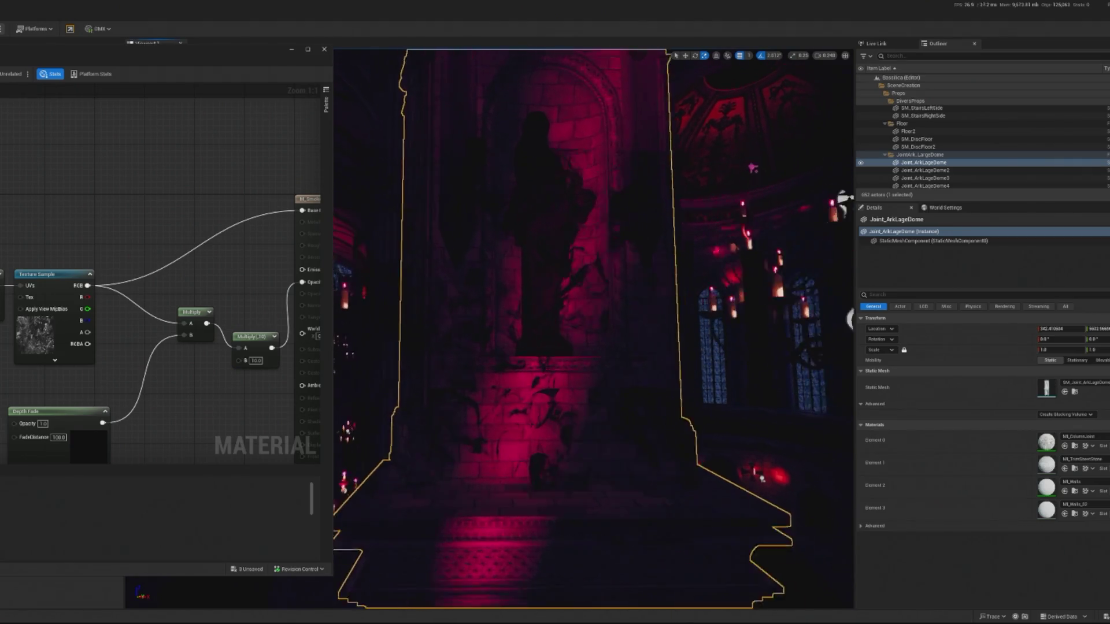
{"action": "scroll", "coordinate": [594, 328], "scroll_direction": "down", "scroll_amount": 5}
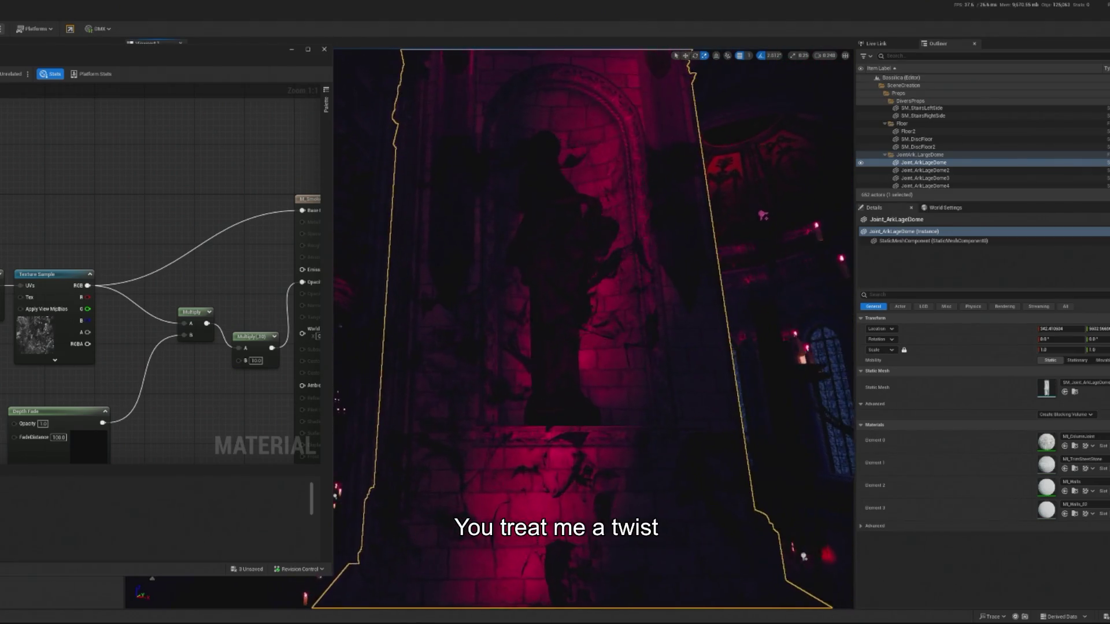
{"action": "scroll", "coordinate": [594, 329], "scroll_direction": "down", "scroll_amount": 5}
{"action": "scroll", "coordinate": [594, 329], "scroll_direction": "up", "scroll_amount": 5}
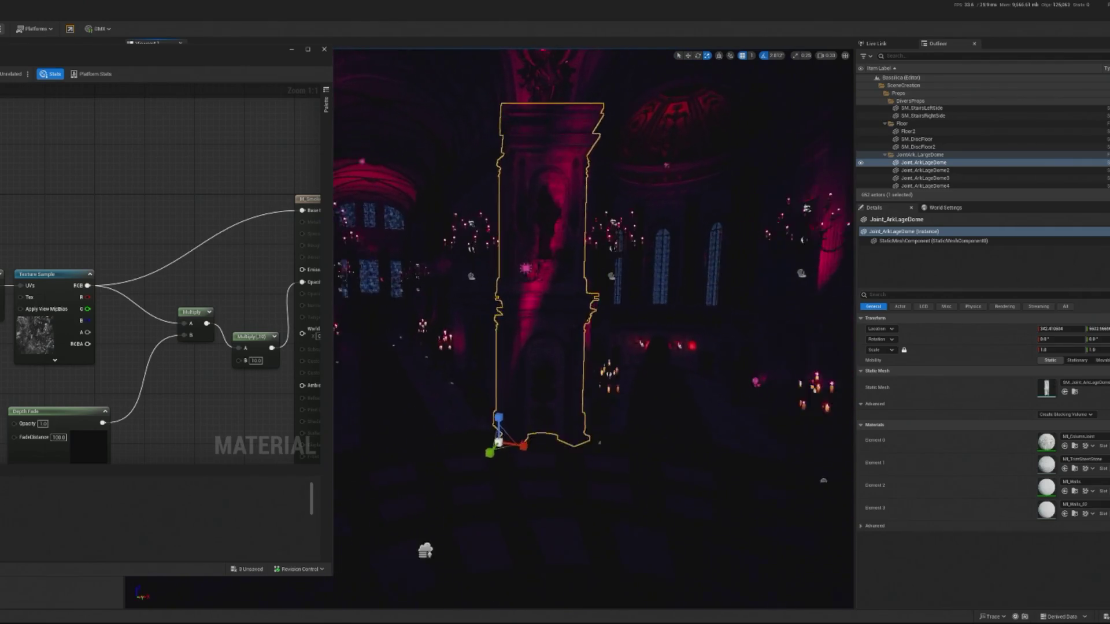
{"action": "scroll", "coordinate": [594, 328], "scroll_direction": "up", "scroll_amount": 1}
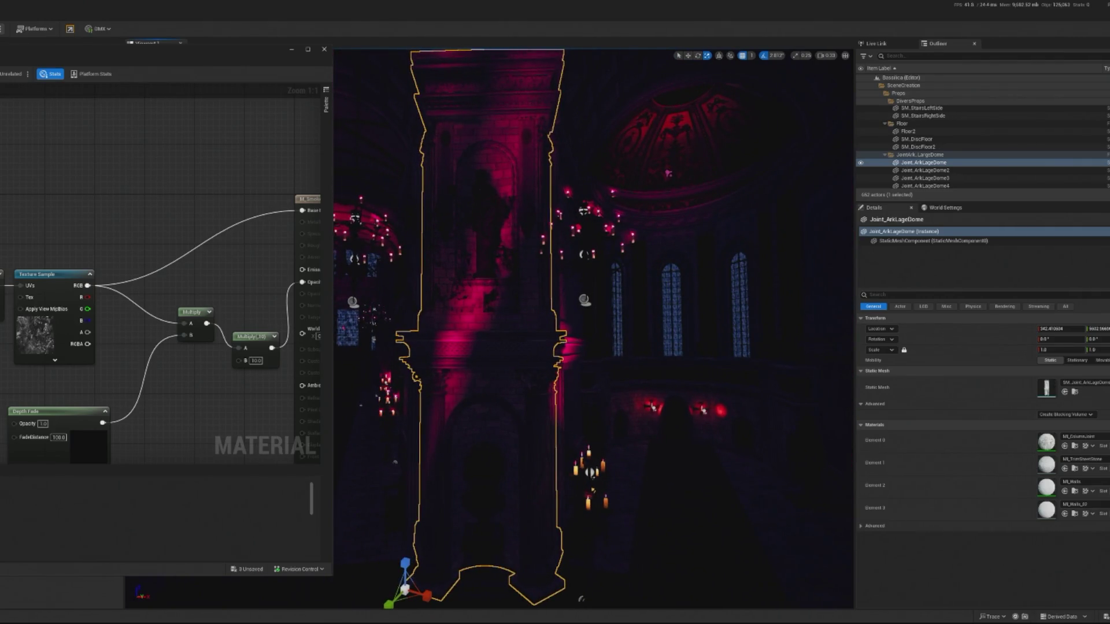
{"action": "scroll", "coordinate": [526, 426], "scroll_direction": "down", "scroll_amount": 3}
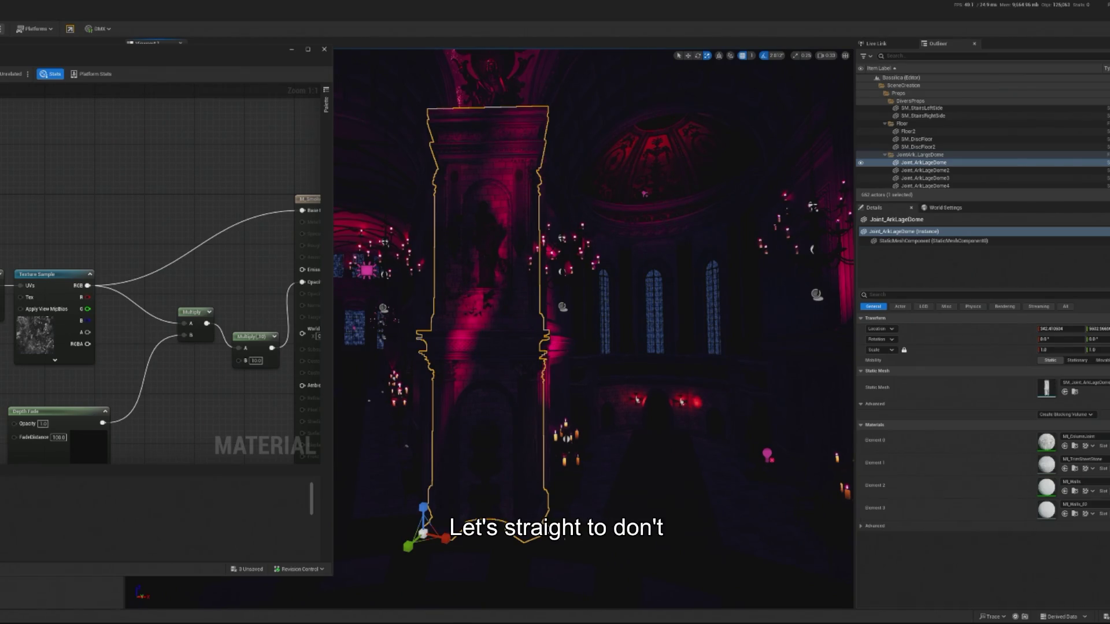
{"action": "mouse_move", "coordinate": [18, 208]}
{"action": "left_mouse_down"}
{"action": "mouse_move", "coordinate": [54, 223]}
{"action": "mouse_move", "coordinate": [65, 258]}
{"action": "left_mouse_up"}
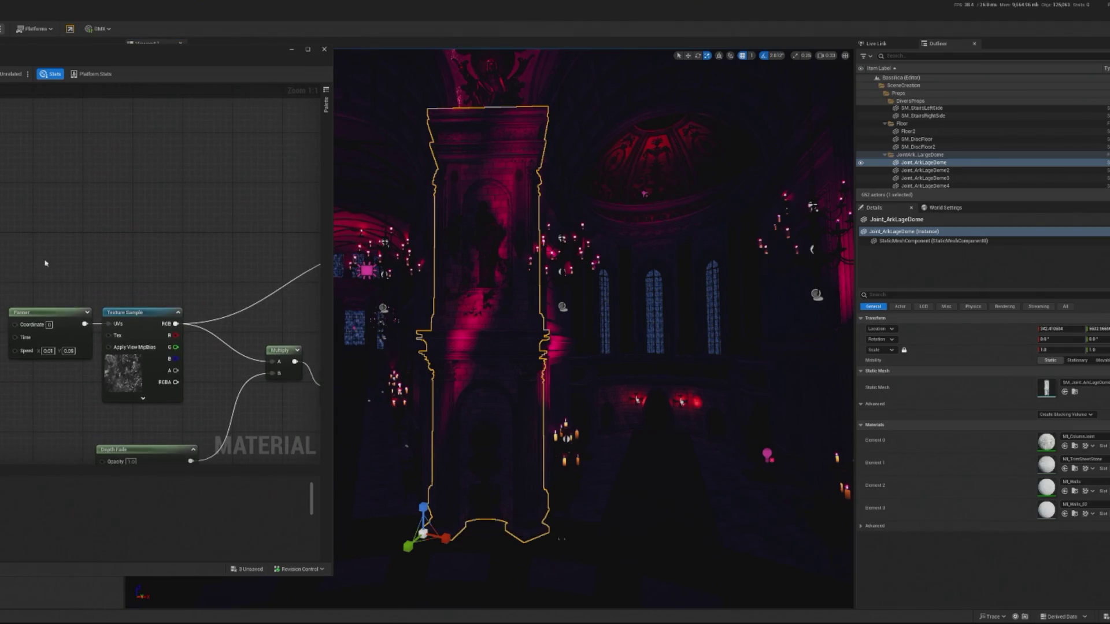
{"action": "left_click_drag", "start_coordinate": [85, 60], "coordinate": [159, 67]}
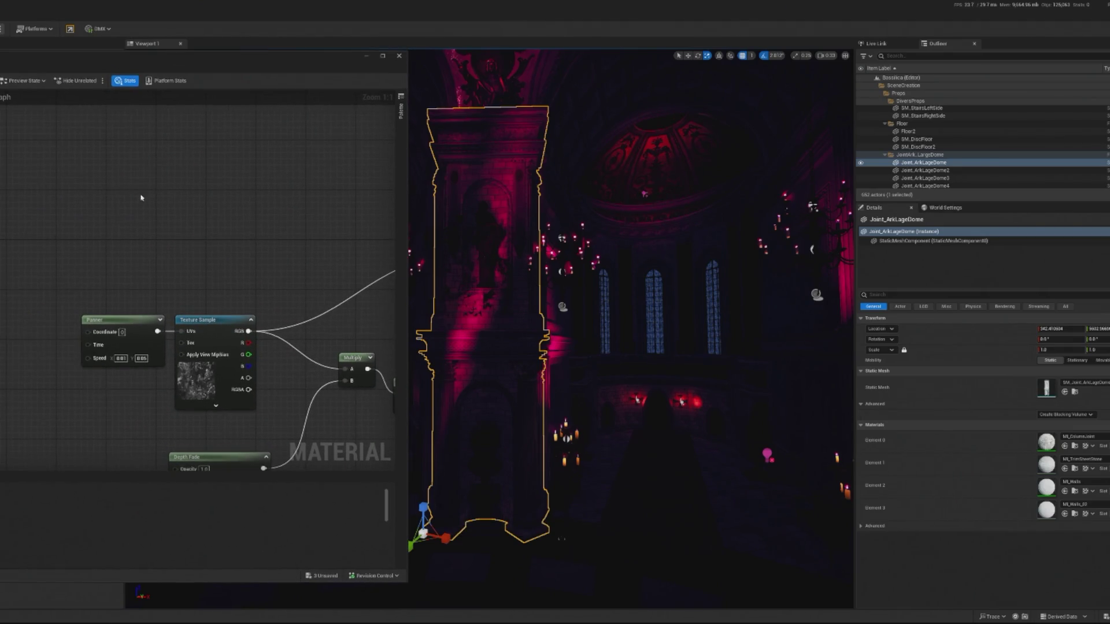
- Duplicate the smoke Texture Sample and place the copy above the original
{"action": "left_click", "coordinate": [213, 322]}
{"action": "key", "text": "ctrl+d"}
{"action": "left_click_drag", "start_coordinate": [291, 339], "coordinate": [246, 176]}
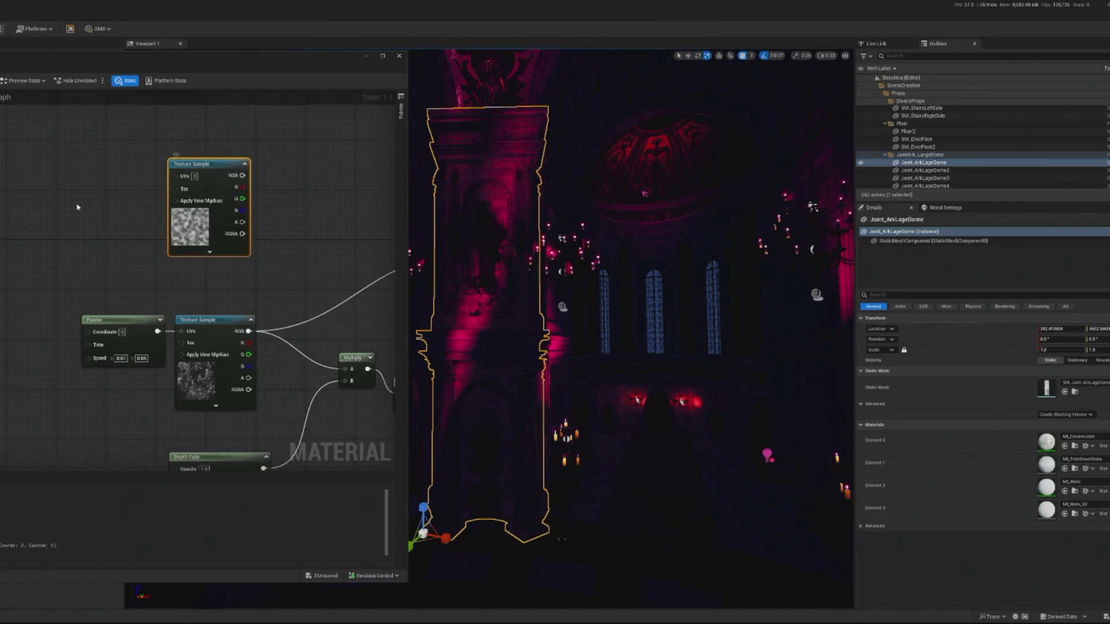
{"action": "left_click_drag", "start_coordinate": [81, 140], "coordinate": [557, 143]}
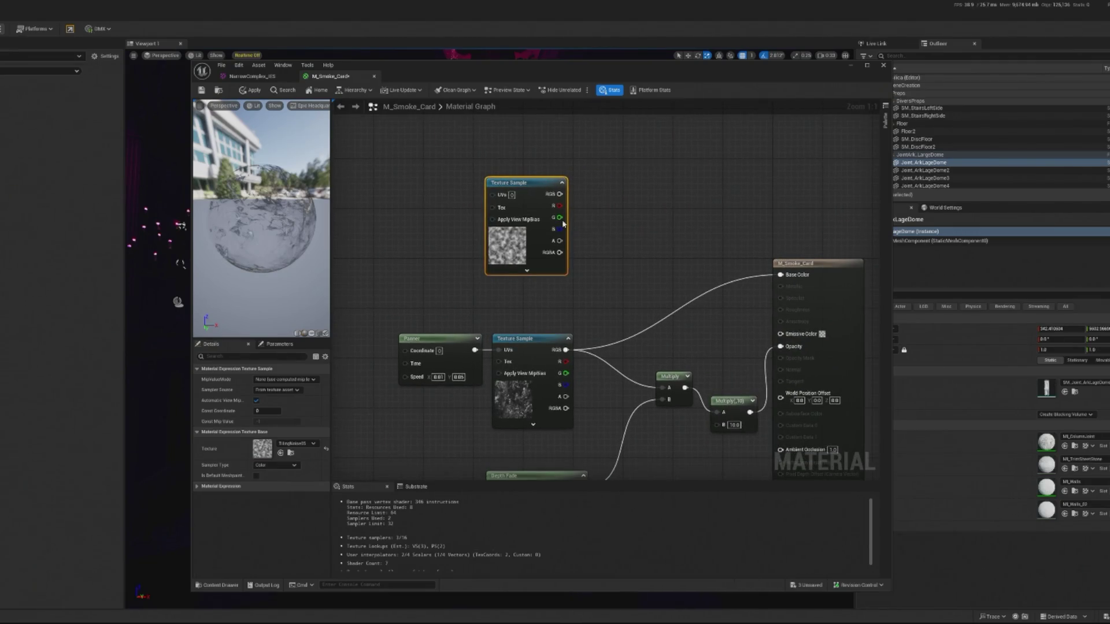
- Multiply the top Texture Sample's RGB by the lower one with a new Multiply node
{"action": "left_click_drag", "start_coordinate": [559, 195], "coordinate": [629, 274]}
{"action": "type", "text": "multiply"}
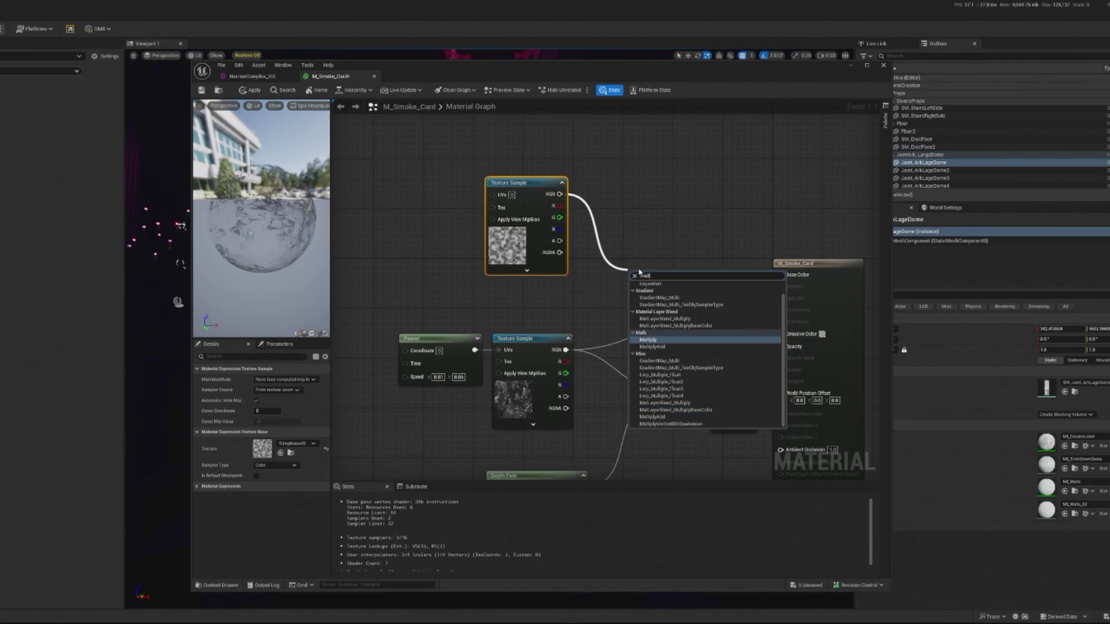
{"action": "left_click", "coordinate": [653, 343]}
{"action": "left_click_drag", "start_coordinate": [562, 351], "coordinate": [634, 299]}
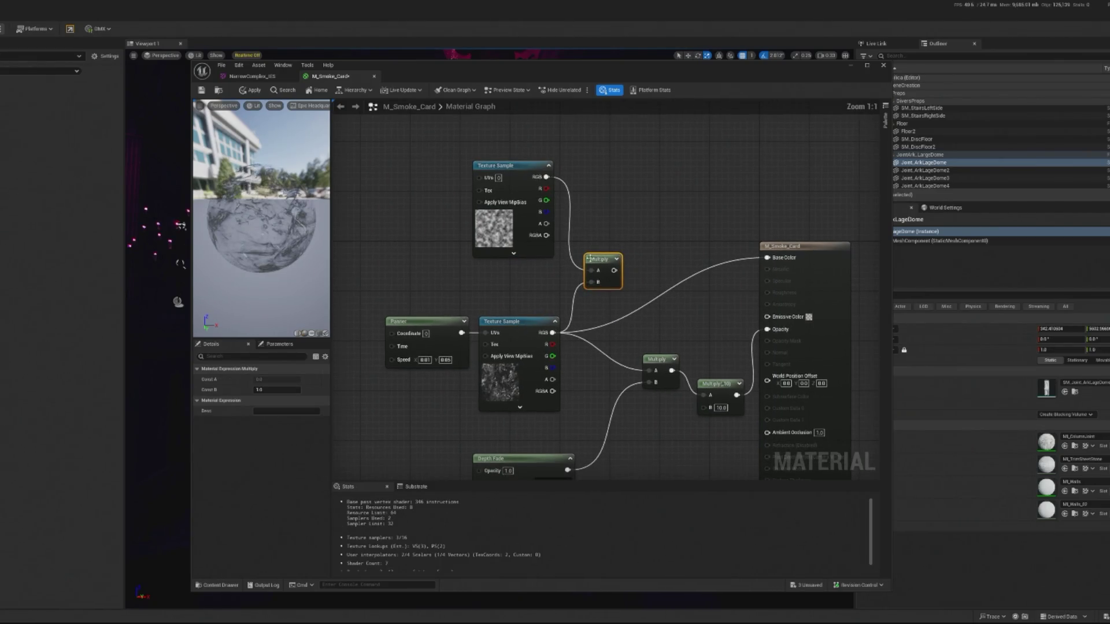
{"action": "left_click_drag", "start_coordinate": [500, 166], "coordinate": [506, 198]}
{"action": "left_click_drag", "start_coordinate": [597, 267], "coordinate": [603, 262]}
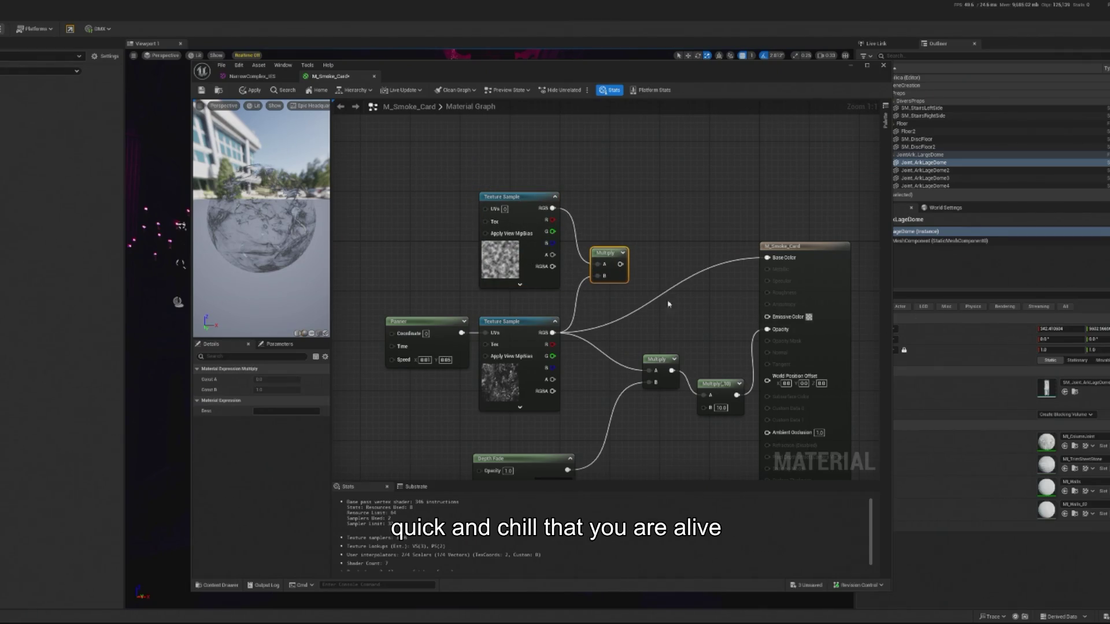
- Drive Base Color with the Multiply result, apply, and close the material editor
{"action": "left_click_drag", "start_coordinate": [583, 260], "coordinate": [730, 253]}
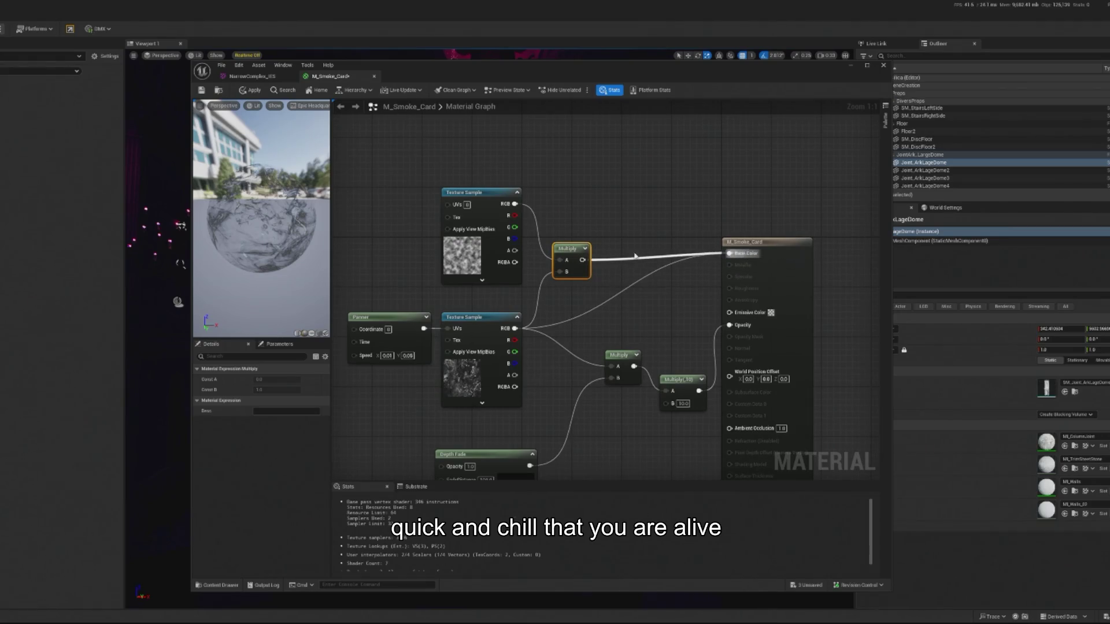
{"action": "left_click_drag", "start_coordinate": [583, 259], "coordinate": [611, 366]}
{"action": "right_click", "coordinate": [634, 484]}
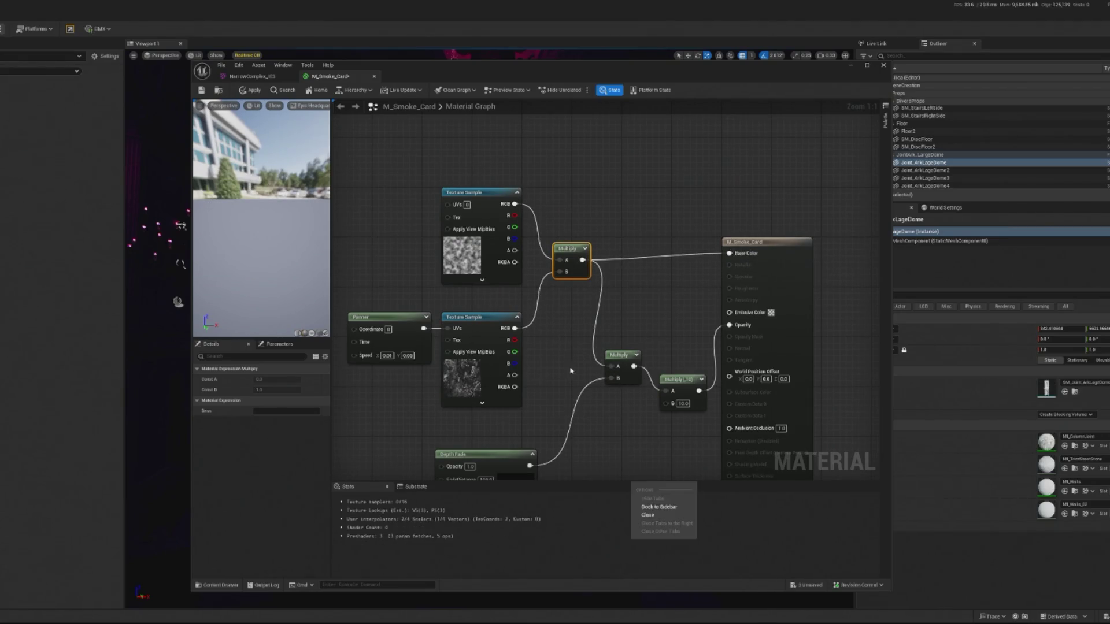
{"action": "left_click", "coordinate": [577, 386]}
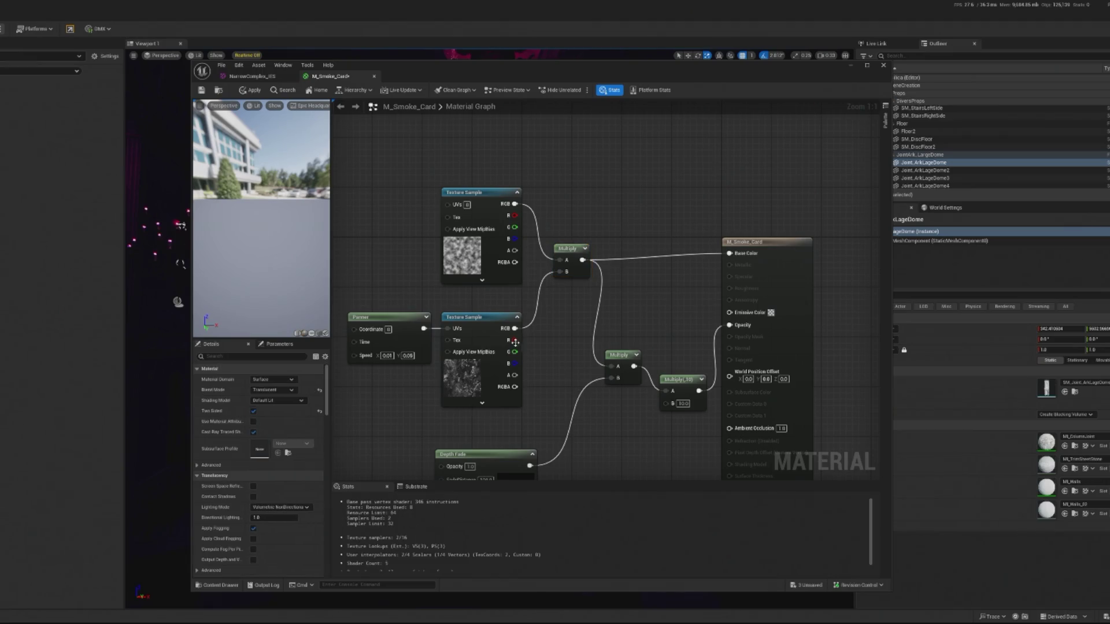
{"action": "left_click", "coordinate": [252, 91]}
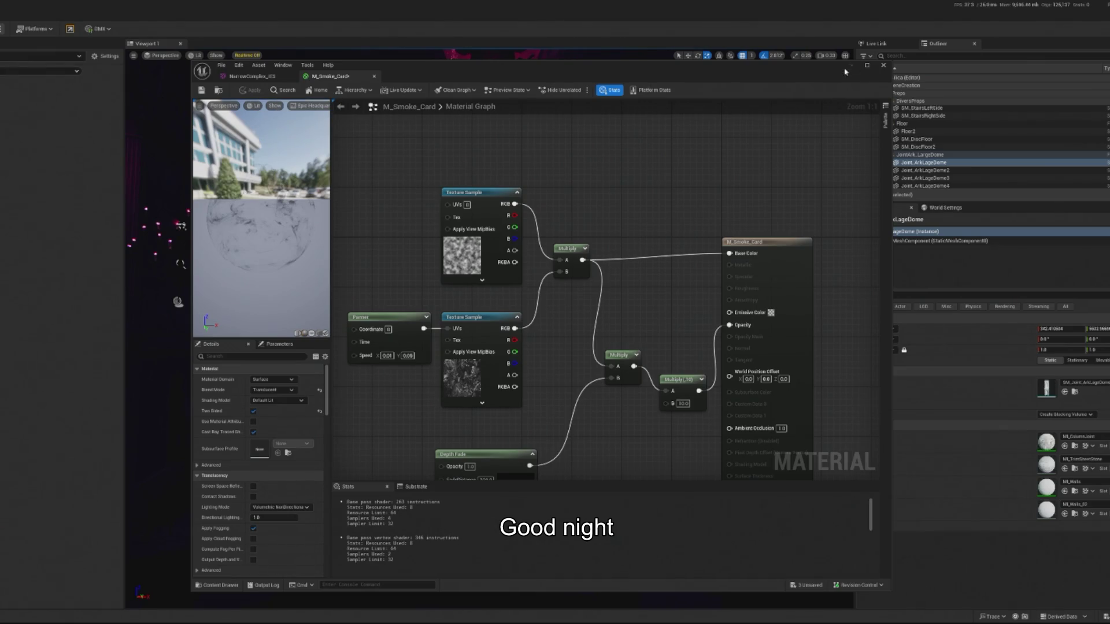
{"action": "left_click", "coordinate": [883, 65]}
- Frame the pillar area and select the smoke-card Plane actor carrying M_Smoke_Card
{"action": "key", "text": "f"}
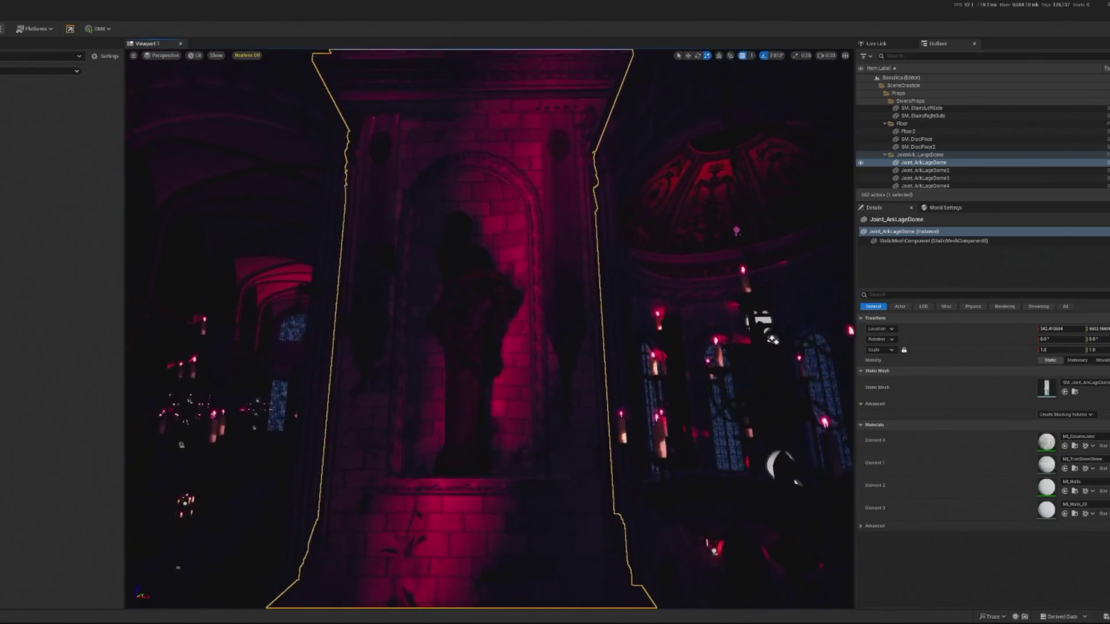
{"action": "scroll", "coordinate": [490, 329], "scroll_direction": "down", "scroll_amount": 3}
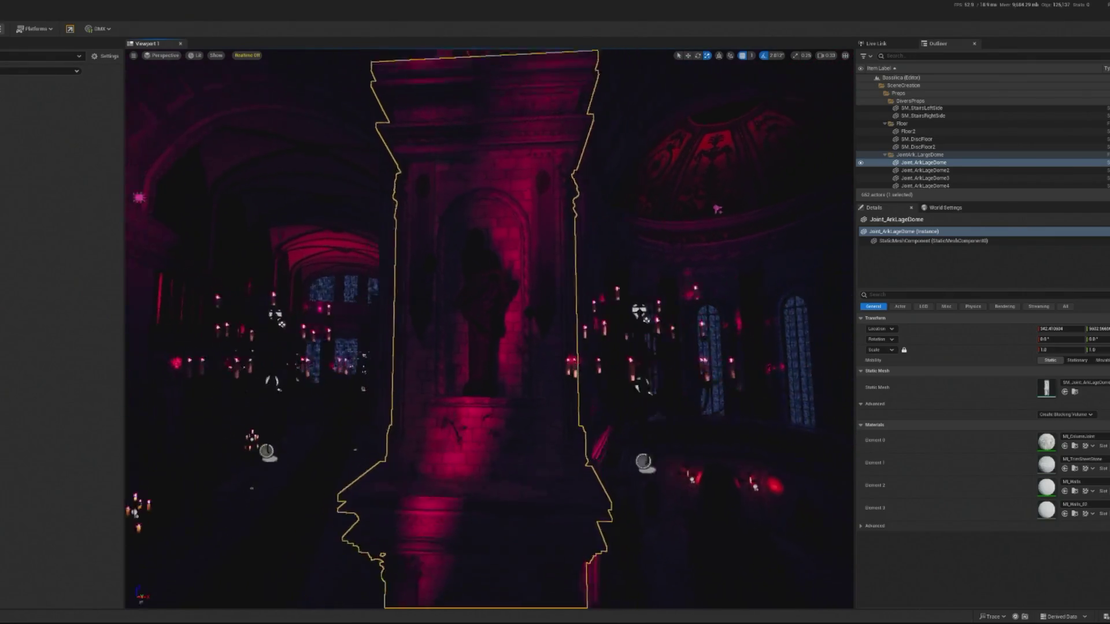
{"action": "scroll", "coordinate": [487, 345], "scroll_direction": "down", "scroll_amount": 3}
{"action": "scroll", "coordinate": [486, 345], "scroll_direction": "up", "scroll_amount": 2}
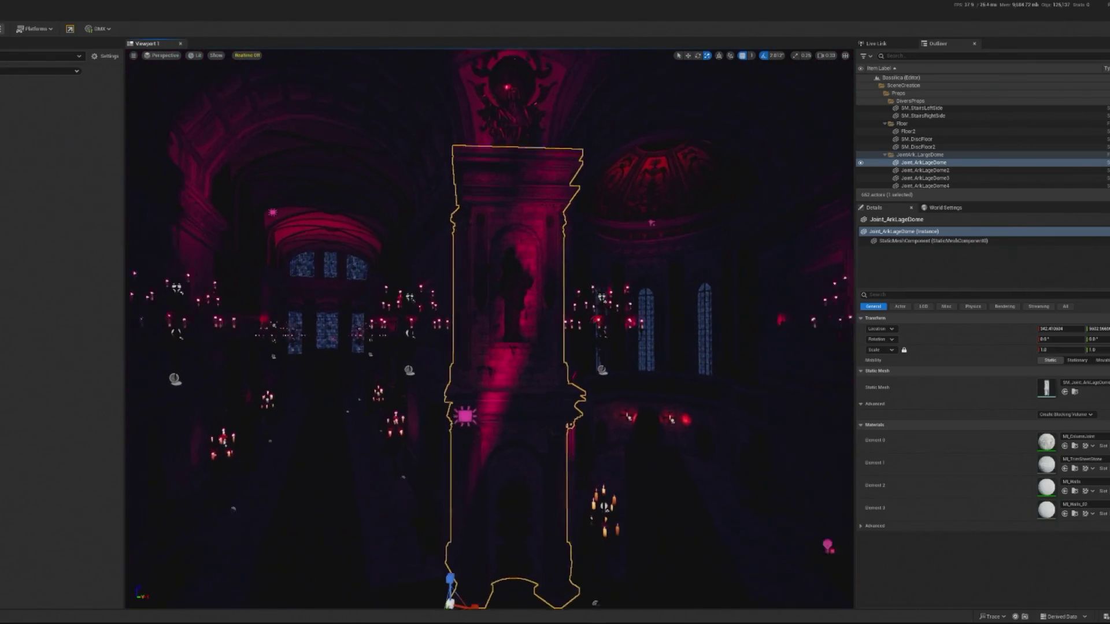
{"action": "left_click", "coordinate": [487, 345]}
{"action": "scroll", "coordinate": [487, 345], "scroll_direction": "up", "scroll_amount": 4}
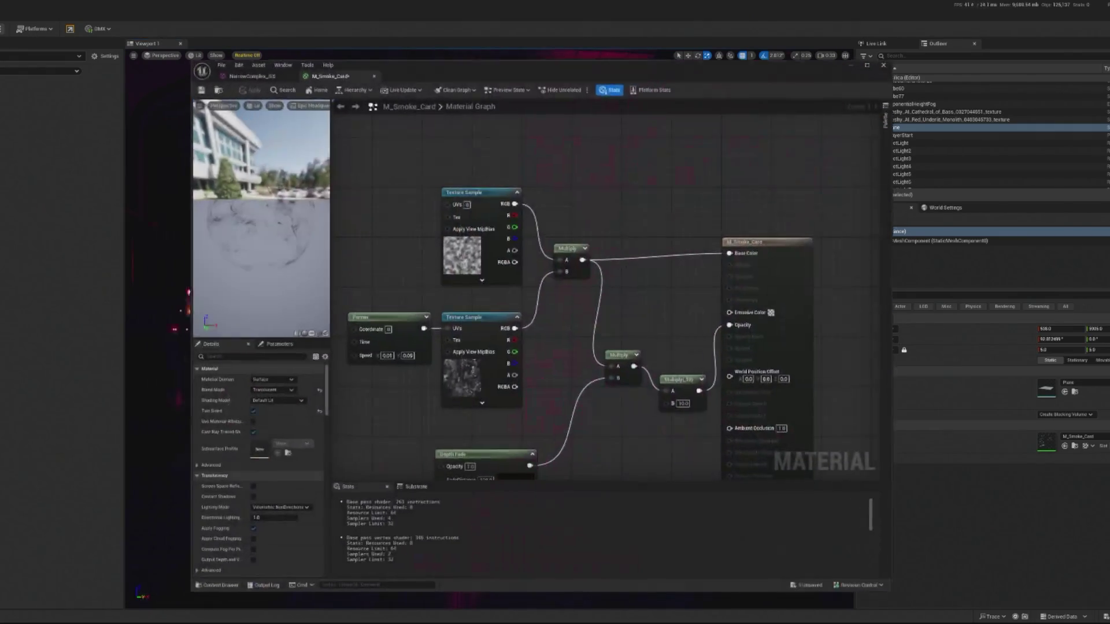
- Save the M_Smoke_Card material with its panning smoke texture and opacity scaled by 10
{"action": "scroll", "coordinate": [542, 320], "scroll_direction": "down", "scroll_amount": 2}
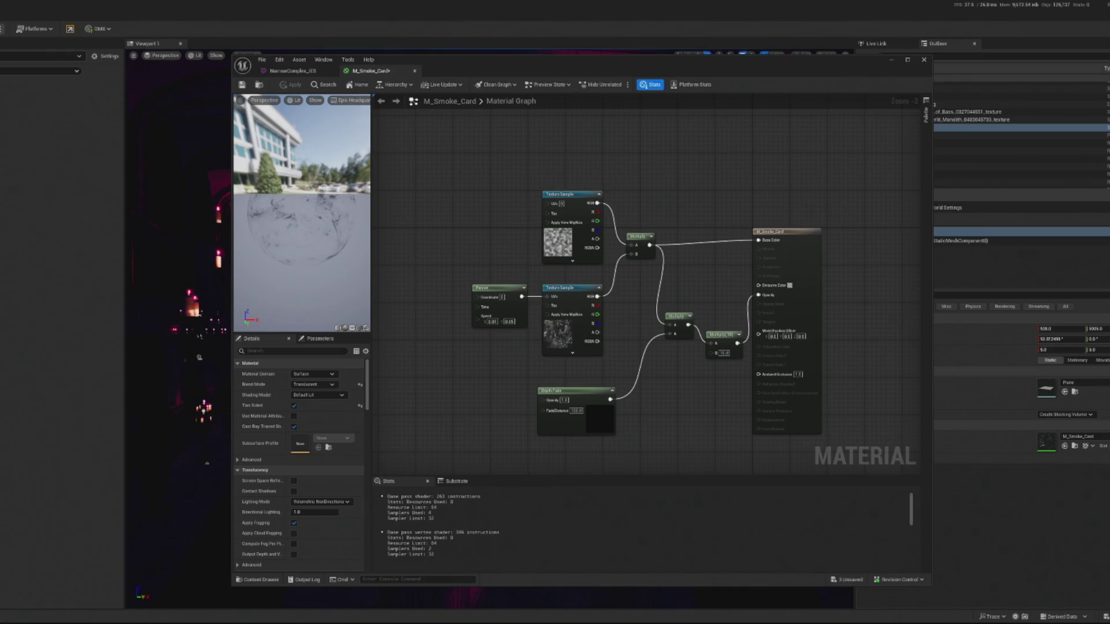
{"action": "key", "text": "ctrl+s"}
- Inspect the panning Texture Sample's smoke texture, then close the material editor and frame the Plane
{"action": "scroll", "coordinate": [543, 333], "scroll_direction": "up", "scroll_amount": 2}
{"action": "left_click", "coordinate": [596, 335]}
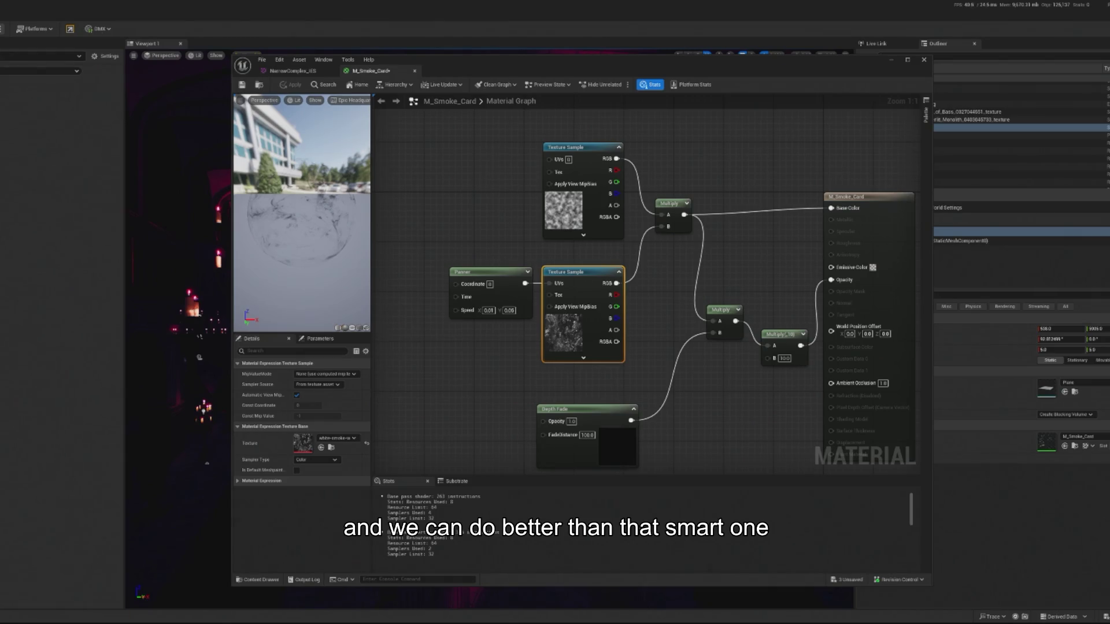
{"action": "mouse_move", "coordinate": [303, 443]}
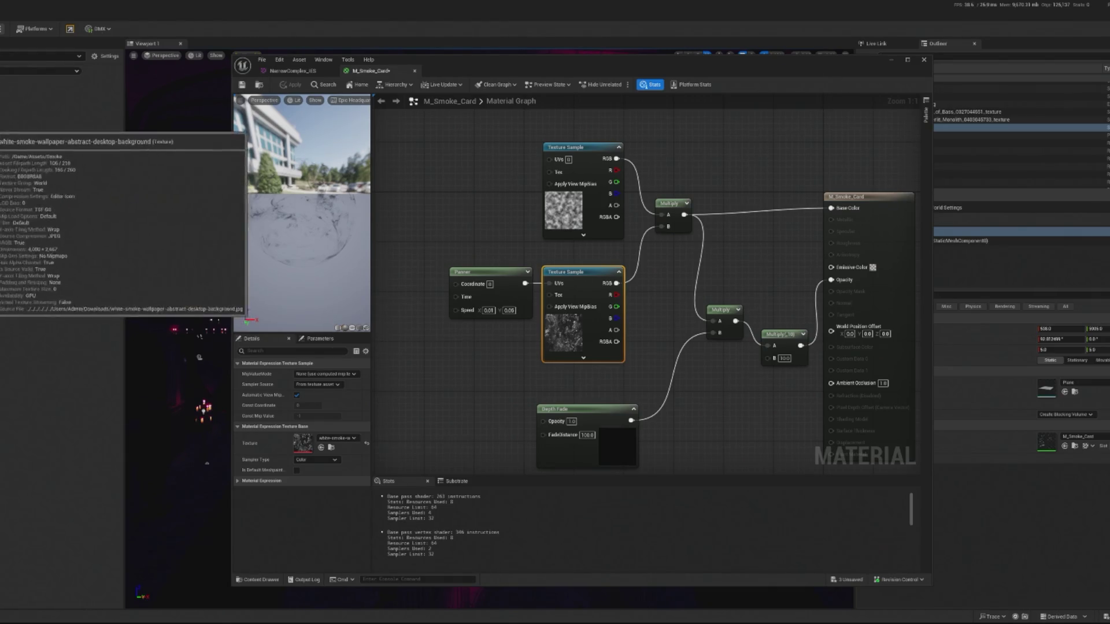
{"action": "left_click", "coordinate": [891, 59]}
{"action": "key", "text": "f"}
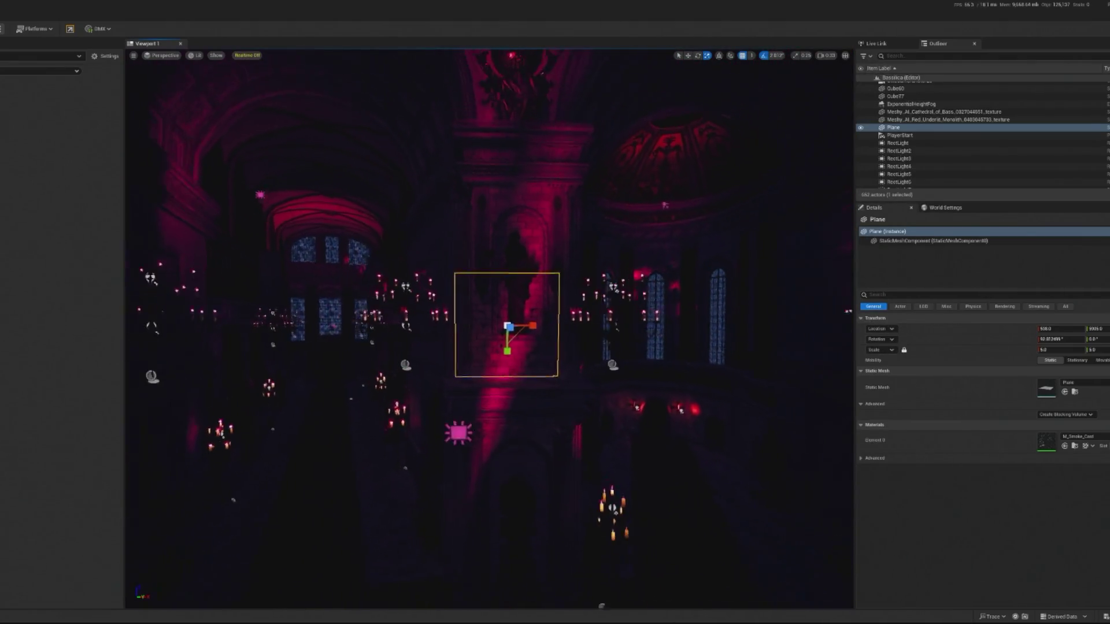
- Move the smoke Plane left across the nave and set its scale to 20
{"action": "left_click_drag", "start_coordinate": [1061, 350], "coordinate": [1105, 351]}
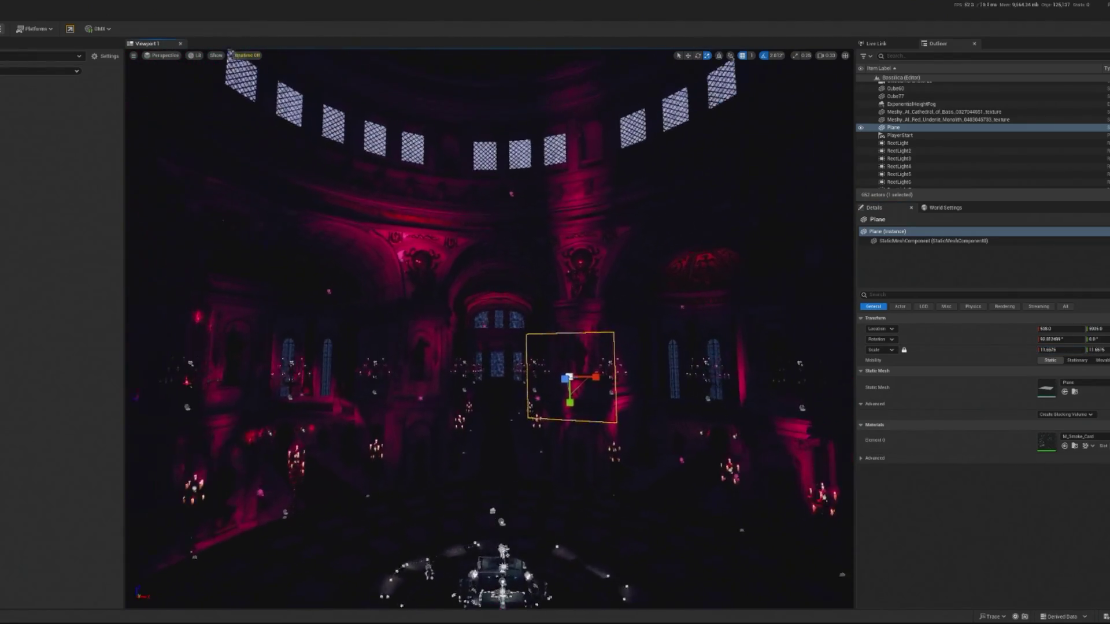
{"action": "key", "text": "e"}
{"action": "key", "text": "w"}
{"action": "mouse_move", "coordinate": [585, 382]}
{"action": "left_mouse_down"}
{"action": "mouse_move", "coordinate": [522, 382]}
{"action": "mouse_move", "coordinate": [546, 383]}
{"action": "left_mouse_up"}
{"action": "key", "text": "e"}
{"action": "left_click", "coordinate": [1068, 349]}
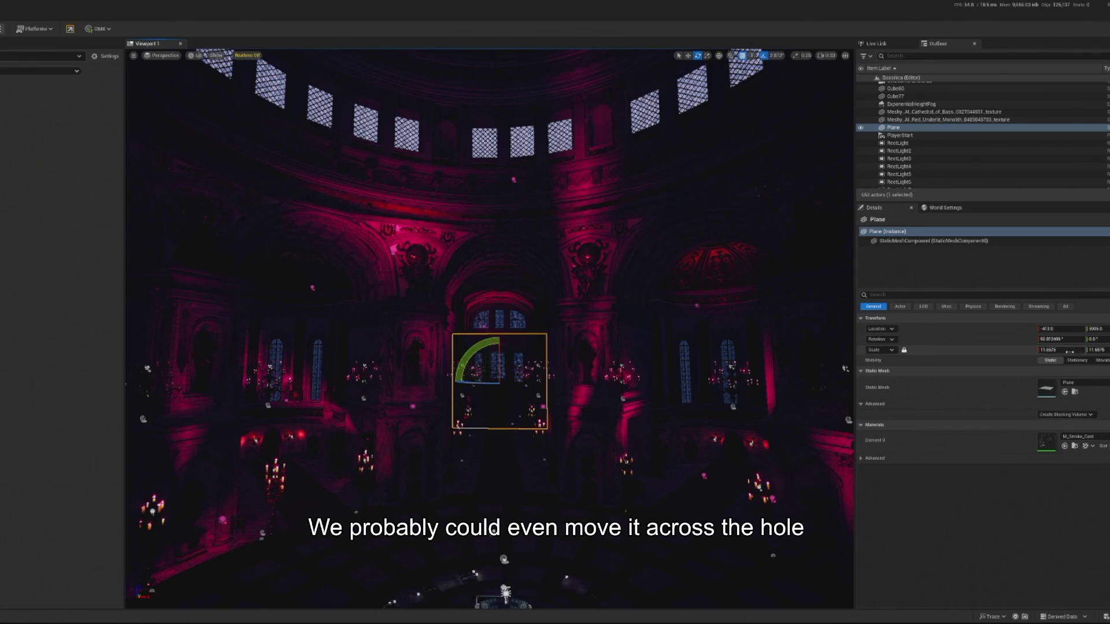
{"action": "type", "text": "20"}
{"action": "key", "text": "Return"}
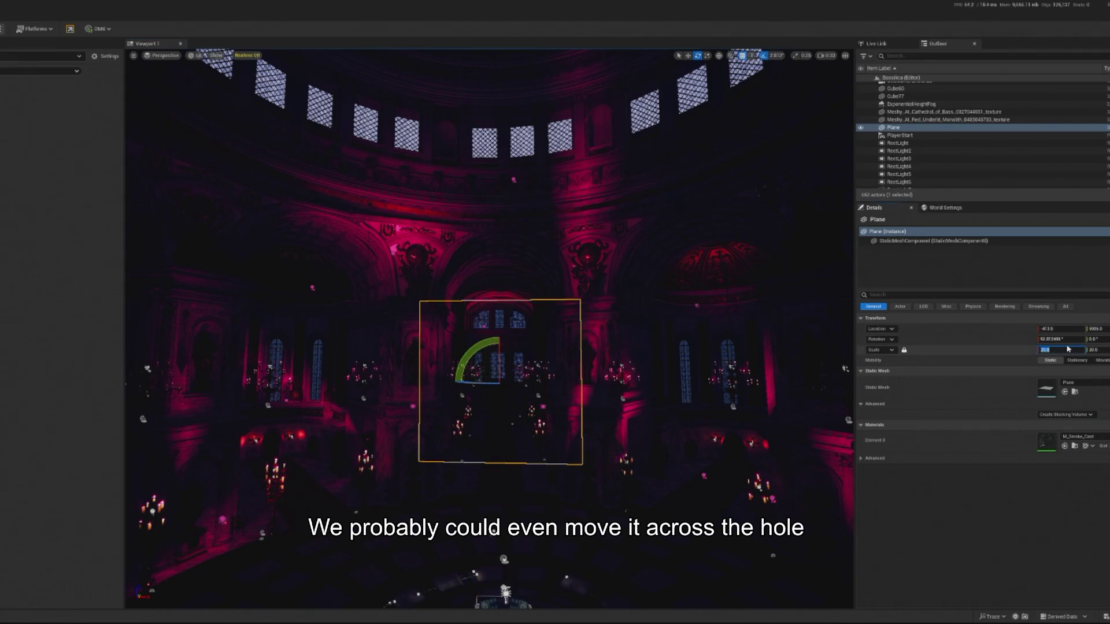
- Raise the Plane higher in the nave, set its scale to 10 then 100, and select SM_Statue5
{"action": "key", "text": "w"}
{"action": "mouse_move", "coordinate": [431, 383]}
{"action": "left_mouse_down"}
{"action": "mouse_move", "coordinate": [533, 383]}
{"action": "mouse_move", "coordinate": [510, 224]}
{"action": "left_mouse_up"}
{"action": "key", "text": "e"}
{"action": "left_click_drag", "start_coordinate": [546, 256], "coordinate": [555, 252]}
{"action": "mouse_move", "coordinate": [573, 303]}
{"action": "left_mouse_down"}
{"action": "mouse_move", "coordinate": [573, 231]}
{"action": "mouse_move", "coordinate": [624, 225]}
{"action": "left_mouse_up"}
{"action": "left_click", "coordinate": [1054, 350]}
{"action": "type", "text": "1"}
{"action": "key", "text": "Return"}
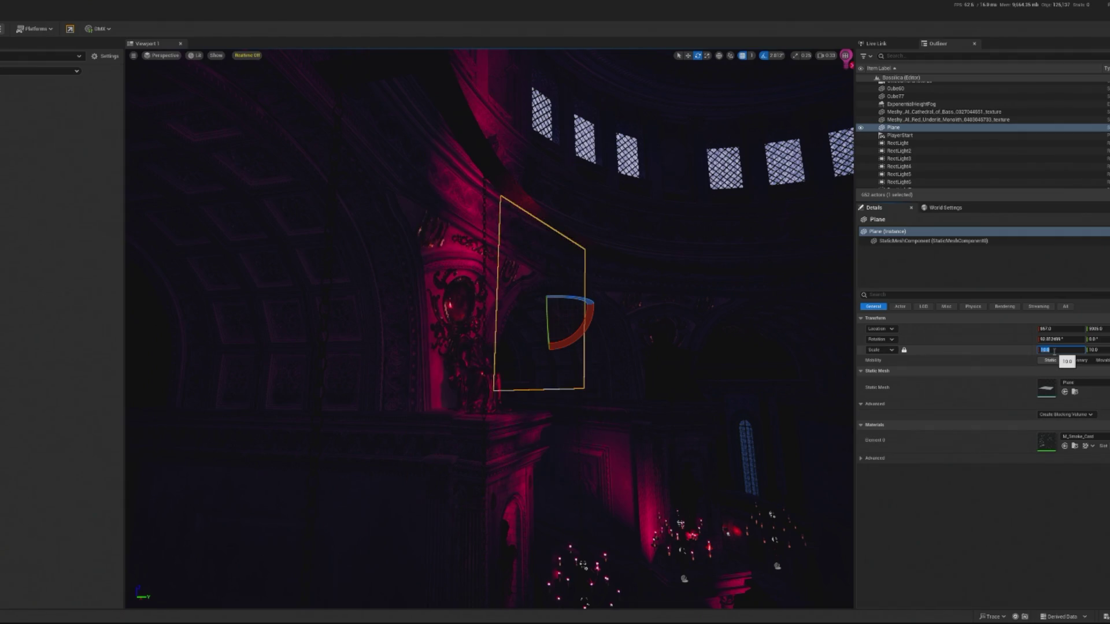
{"action": "type", "text": "100"}
{"action": "key", "text": "Return"}
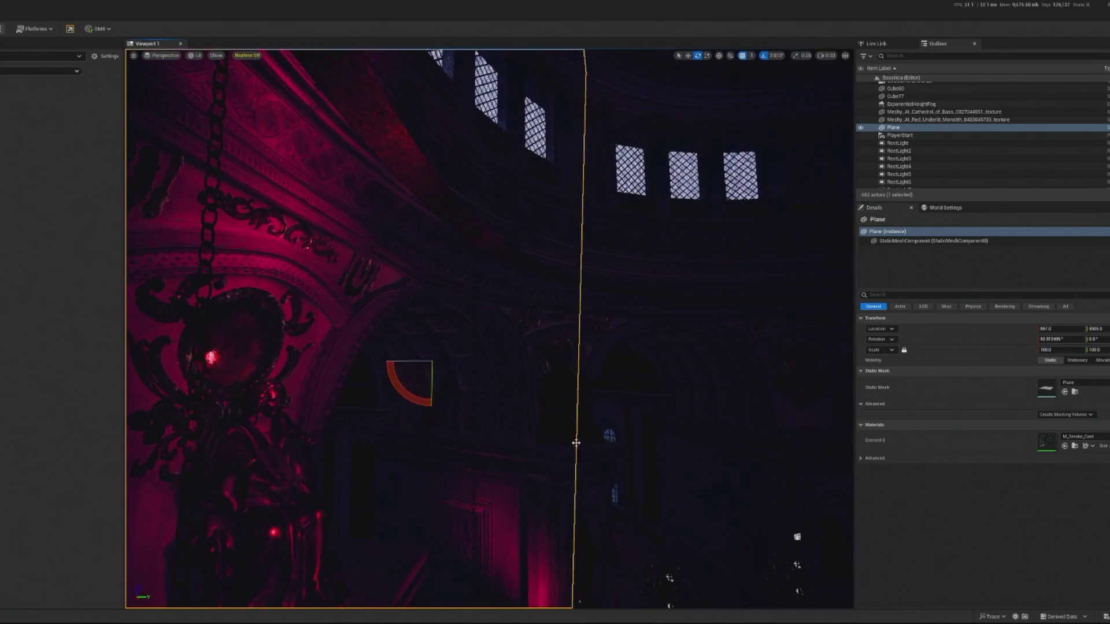
{"action": "left_click", "coordinate": [717, 393]}
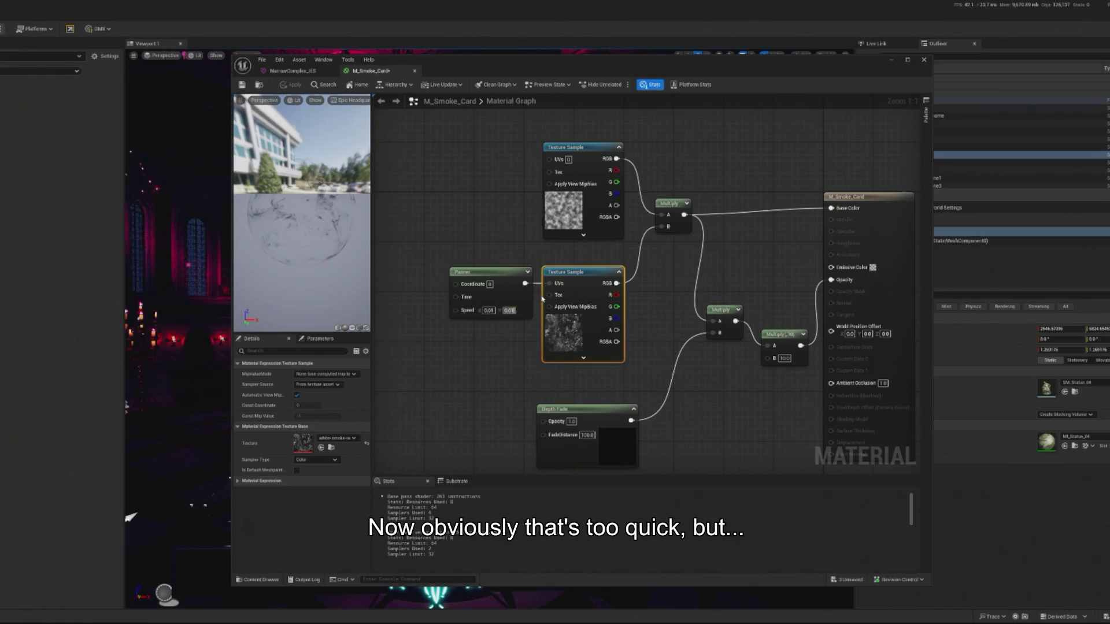
- Lower the Panner speed to about 0.001 and 0.01, apply it, and minimize the editor
{"action": "key", "text": "Return"}
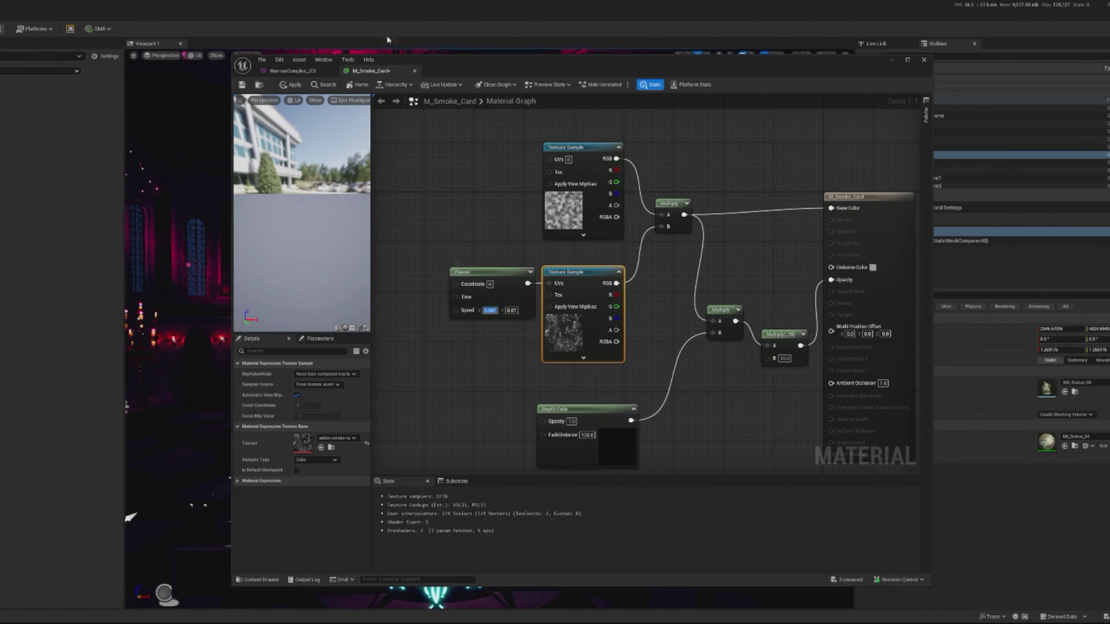
{"action": "left_click", "coordinate": [291, 84]}
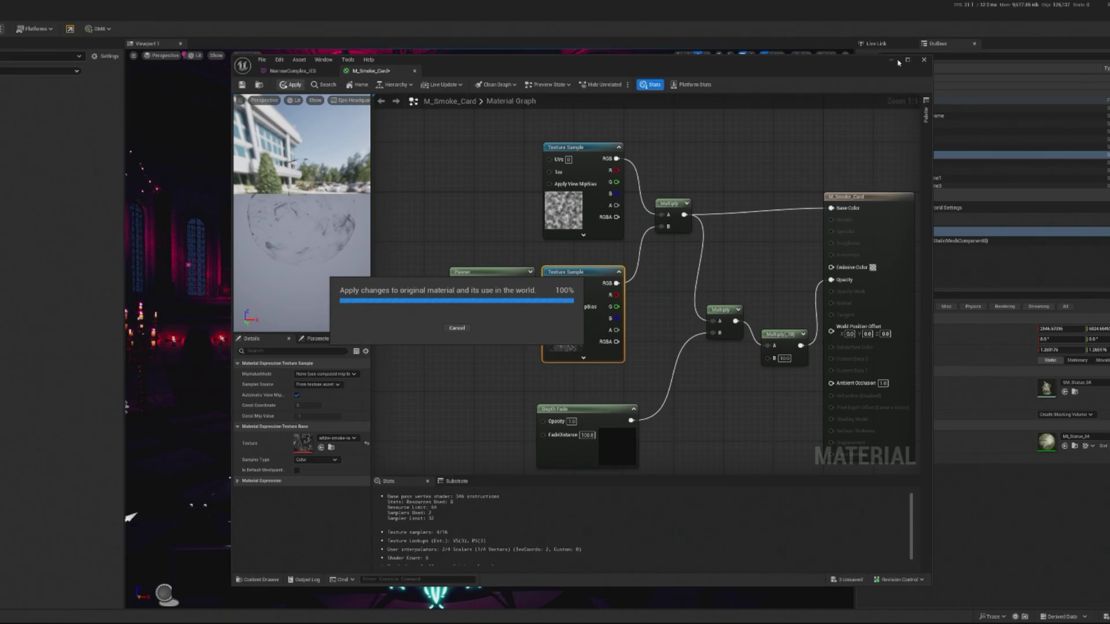
{"action": "left_click", "coordinate": [894, 63]}
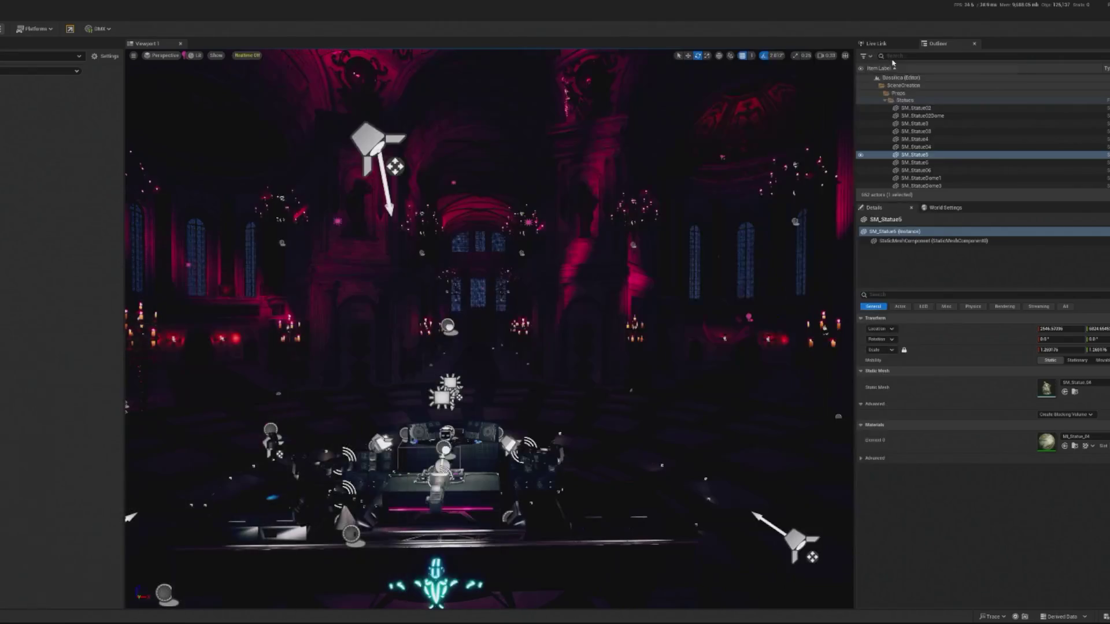
- Preview the level with Alt+P, then import the smoke wallpaper image and add it to the material graph
{"action": "key", "text": "alt+p"}
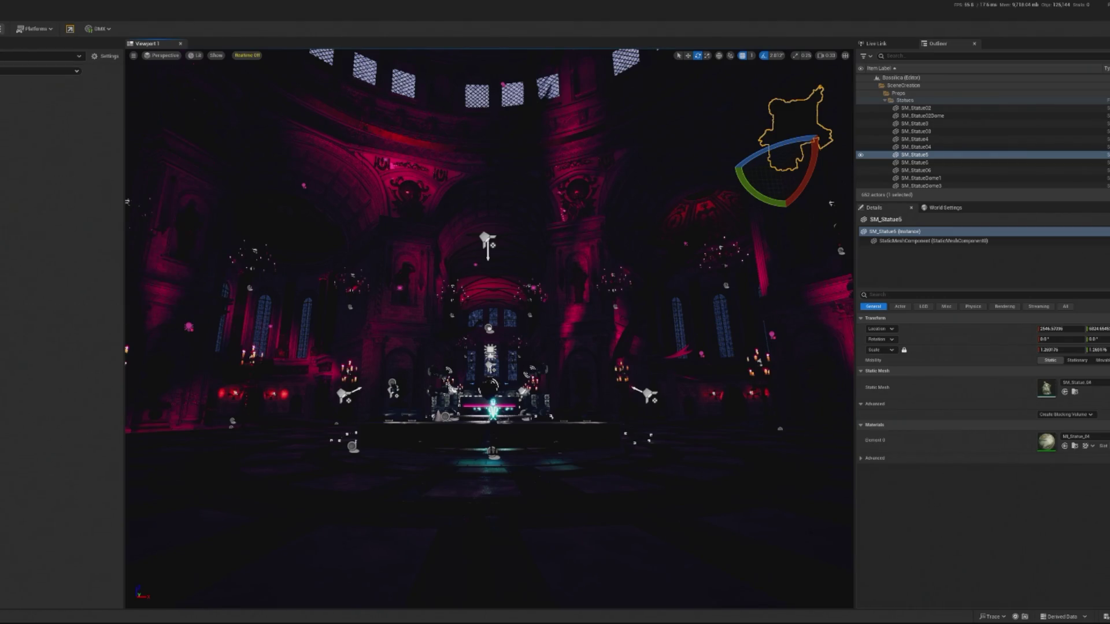
{"action": "left_click_drag", "start_coordinate": [49, 280], "coordinate": [17, 266]}
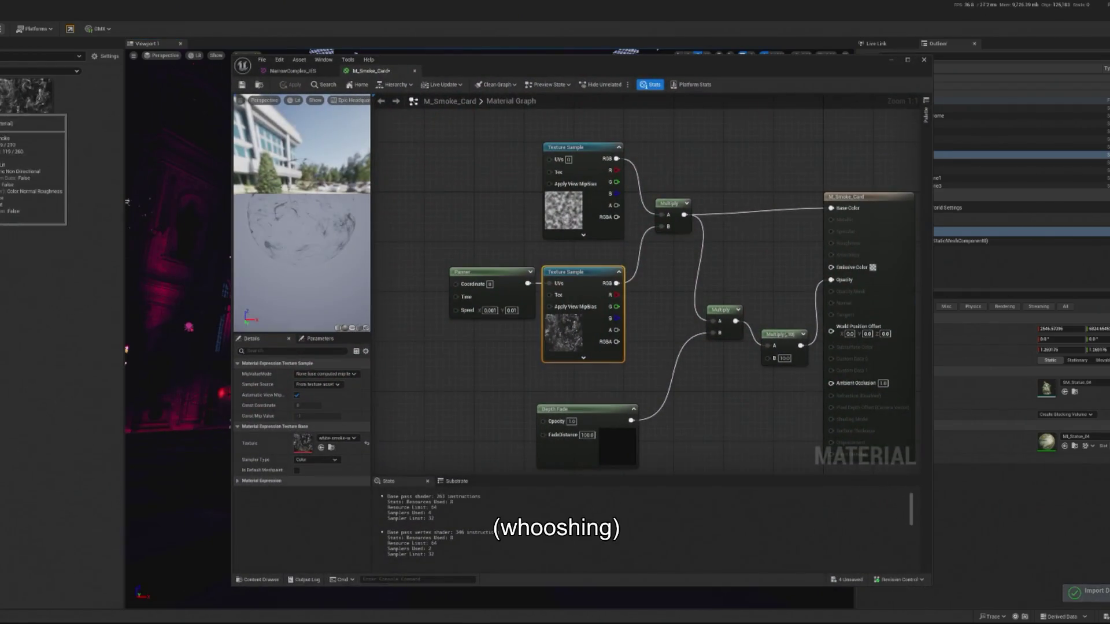
{"action": "mouse_move", "coordinate": [26, 110]}
{"action": "left_mouse_down"}
{"action": "mouse_move", "coordinate": [426, 392]}
{"action": "mouse_move", "coordinate": [428, 370]}
{"action": "left_mouse_up"}
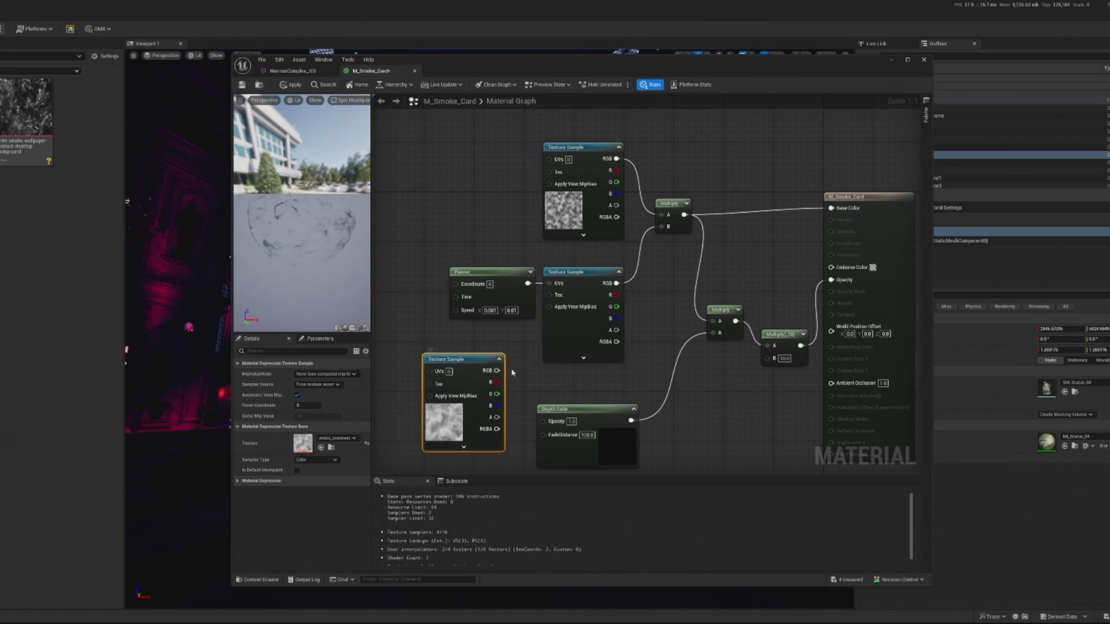
- Wire the new smoke texture into Multiply's B, pan it with the Panner, and apply the material
{"action": "mouse_move", "coordinate": [497, 371]}
{"action": "left_mouse_down"}
{"action": "mouse_move", "coordinate": [564, 393]}
{"action": "mouse_move", "coordinate": [669, 242]}
{"action": "mouse_move", "coordinate": [662, 226]}
{"action": "left_mouse_up"}
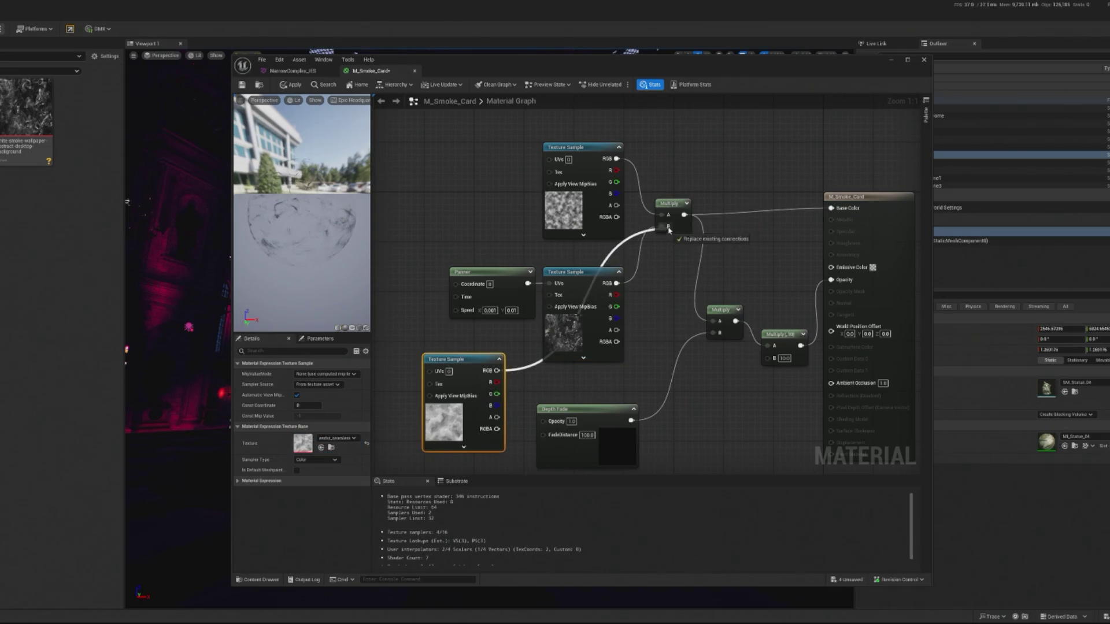
{"action": "mouse_move", "coordinate": [520, 275]}
{"action": "left_mouse_down"}
{"action": "mouse_move", "coordinate": [428, 270]}
{"action": "mouse_move", "coordinate": [429, 371]}
{"action": "mouse_move", "coordinate": [483, 290]}
{"action": "left_mouse_up"}
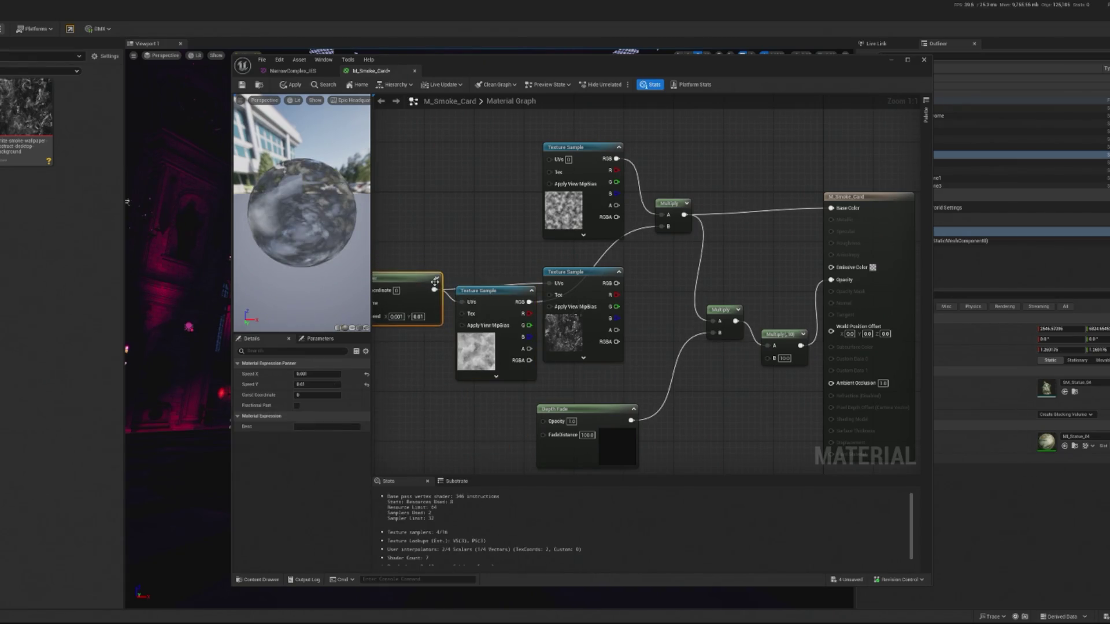
{"action": "left_click_drag", "start_coordinate": [414, 286], "coordinate": [415, 279]}
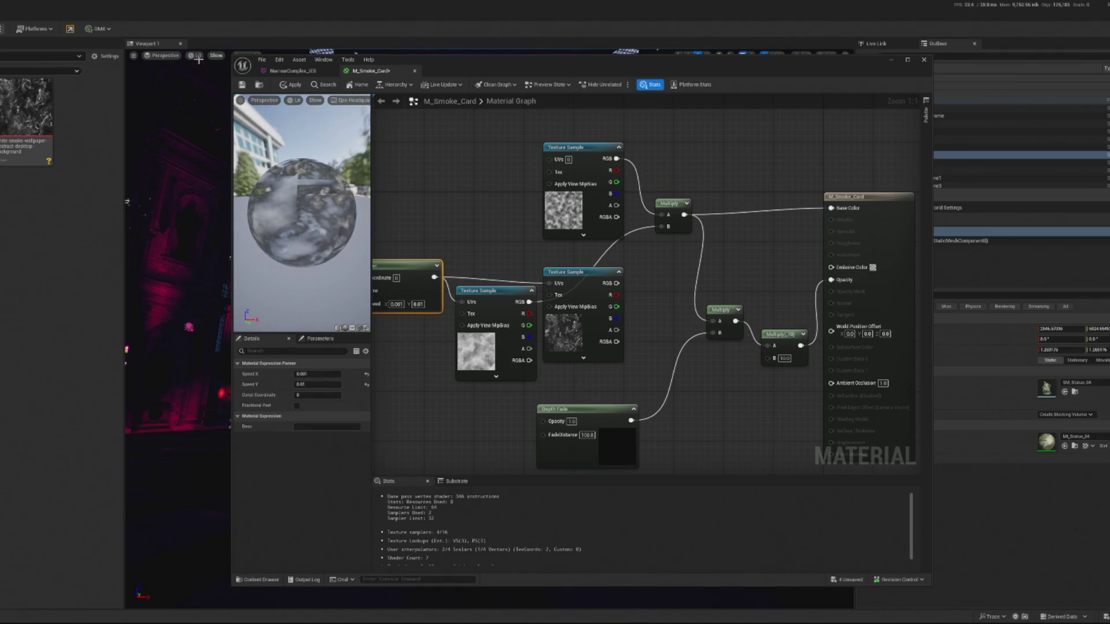
{"action": "left_click", "coordinate": [288, 85]}
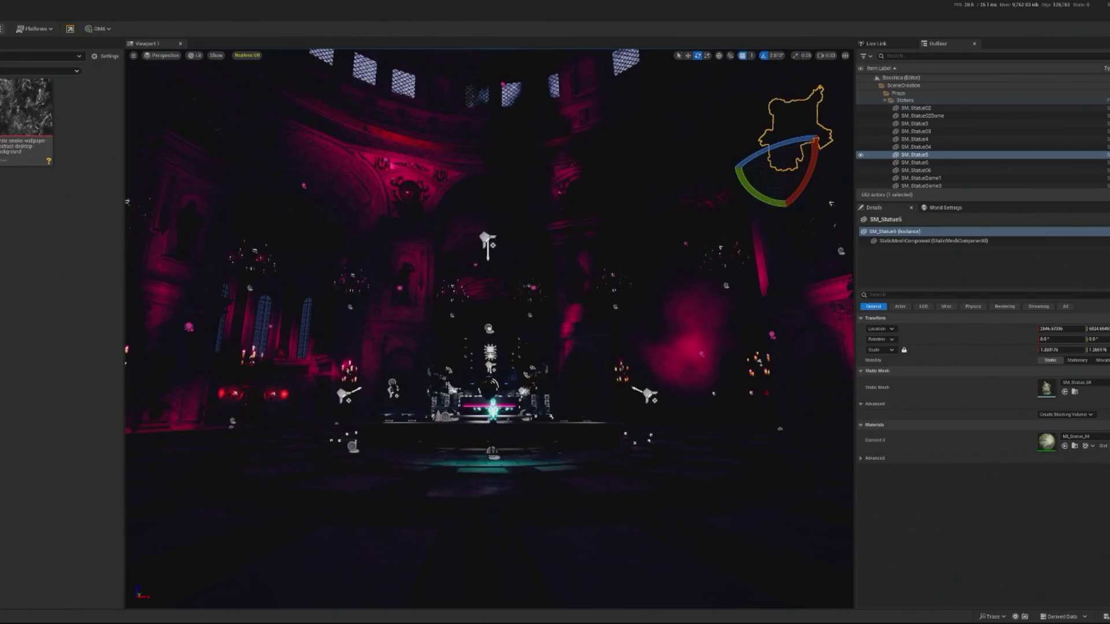
{"action": "mouse_move", "coordinate": [322, 262]}
{"action": "left_mouse_down"}
{"action": "mouse_move", "coordinate": [244, 301]}
{"action": "mouse_move", "coordinate": [112, 81]}
{"action": "left_mouse_up"}
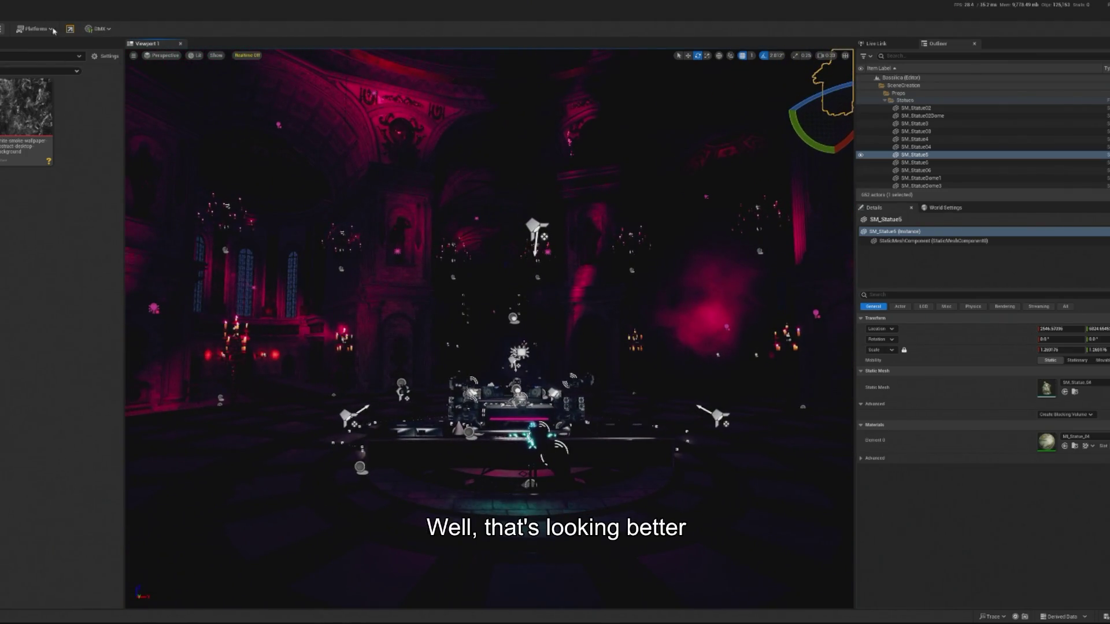
{"action": "key", "text": "alt+p"}
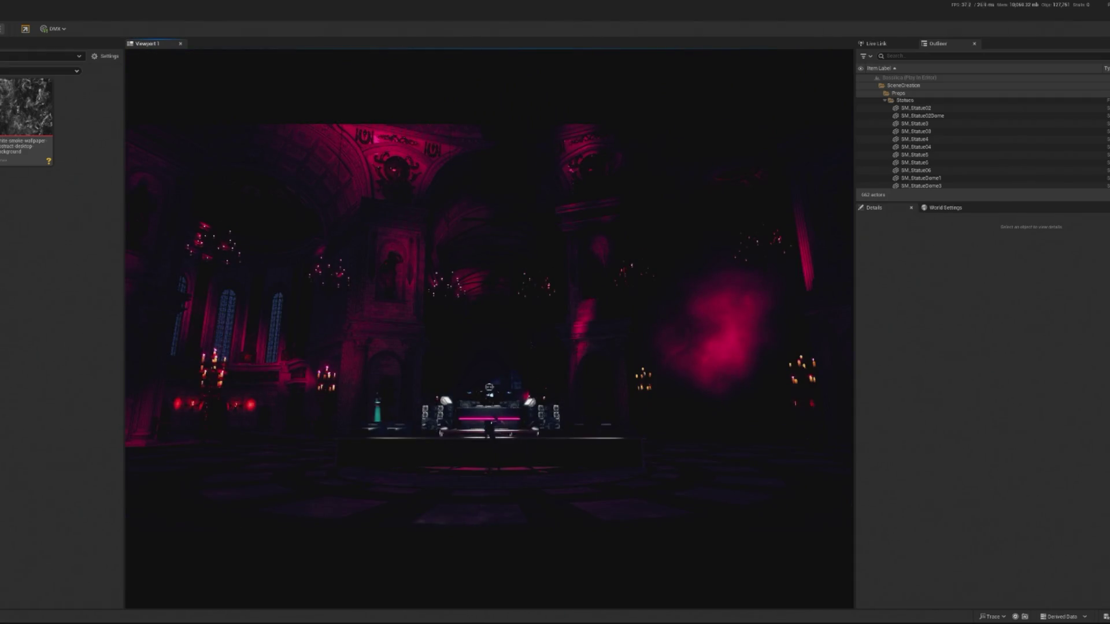
{"action": "key", "text": "Escape"}
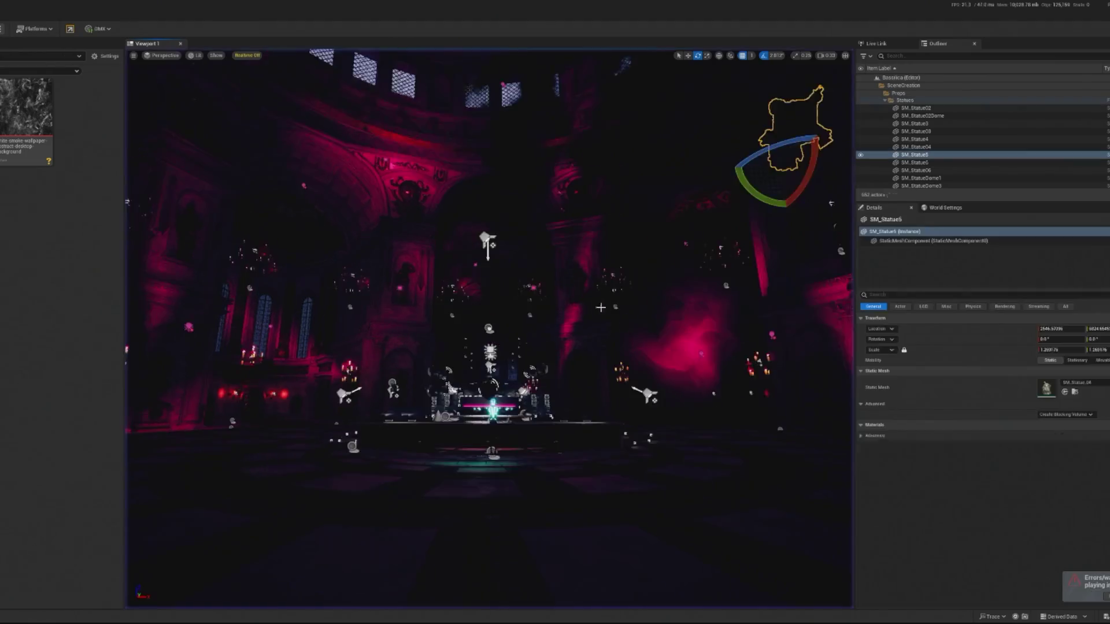
- Select the smoke-card Plane, move it left, set its scale to 10, then frame it and shift it along Y
{"action": "scroll", "coordinate": [275, 556], "scroll_direction": "down", "scroll_amount": 5}
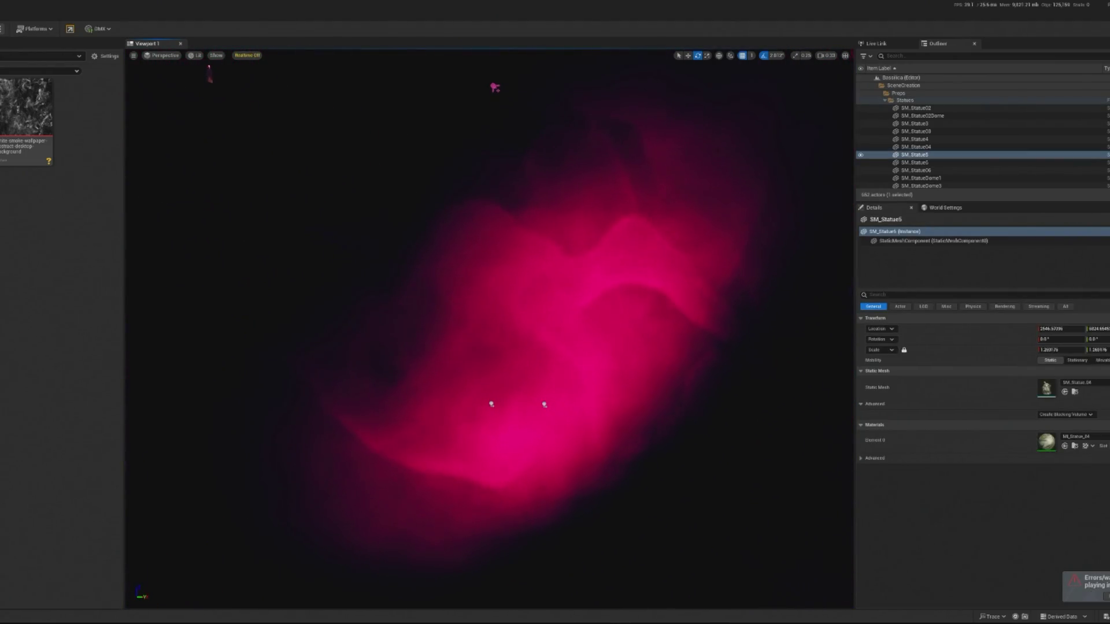
{"action": "left_click", "coordinate": [275, 556]}
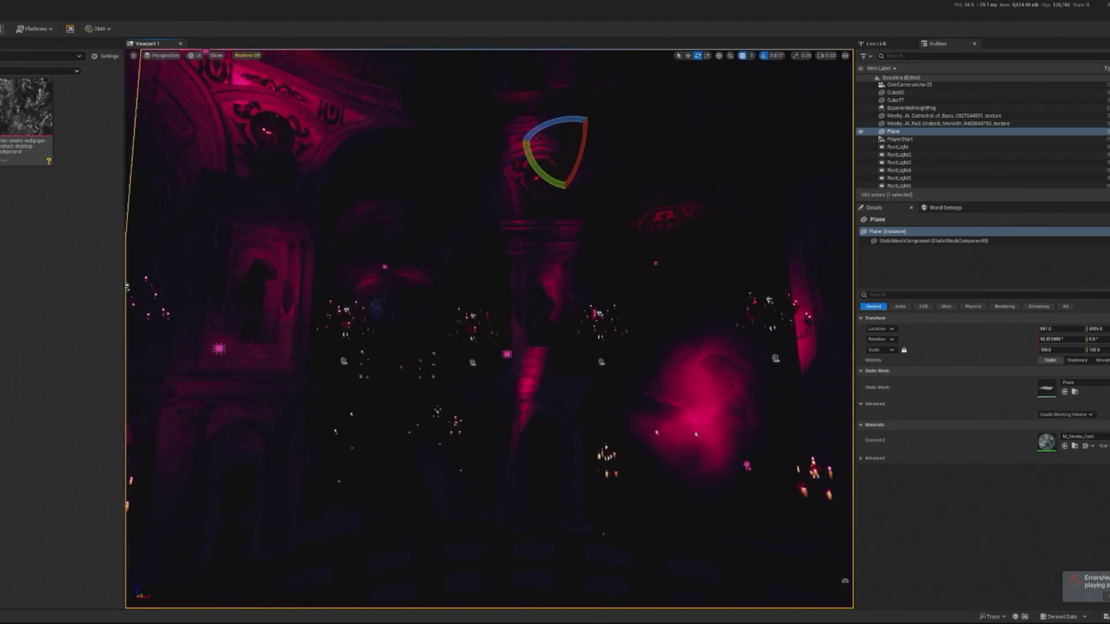
{"action": "key", "text": "w"}
{"action": "left_click_drag", "start_coordinate": [564, 230], "coordinate": [522, 230]}
{"action": "key", "text": "e"}
{"action": "left_click", "coordinate": [1053, 350]}
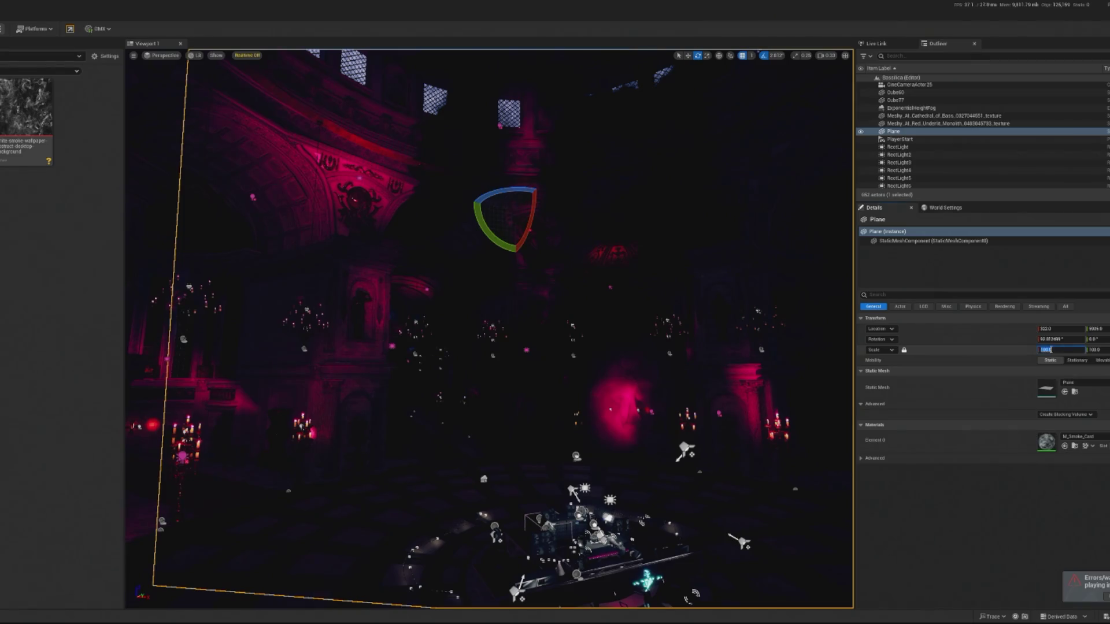
{"action": "type", "text": "0"}
{"action": "key", "text": "Return"}
{"action": "left_click_drag", "start_coordinate": [590, 216], "coordinate": [453, 213]}
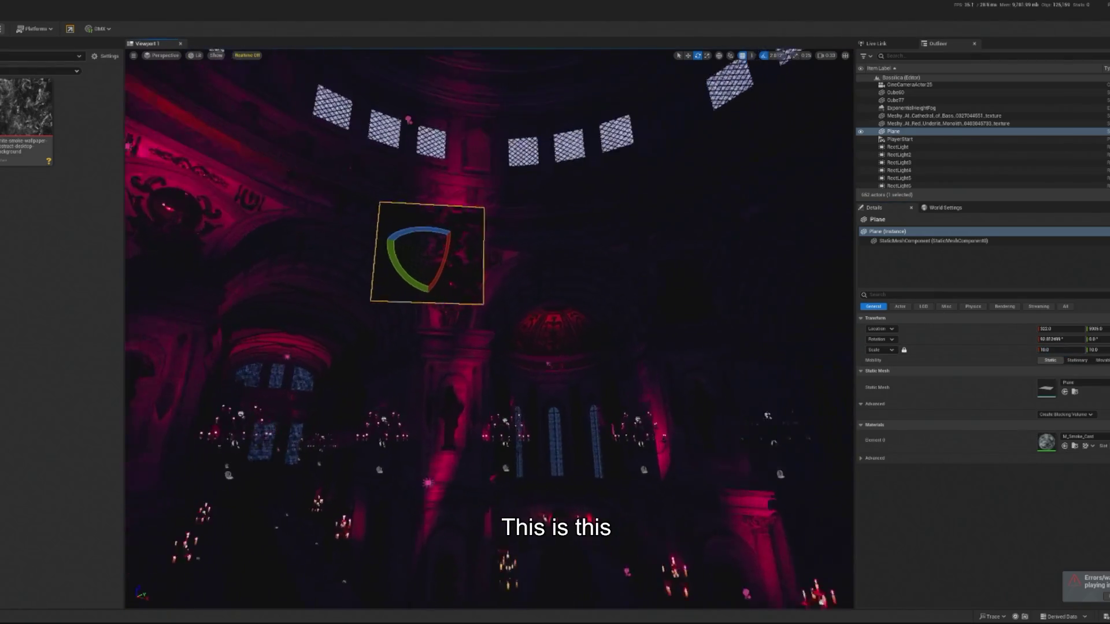
{"action": "key", "text": "w"}
{"action": "key", "text": "f"}
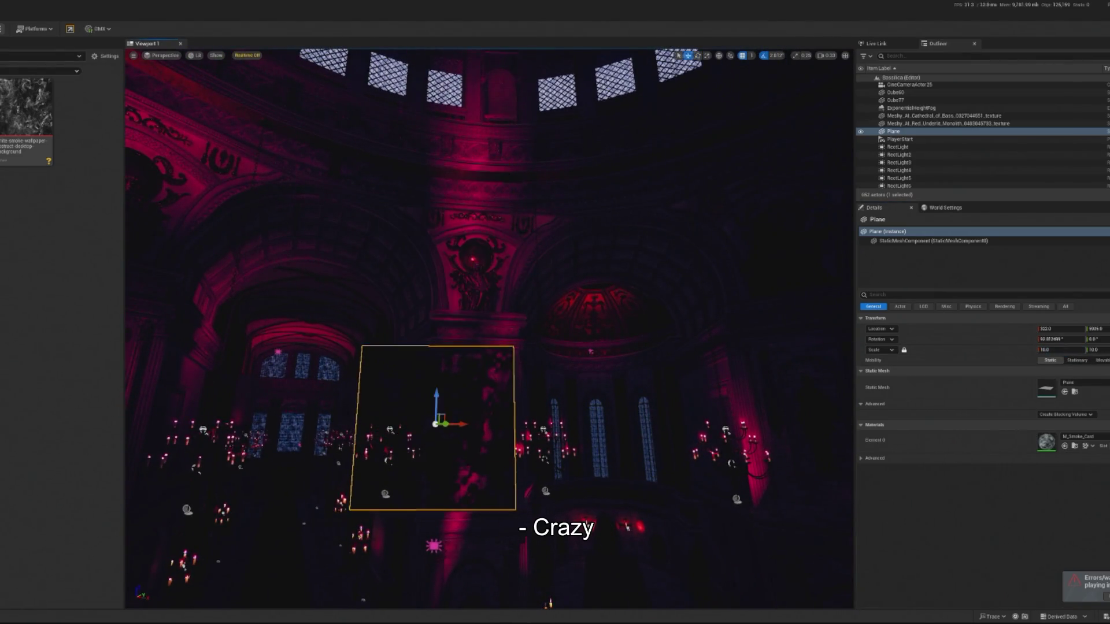
{"action": "mouse_move", "coordinate": [491, 350]}
{"action": "left_mouse_down"}
{"action": "mouse_move", "coordinate": [456, 323]}
{"action": "mouse_move", "coordinate": [541, 331]}
{"action": "mouse_move", "coordinate": [486, 312]}
{"action": "mouse_move", "coordinate": [480, 321]}
{"action": "mouse_move", "coordinate": [492, 329]}
{"action": "mouse_move", "coordinate": [479, 315]}
{"action": "mouse_move", "coordinate": [498, 289]}
{"action": "mouse_move", "coordinate": [746, 295]}
{"action": "left_mouse_up"}
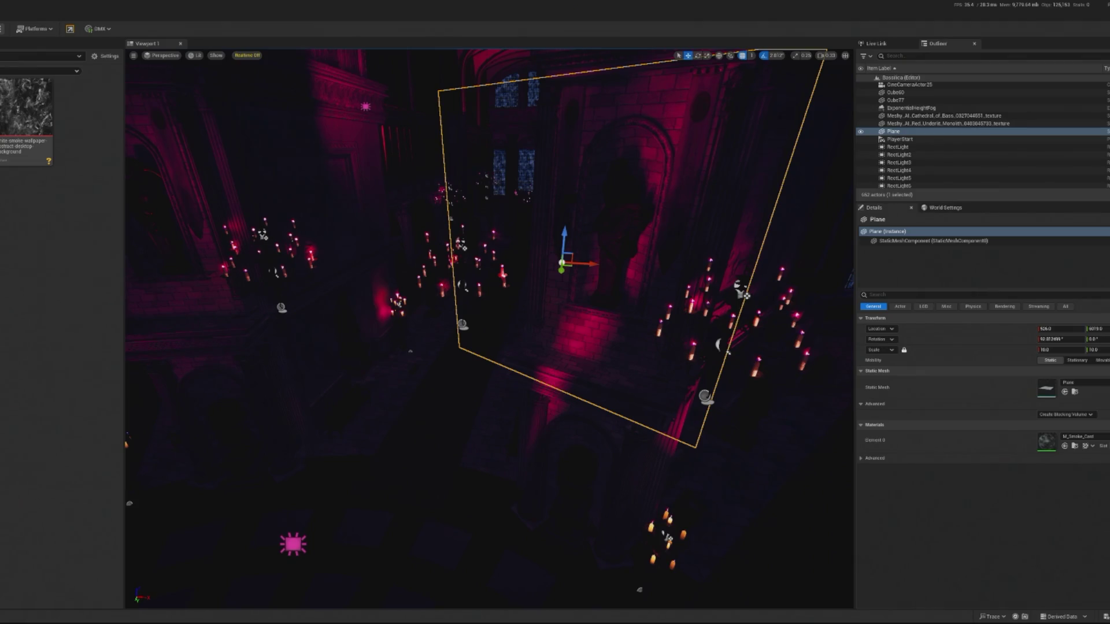
- Set the plane's X rotation to 90 so it stands upright, then frame it
{"action": "scroll", "coordinate": [436, 296], "scroll_direction": "down", "scroll_amount": 5}
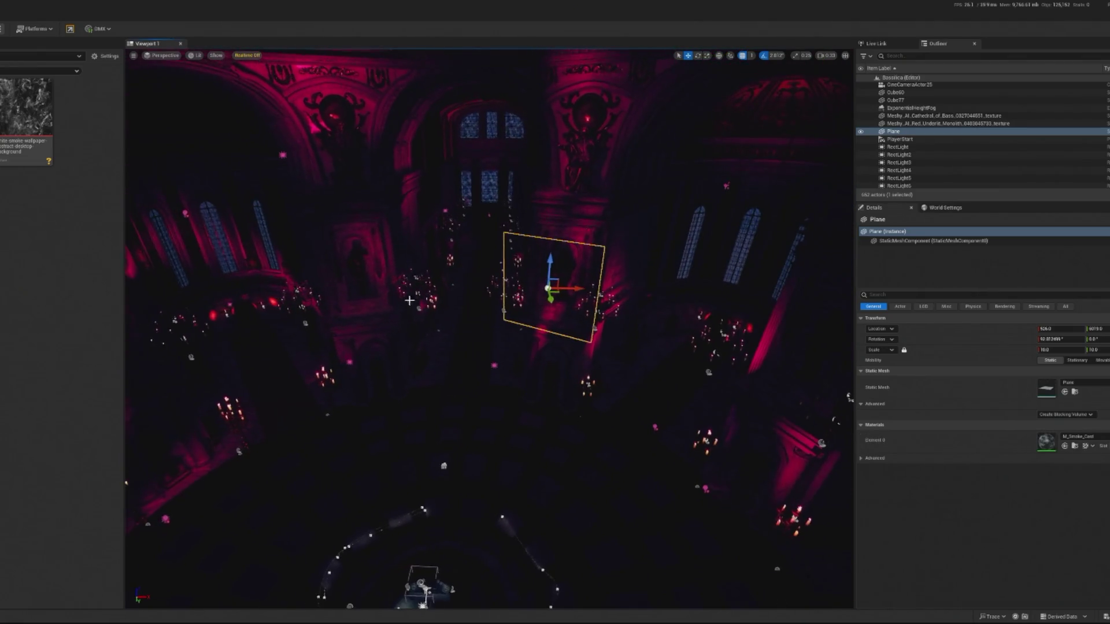
{"action": "double_click", "coordinate": [1061, 339]}
{"action": "type", "text": "0"}
{"action": "key", "text": "Return"}
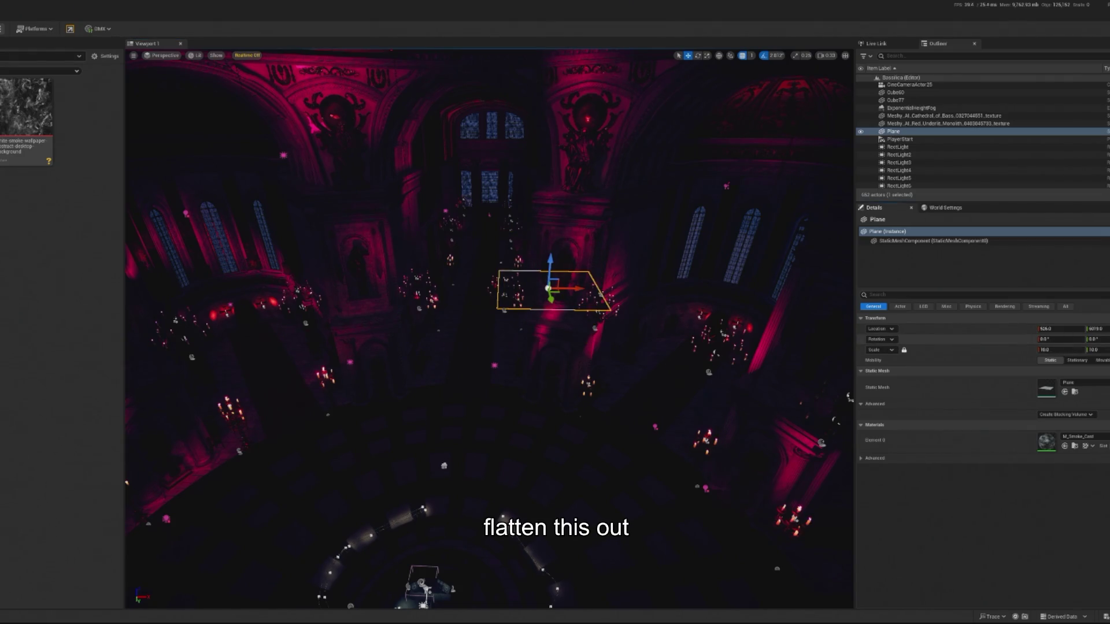
{"action": "left_click", "coordinate": [1060, 341]}
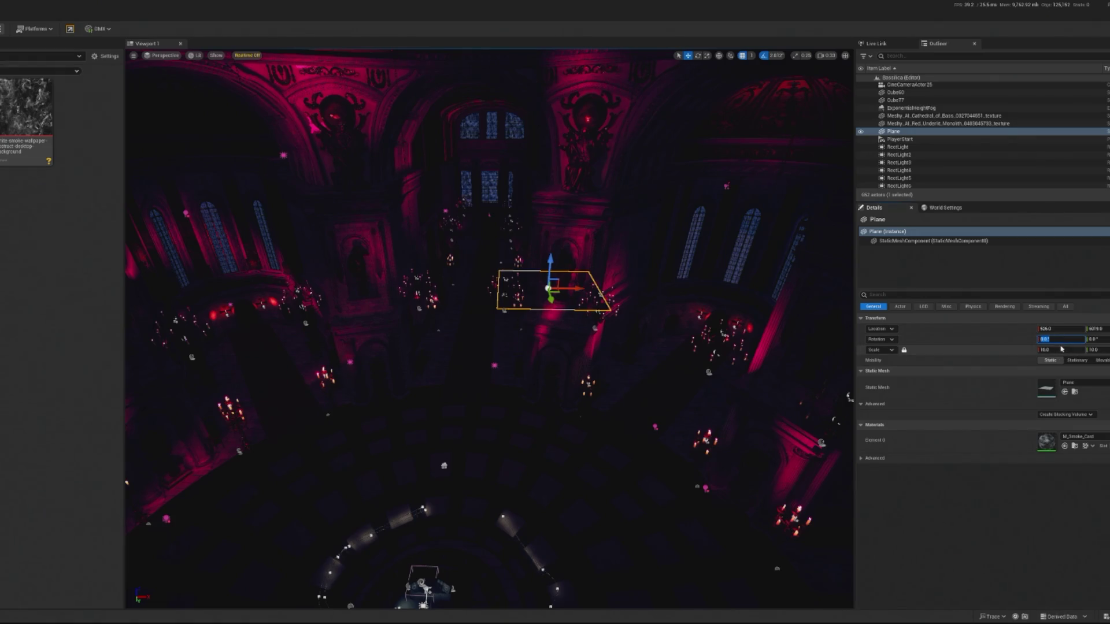
{"action": "key", "text": "Return"}
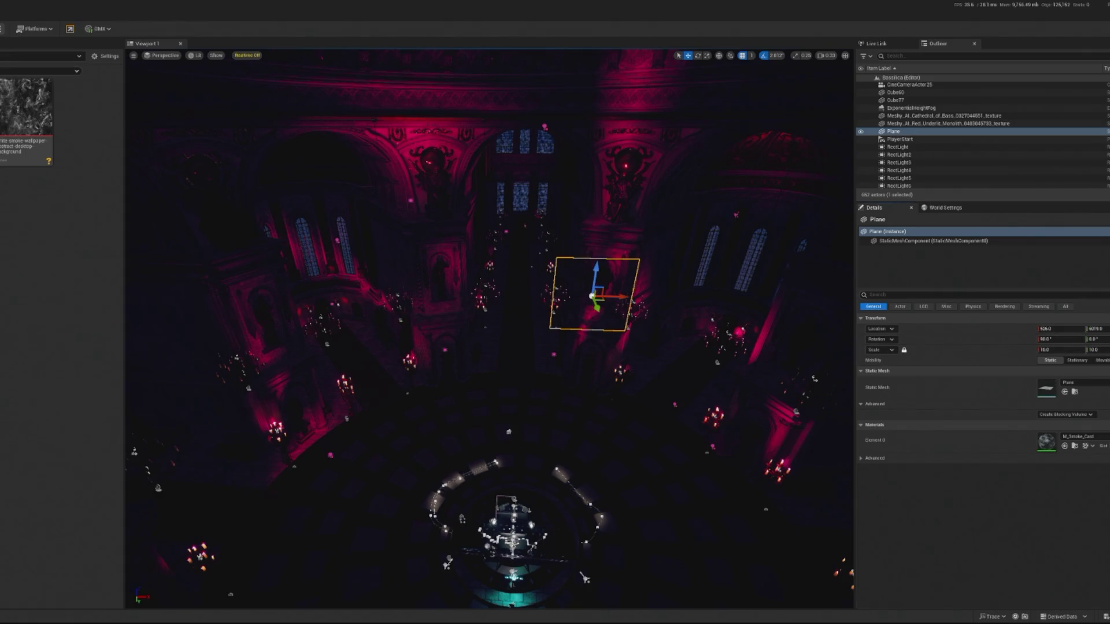
{"action": "key", "text": "f"}
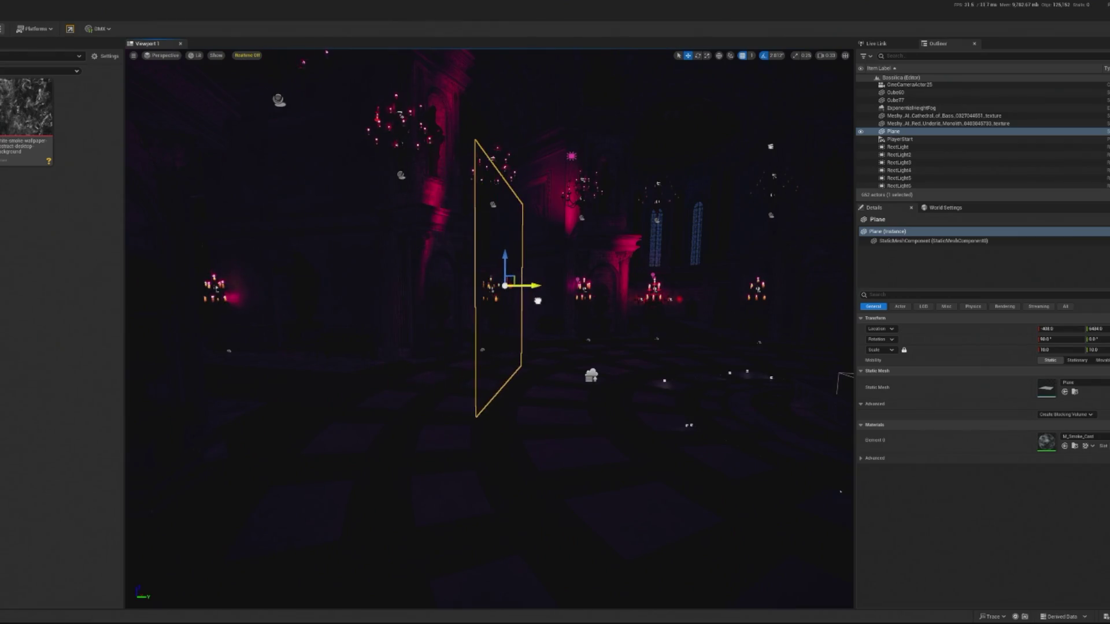
- Widen the plane along X and stretch it much taller, then start a play session
{"action": "key", "text": "e"}
{"action": "key", "text": "r"}
{"action": "mouse_move", "coordinate": [495, 320]}
{"action": "left_mouse_down"}
{"action": "mouse_move", "coordinate": [575, 319]}
{"action": "mouse_move", "coordinate": [561, 319]}
{"action": "left_mouse_up"}
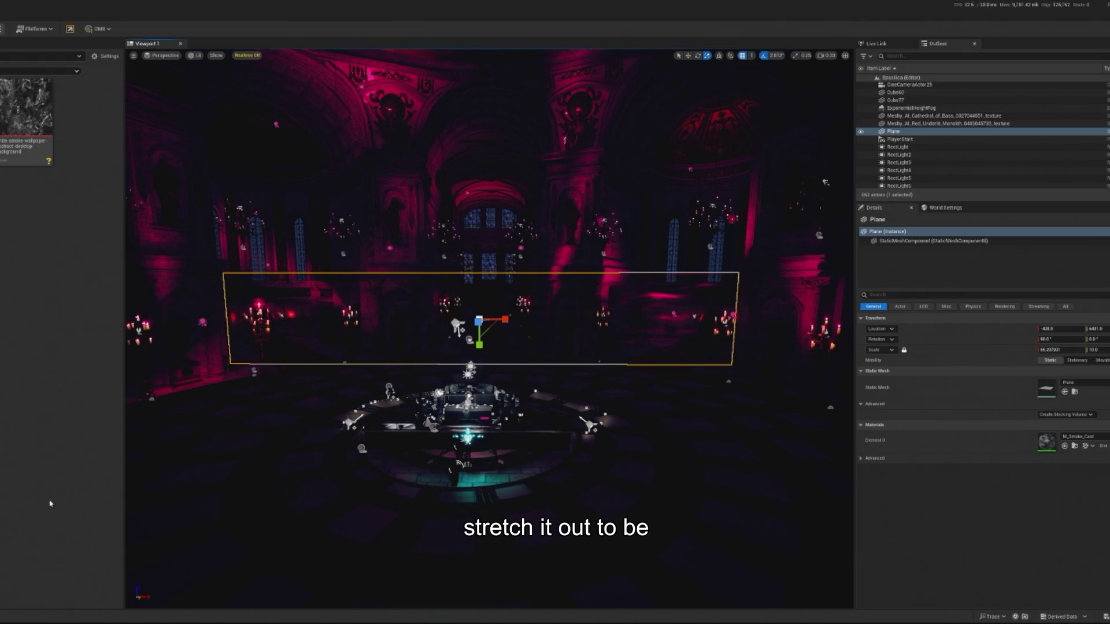
{"action": "left_click_drag", "start_coordinate": [479, 345], "coordinate": [479, 445]}
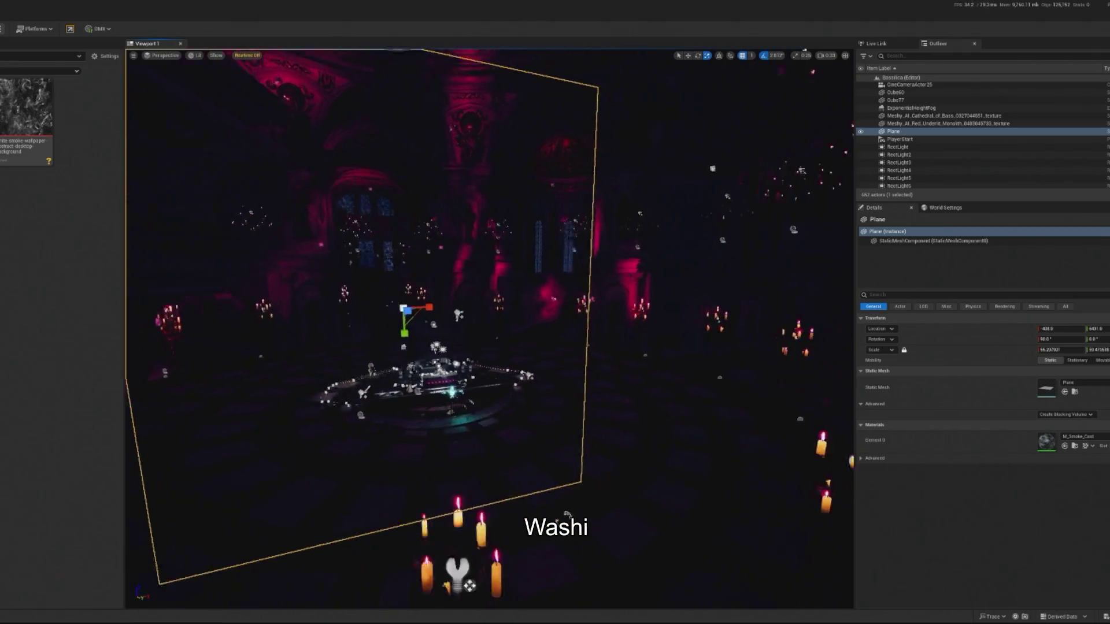
{"action": "key", "text": "w"}
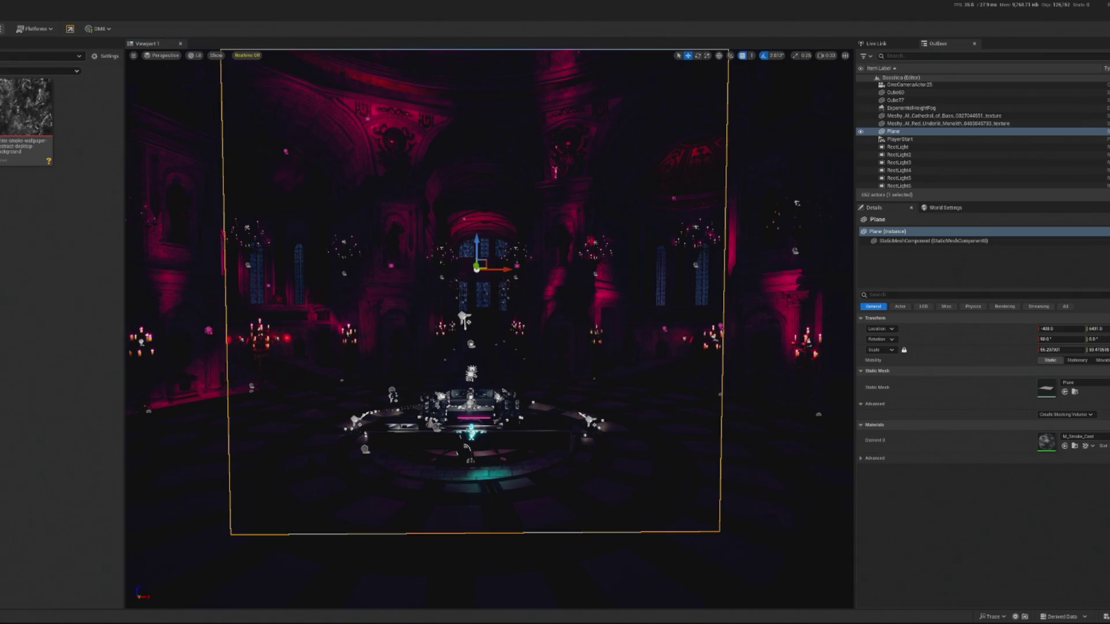
{"action": "key", "text": "alt+p"}
- Leave the play session and add a Constant converted into a parameter named Opacity
{"action": "left_click", "coordinate": [481, 251]}
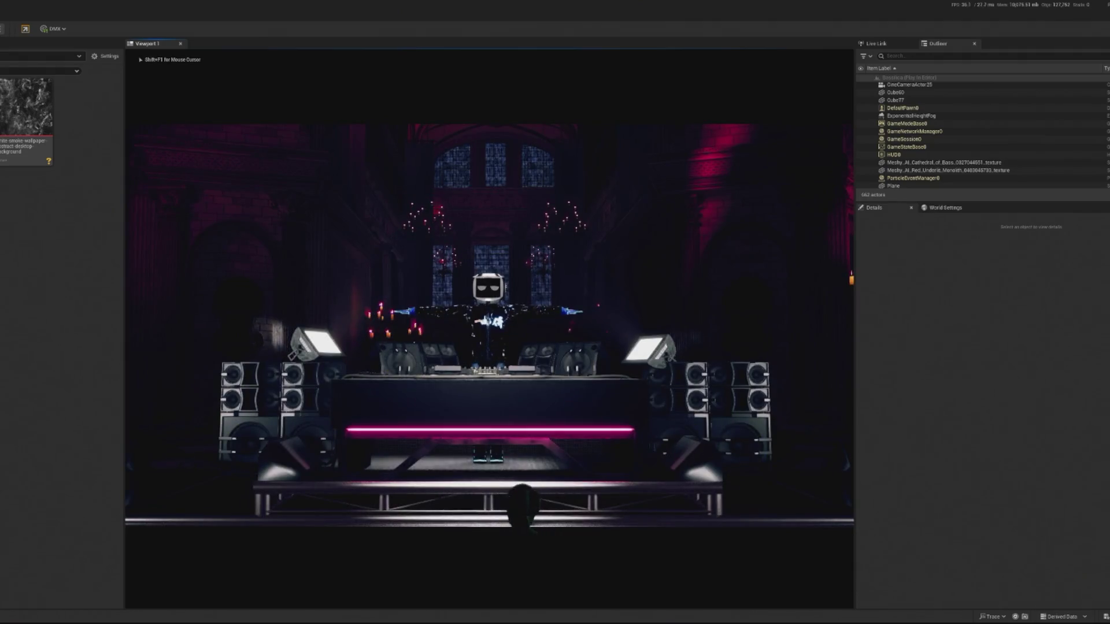
{"action": "key", "text": "shift+F1"}
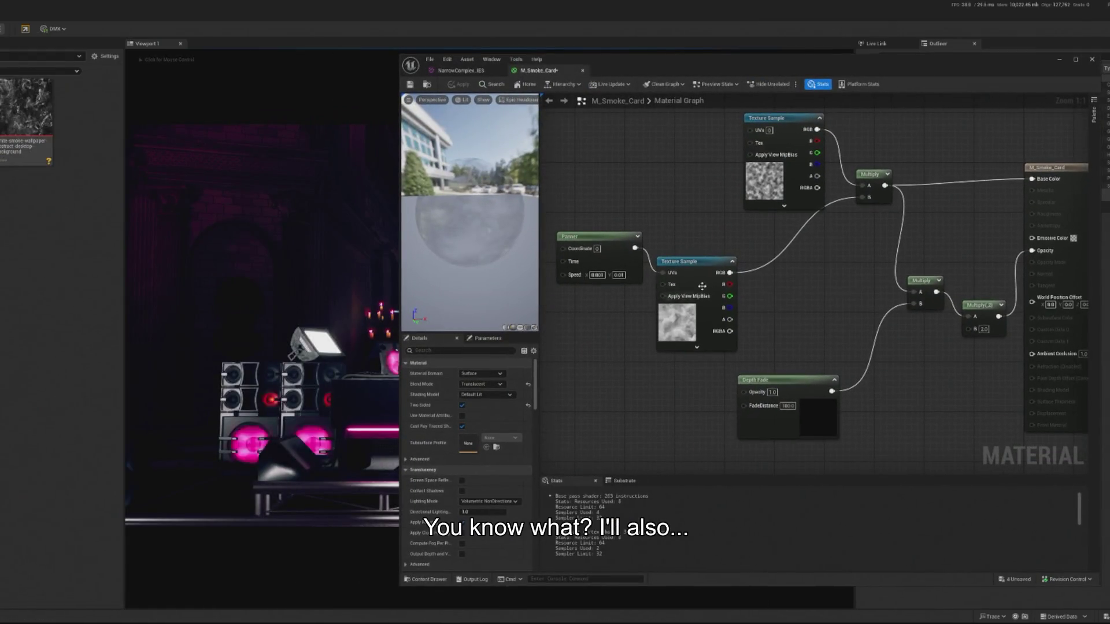
{"action": "left_click_drag", "start_coordinate": [701, 286], "coordinate": [662, 297]}
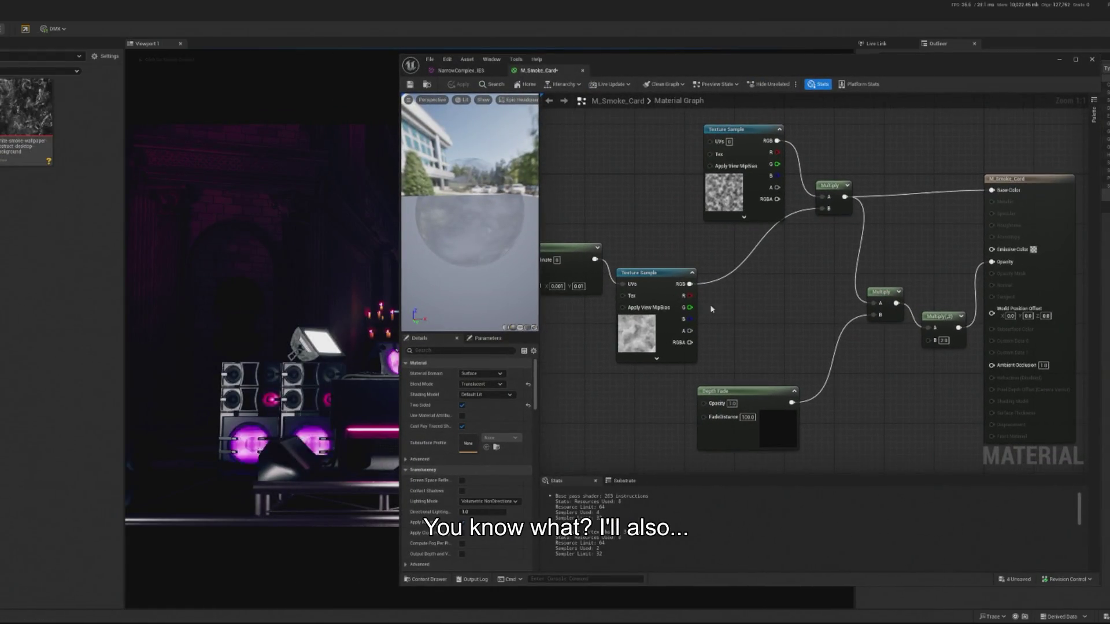
{"action": "key", "text": "1"}
{"action": "left_click", "coordinate": [906, 364]}
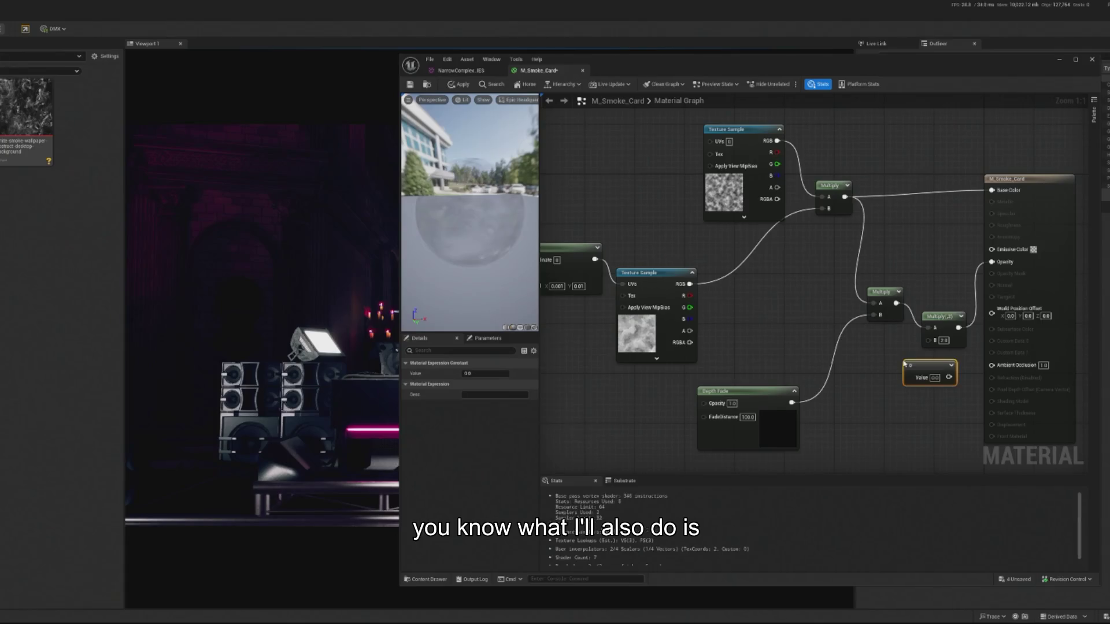
{"action": "left_click_drag", "start_coordinate": [919, 369], "coordinate": [855, 378]}
{"action": "right_click", "coordinate": [855, 377]}
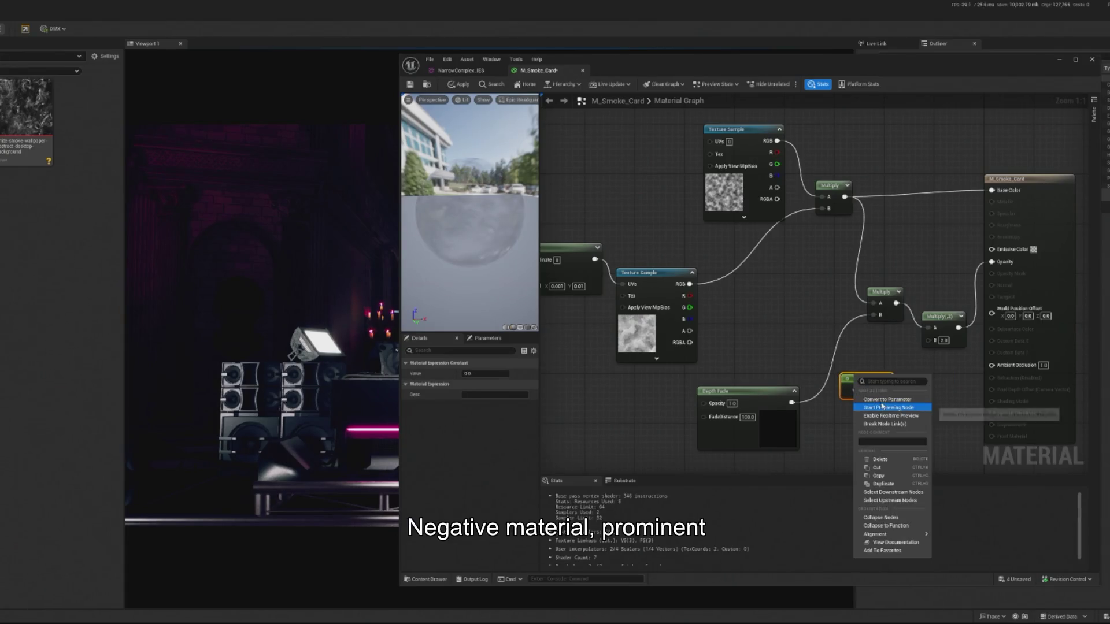
{"action": "left_click", "coordinate": [888, 399]}
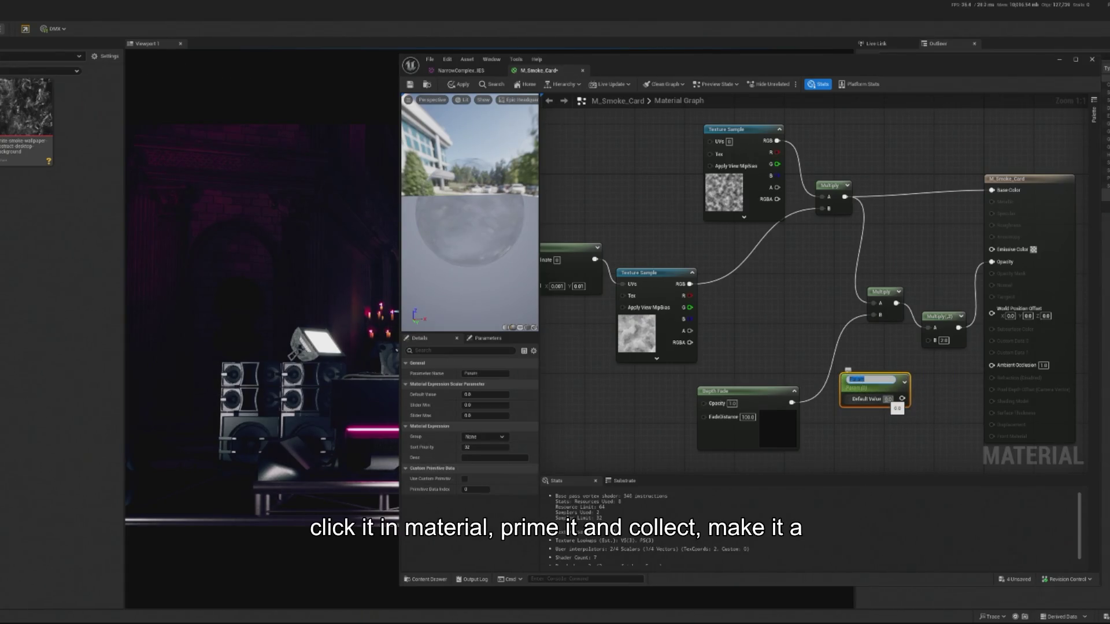
{"action": "type", "text": "Opacity"}
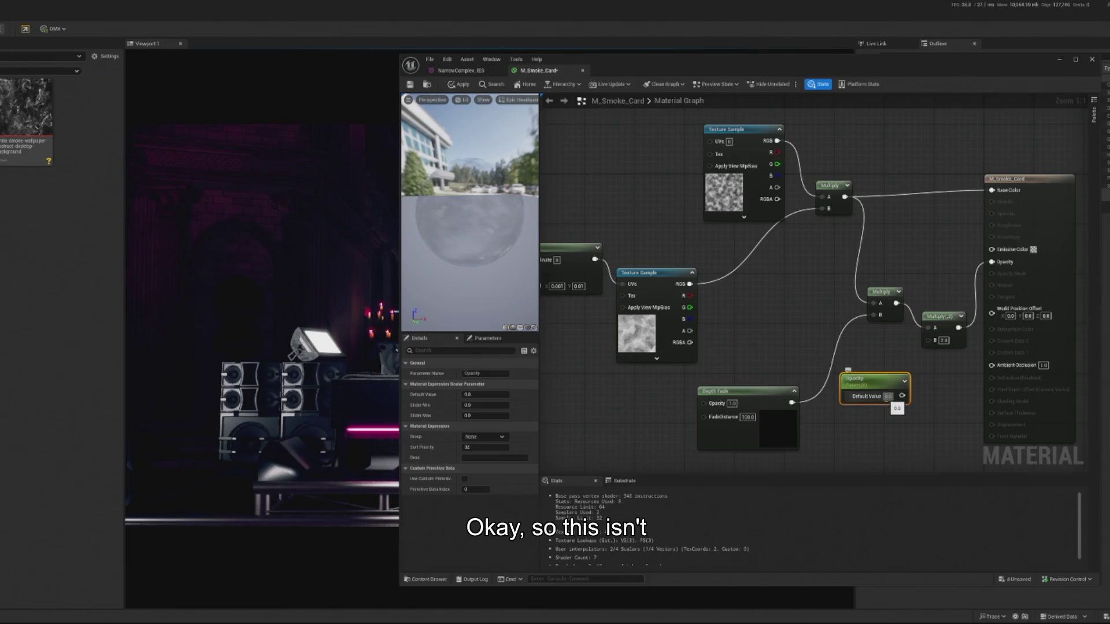
- Wire Opacity into the opacity Multiply's B input and give it a default of 1.0
{"action": "mouse_move", "coordinate": [902, 396]}
{"action": "left_mouse_down"}
{"action": "mouse_move", "coordinate": [930, 414]}
{"action": "mouse_move", "coordinate": [942, 399]}
{"action": "mouse_move", "coordinate": [928, 340]}
{"action": "left_mouse_up"}
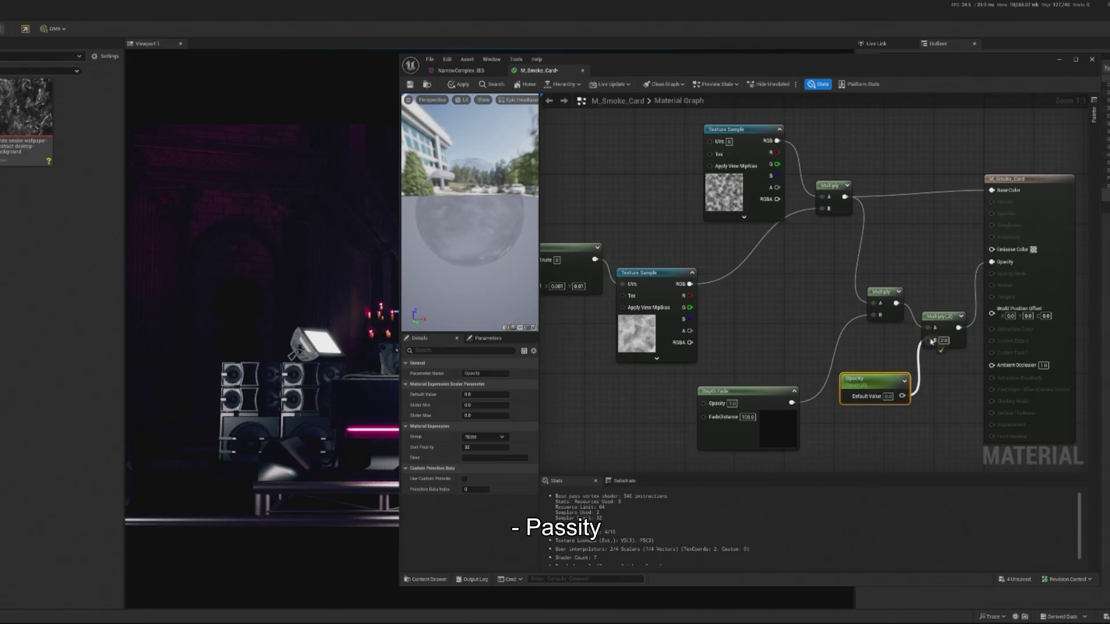
{"action": "left_click", "coordinate": [888, 397]}
{"action": "type", "text": "1"}
{"action": "key", "text": "Return"}
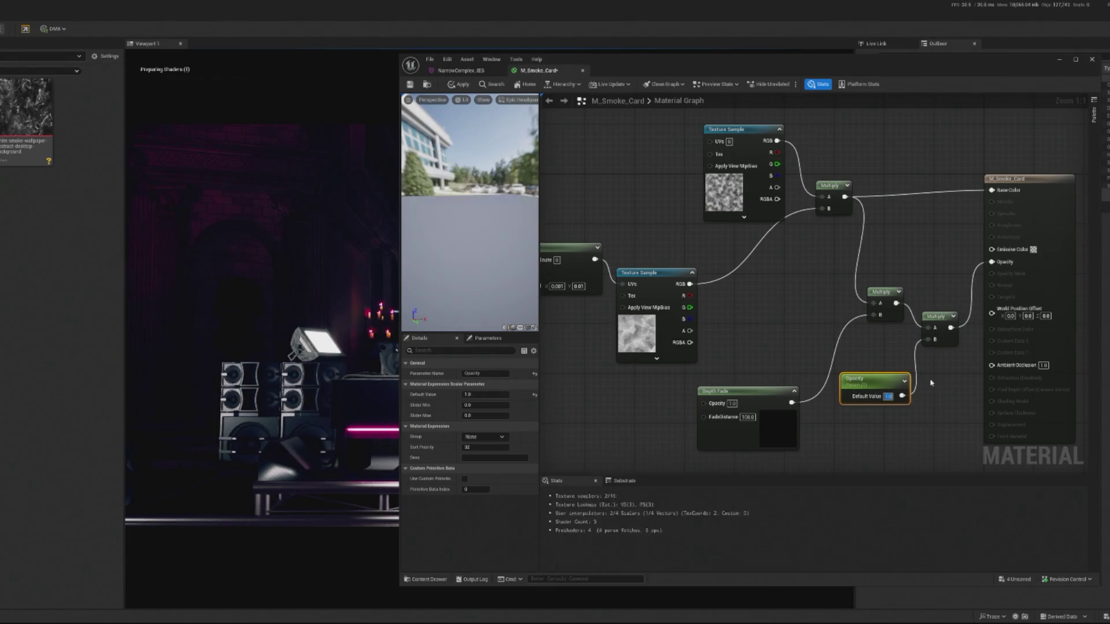
{"action": "left_click_drag", "start_coordinate": [870, 380], "coordinate": [916, 363]}
- Bring the Panner's Speed input and the material output into view in the graph
{"action": "mouse_move", "coordinate": [550, 278]}
{"action": "left_mouse_down"}
{"action": "mouse_move", "coordinate": [717, 276]}
{"action": "mouse_move", "coordinate": [710, 285]}
{"action": "left_mouse_up"}
{"action": "left_click", "coordinate": [704, 282]}
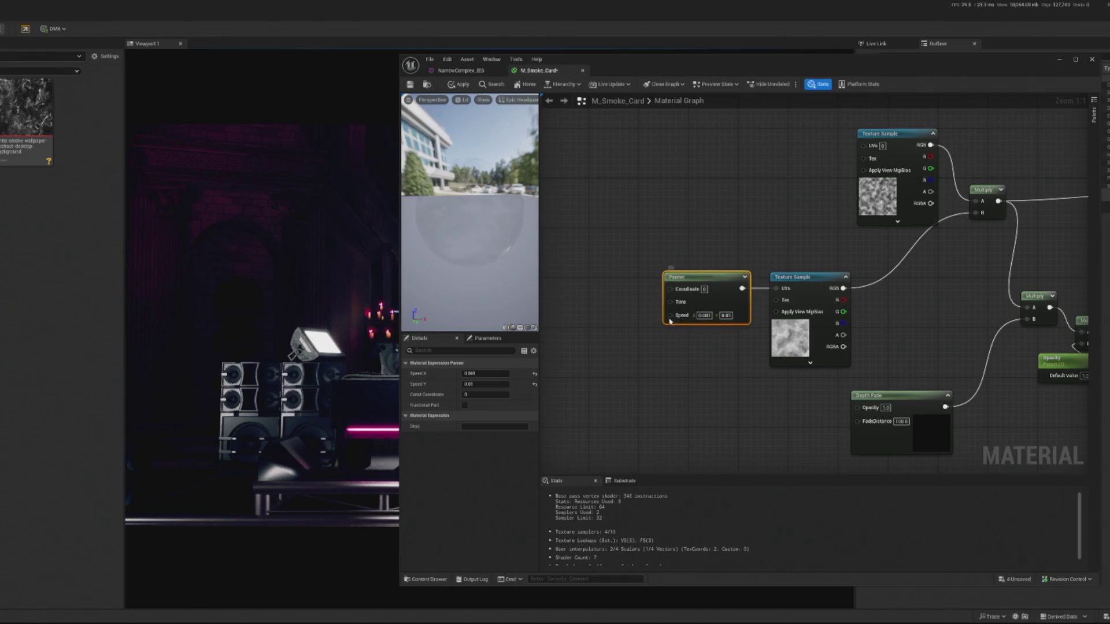
{"action": "left_click", "coordinate": [681, 348]}
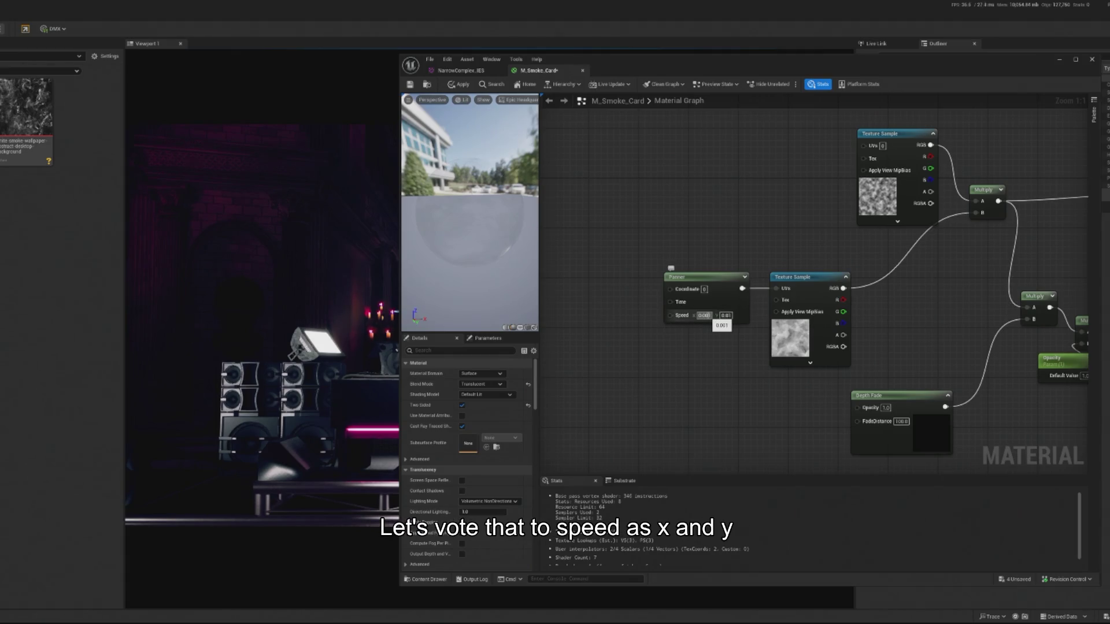
{"action": "right_click", "coordinate": [676, 359]}
{"action": "scroll", "coordinate": [677, 358], "scroll_direction": "down", "scroll_amount": 4}
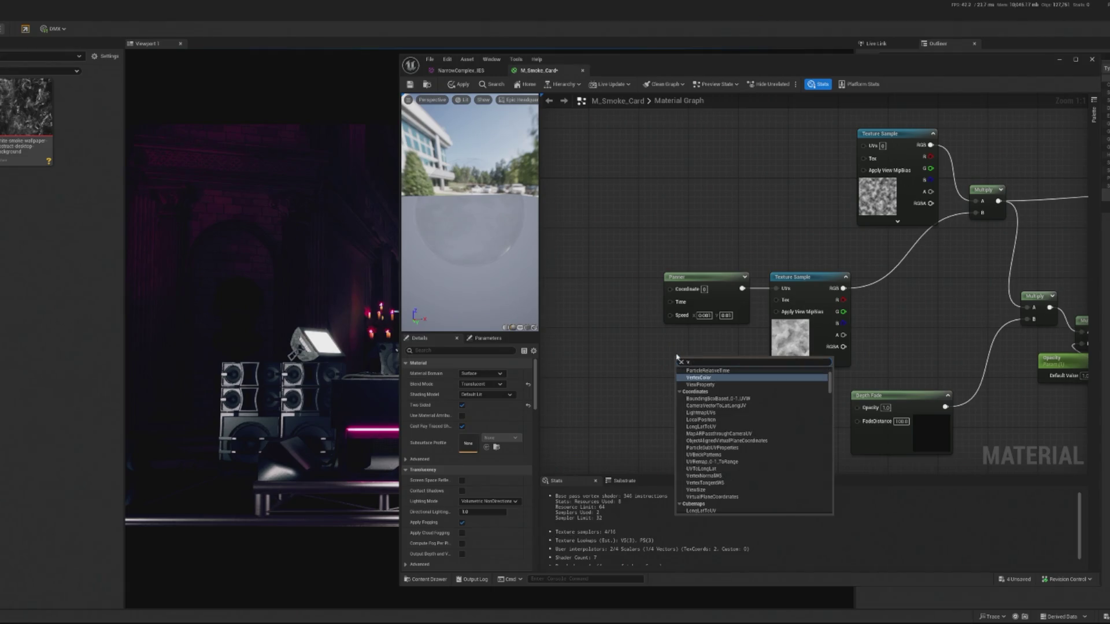
{"action": "left_click", "coordinate": [638, 354]}
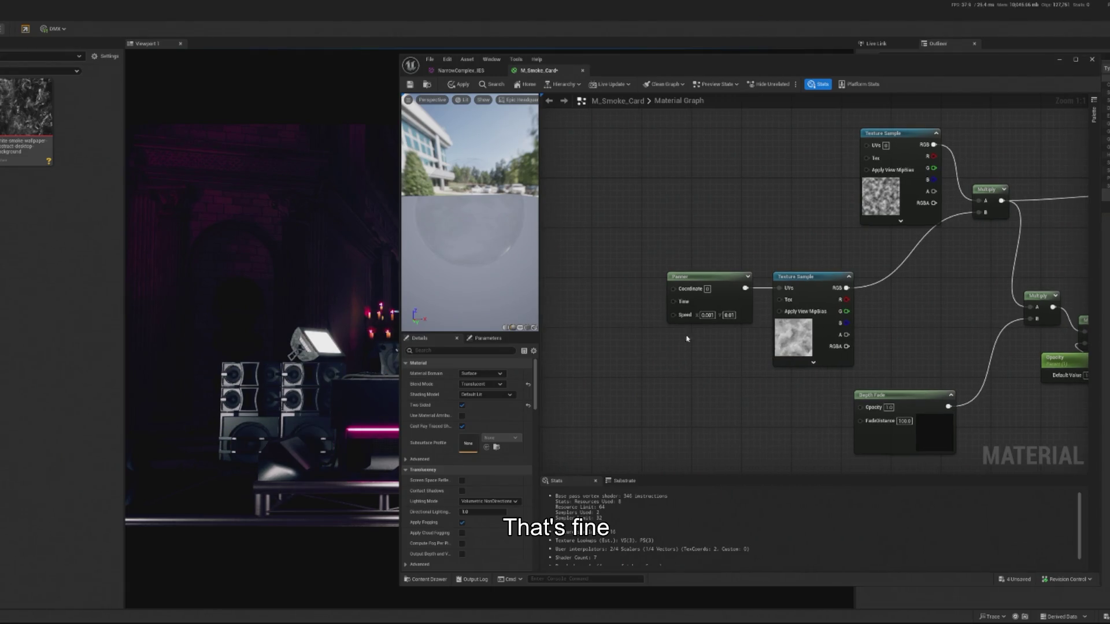
{"action": "left_click_drag", "start_coordinate": [743, 340], "coordinate": [703, 344]}
{"action": "mouse_move", "coordinate": [862, 330]}
{"action": "left_mouse_down"}
{"action": "mouse_move", "coordinate": [719, 392]}
{"action": "mouse_move", "coordinate": [773, 322]}
{"action": "mouse_move", "coordinate": [669, 355]}
{"action": "left_mouse_up"}
{"action": "left_click_drag", "start_coordinate": [685, 318], "coordinate": [659, 346]}
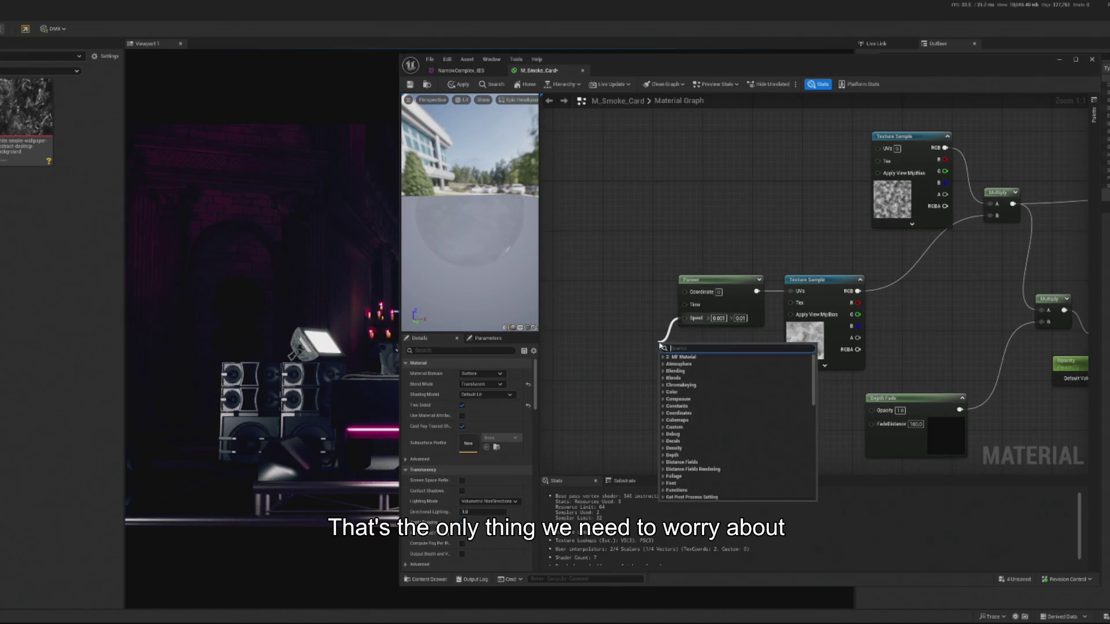
{"action": "type", "text": "promo"}
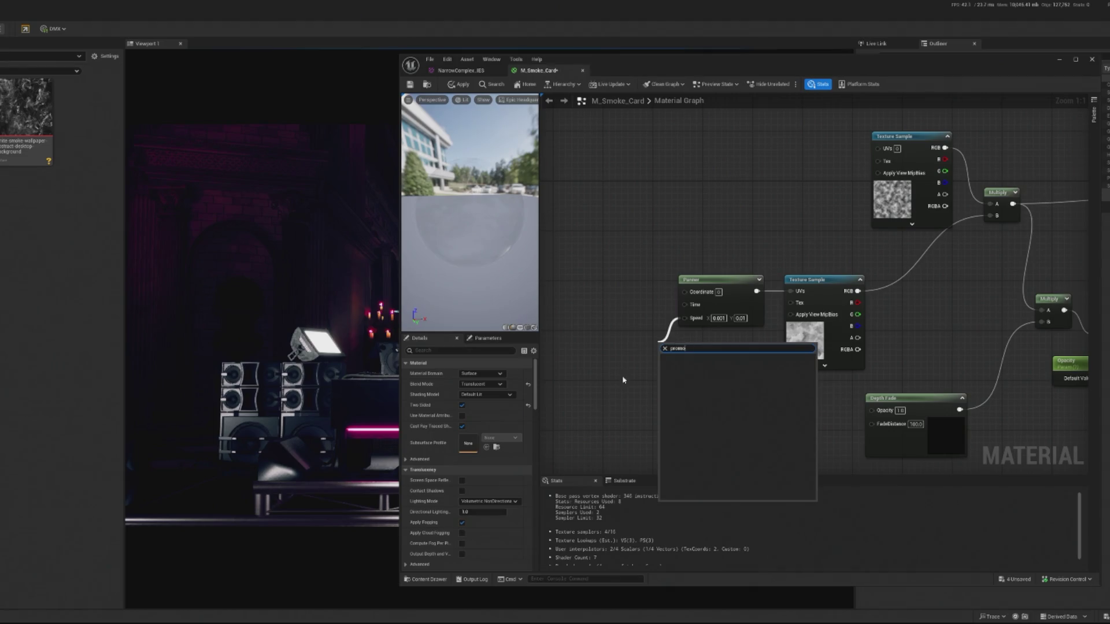
{"action": "left_click", "coordinate": [623, 379]}
- Add two Constant nodes and convert both into parameters
{"action": "left_click", "coordinate": [622, 350]}
{"action": "left_click_drag", "start_coordinate": [652, 360], "coordinate": [618, 368]}
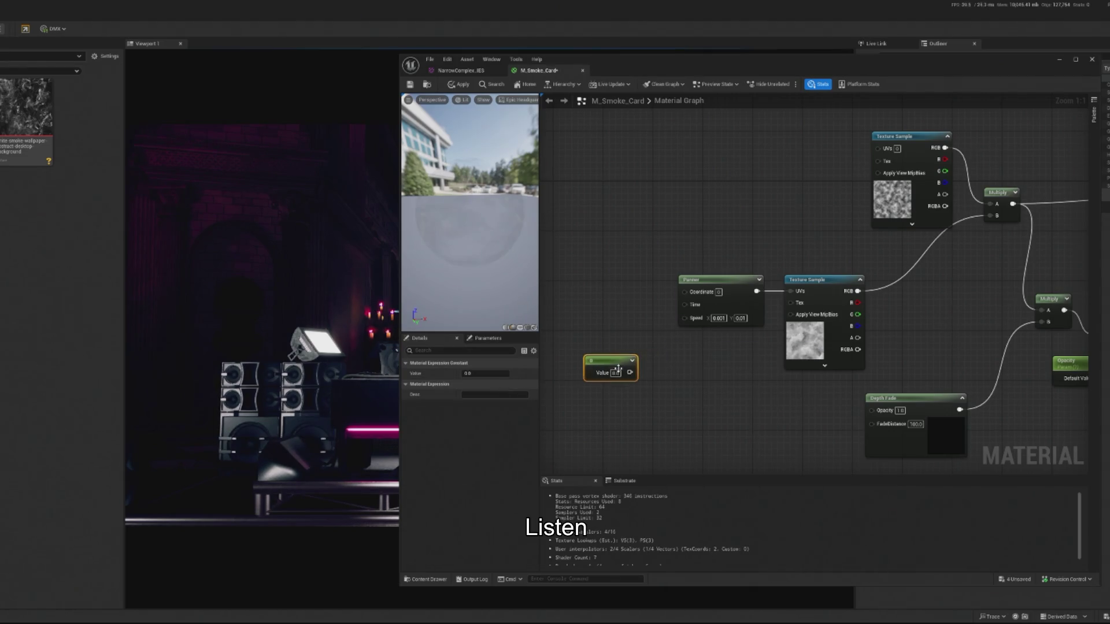
{"action": "key", "text": "ctrl+d"}
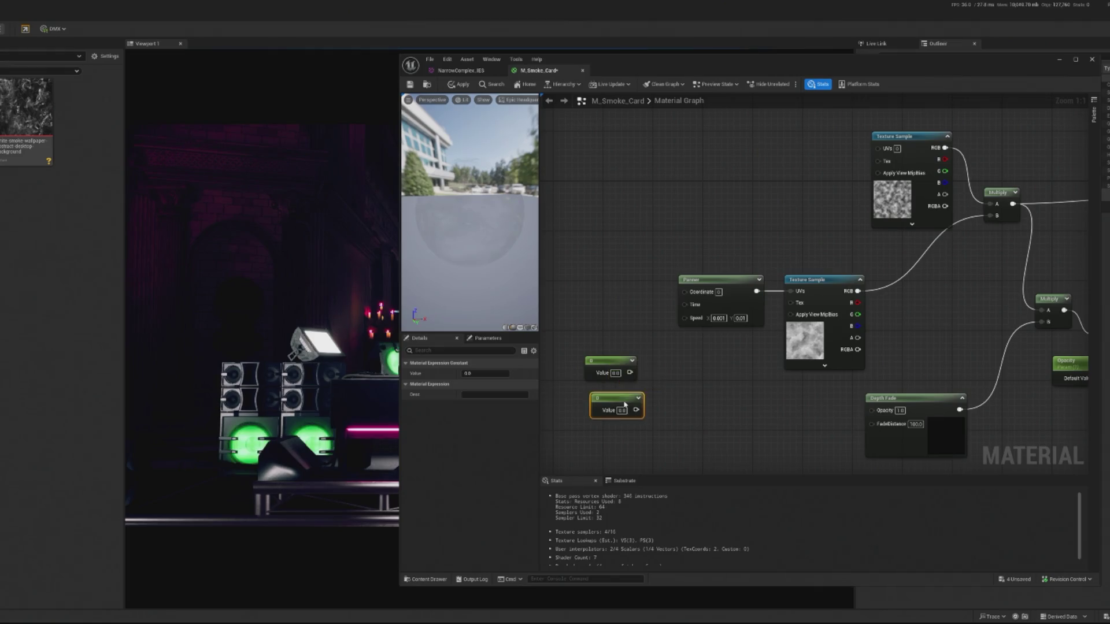
{"action": "left_click", "coordinate": [613, 365]}
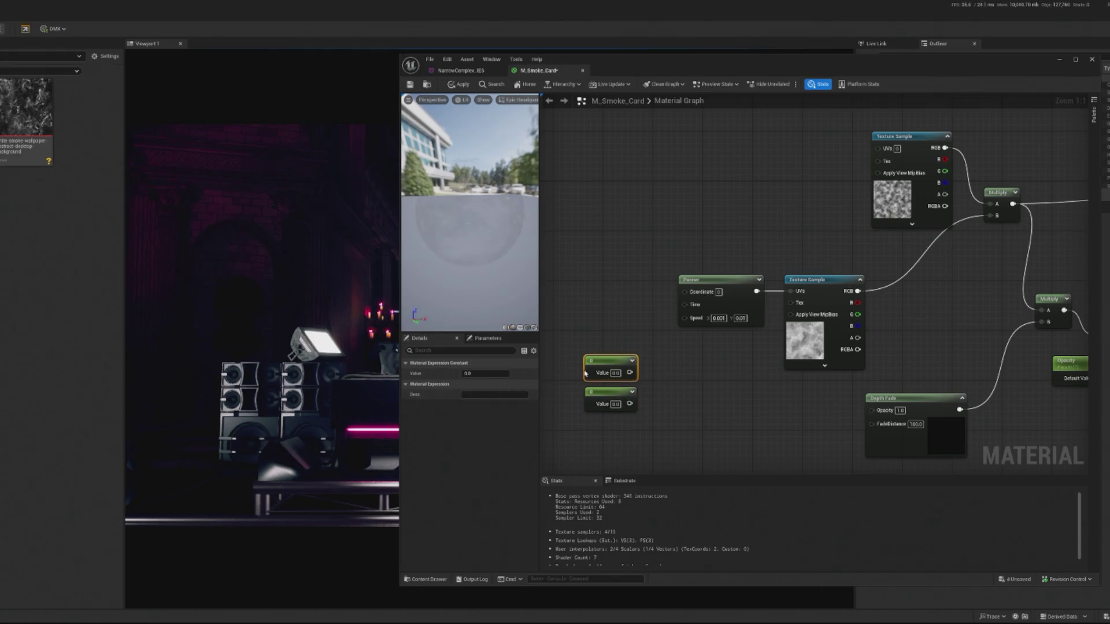
{"action": "right_click", "coordinate": [600, 363]}
{"action": "left_click", "coordinate": [624, 384]}
{"action": "left_click", "coordinate": [608, 394]}
{"action": "right_click", "coordinate": [609, 394]}
{"action": "left_click", "coordinate": [633, 416]}
- Rename the two parameters X Speed and Y Speed
{"action": "left_click", "coordinate": [609, 369]}
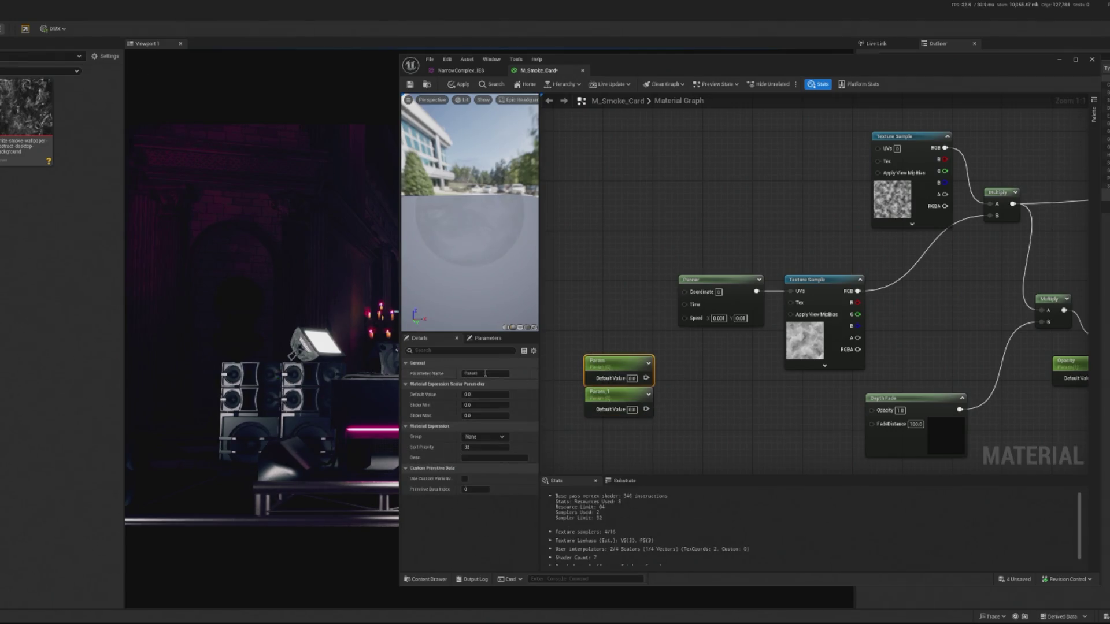
{"action": "type", "text": "X Speed"}
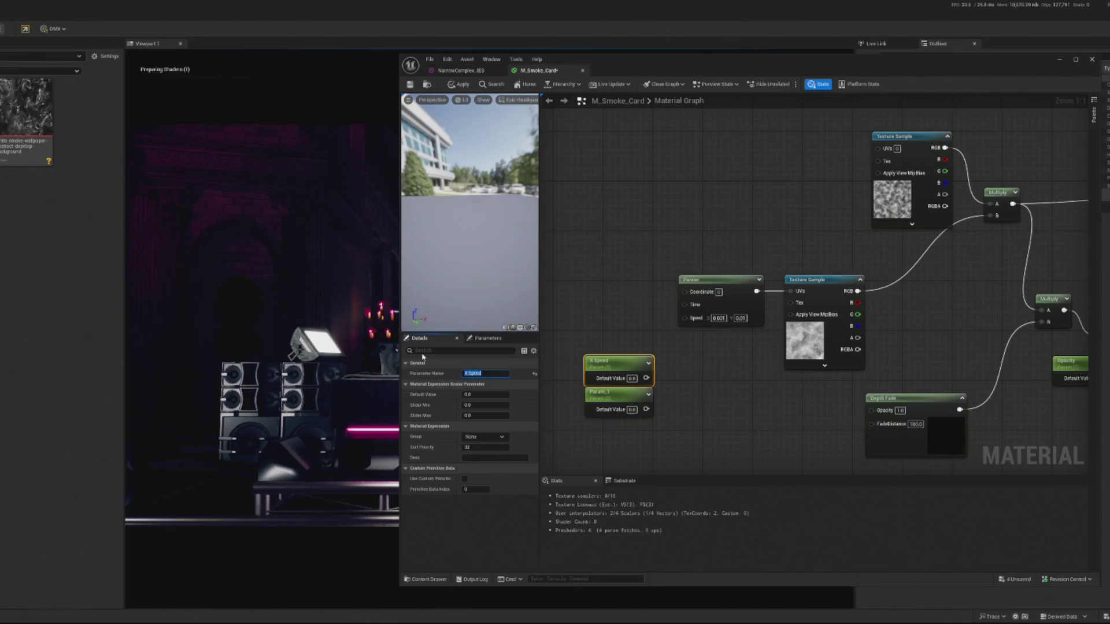
{"action": "key", "text": "Return"}
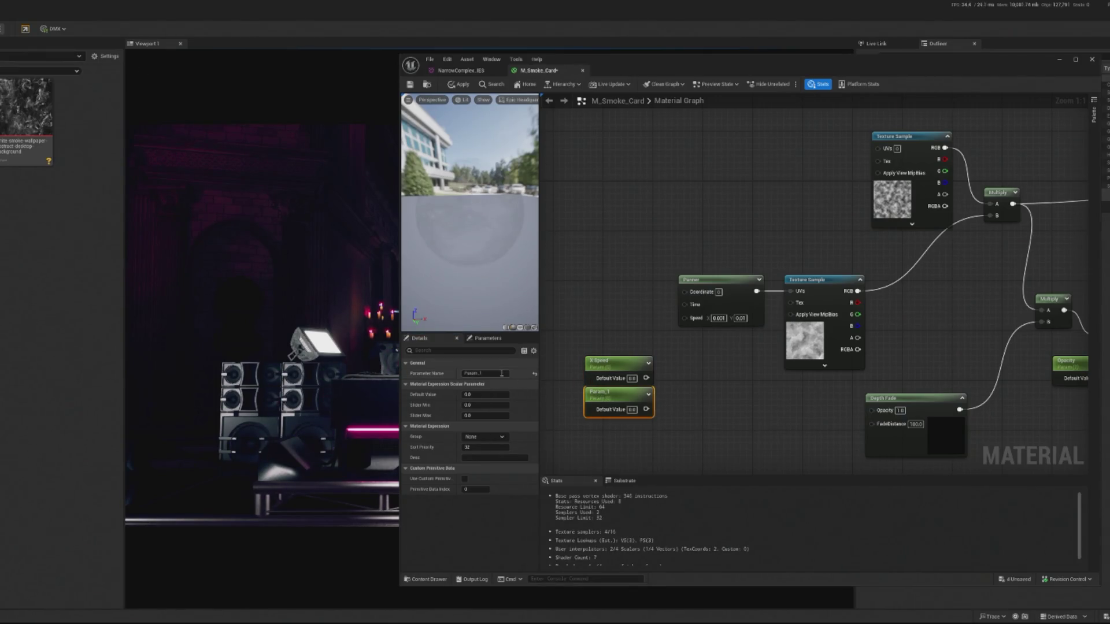
{"action": "type", "text": "Y S"}
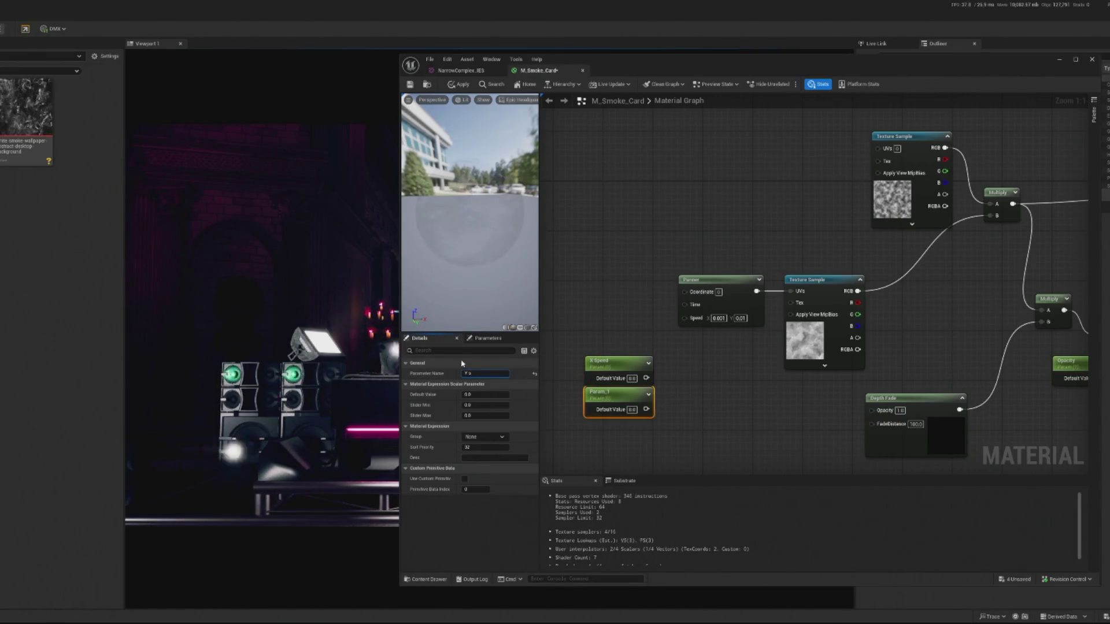
{"action": "type", "text": "peed"}
{"action": "key", "text": "Return"}
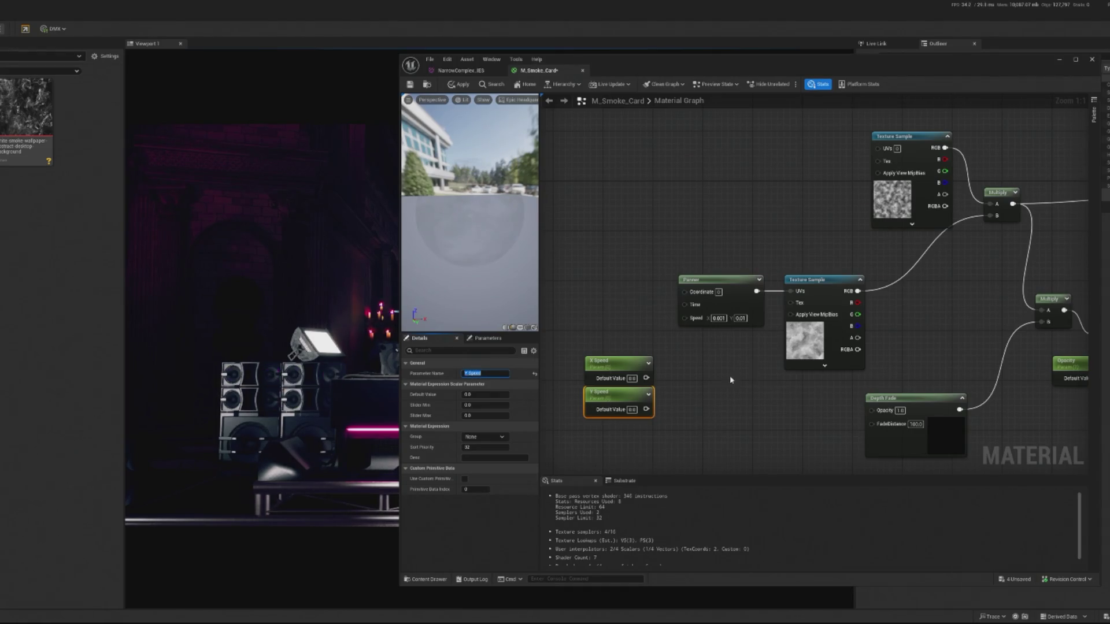
- Append X Speed and Y Speed into the Panner's Speed input and minimize the material editor
{"action": "left_click_drag", "start_coordinate": [648, 378], "coordinate": [670, 383]}
{"action": "type", "text": "appe"}
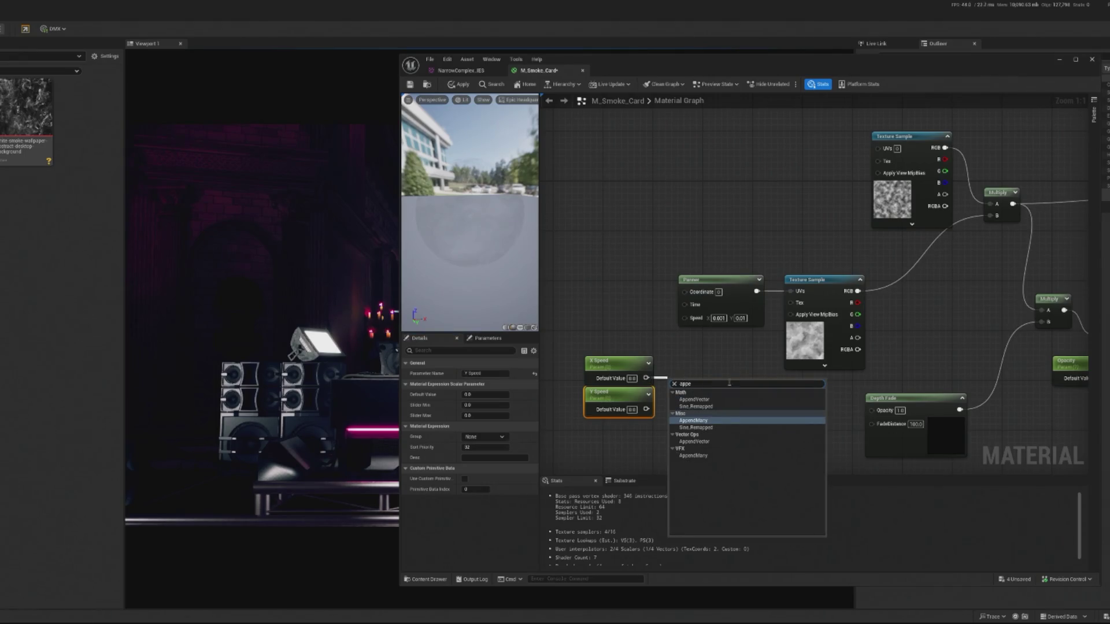
{"action": "left_click", "coordinate": [701, 402]}
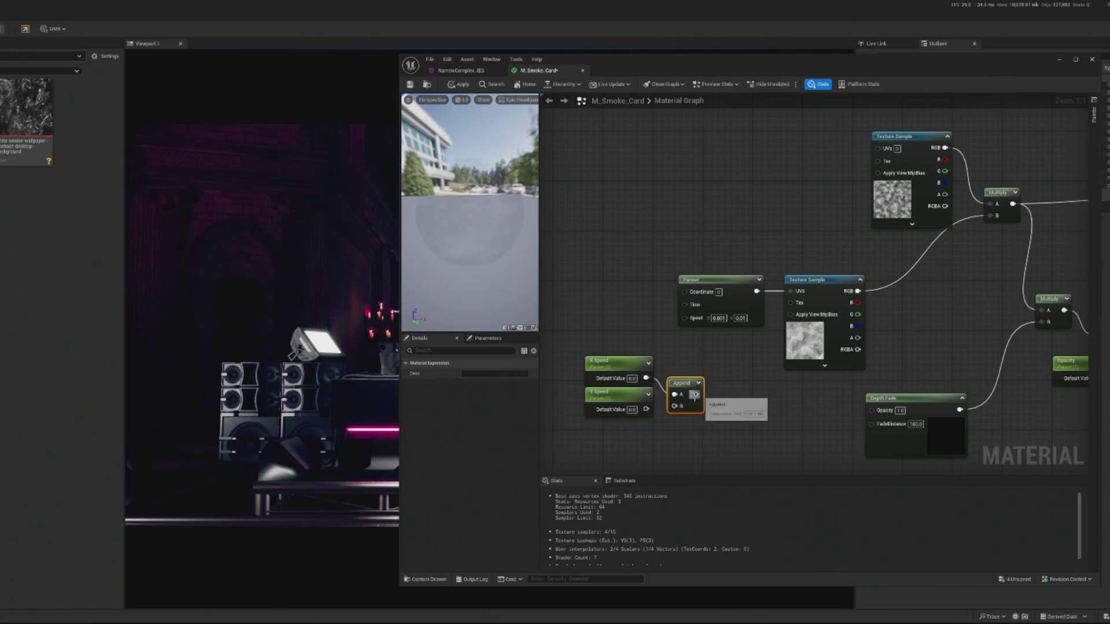
{"action": "mouse_move", "coordinate": [647, 409]}
{"action": "left_mouse_down"}
{"action": "mouse_move", "coordinate": [695, 386]}
{"action": "mouse_move", "coordinate": [686, 318]}
{"action": "left_mouse_up"}
{"action": "left_click_drag", "start_coordinate": [681, 373], "coordinate": [693, 336]}
{"action": "mouse_move", "coordinate": [602, 443]}
{"action": "left_mouse_down"}
{"action": "mouse_move", "coordinate": [619, 379]}
{"action": "mouse_move", "coordinate": [706, 390]}
{"action": "left_mouse_up"}
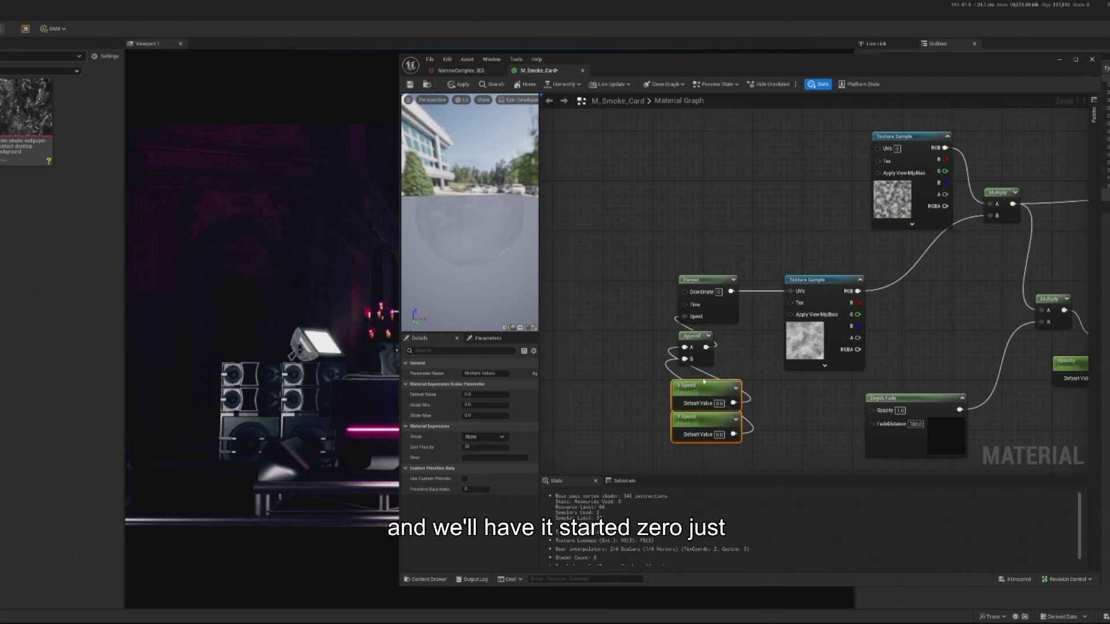
{"action": "left_click", "coordinate": [693, 340]}
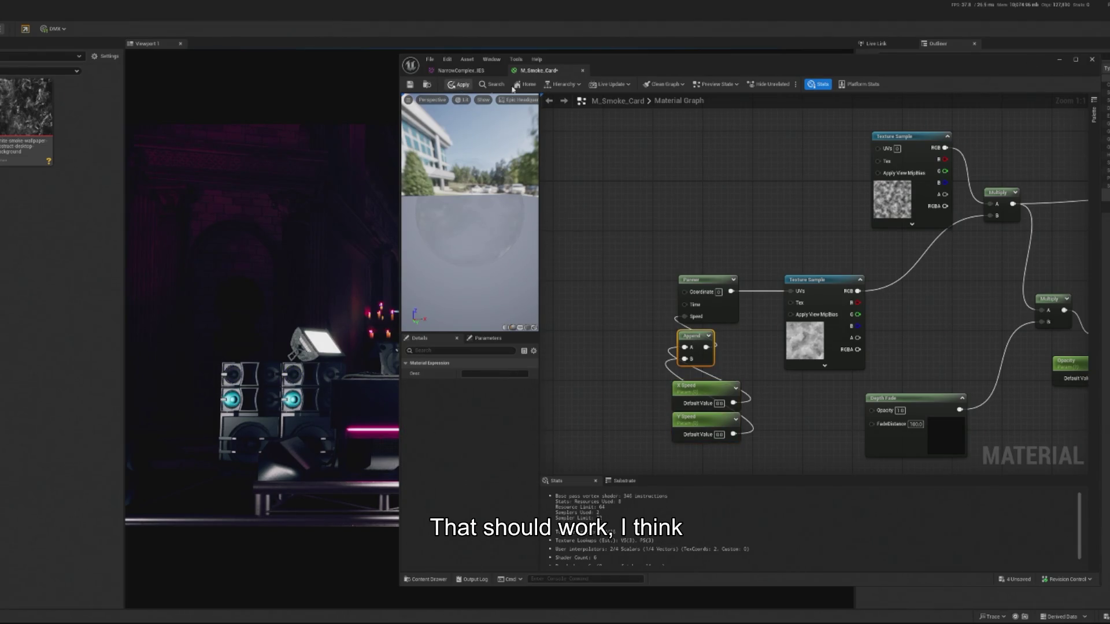
{"action": "left_click", "coordinate": [1057, 60]}
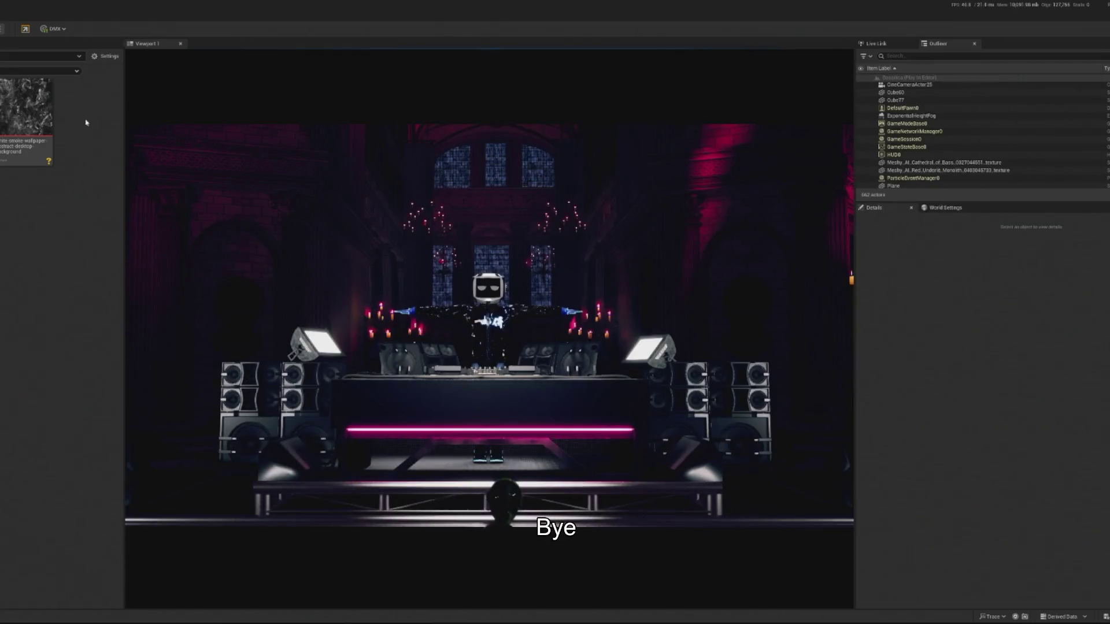
- Create a material instance, M_Smoke_Card_Inst, from the M_Smoke_Card asset
{"action": "right_click", "coordinate": [24, 104]}
{"action": "left_click", "coordinate": [23, 143]}
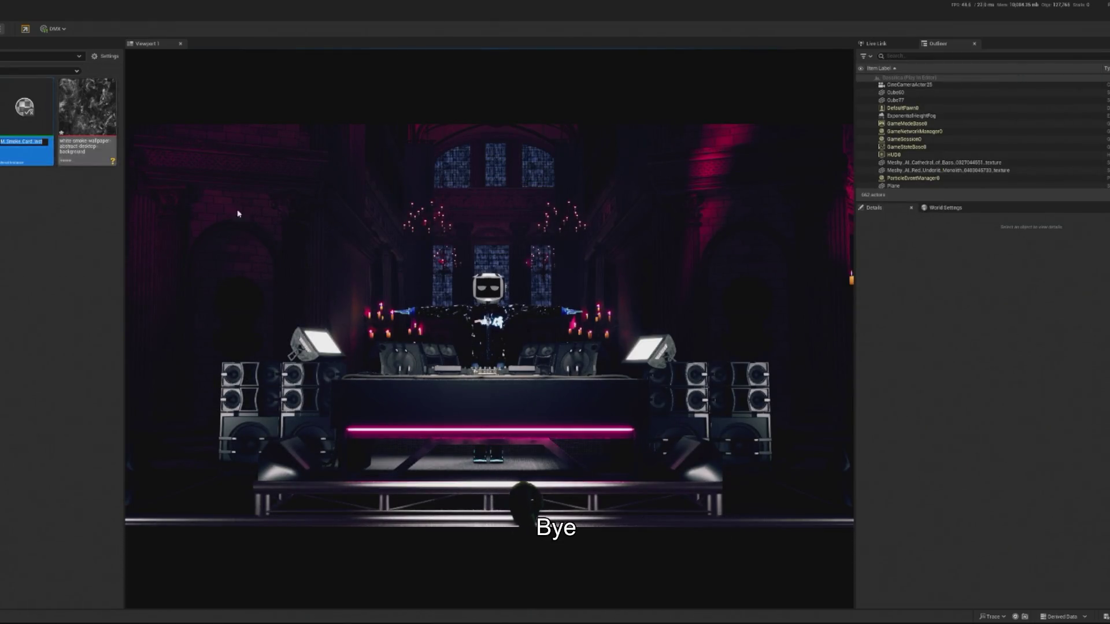
{"action": "left_click", "coordinate": [186, 181]}
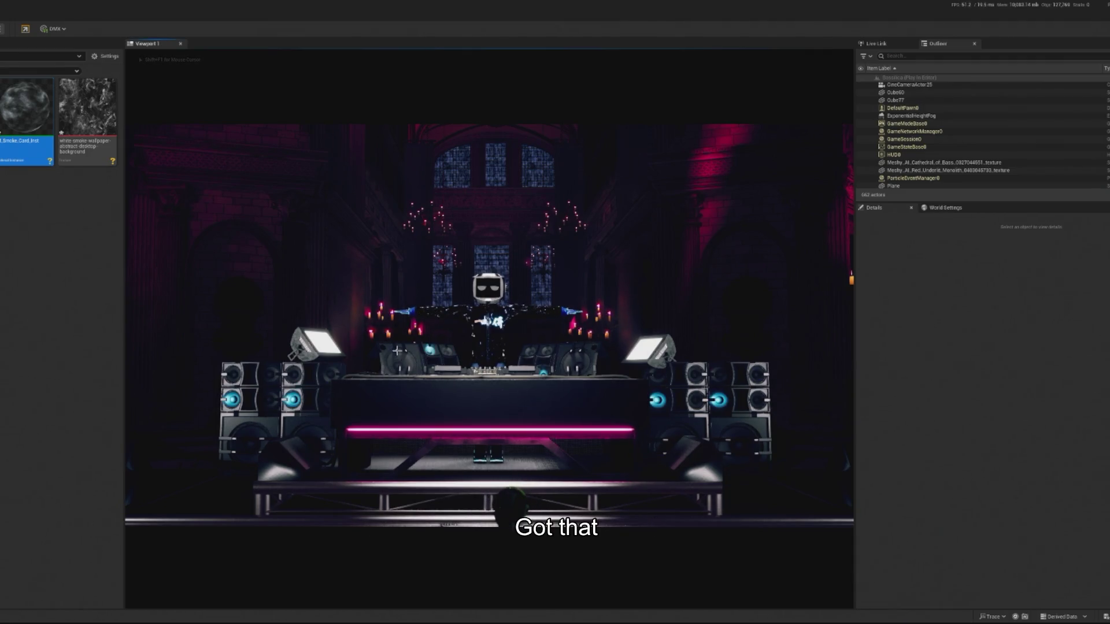
- Exit play mode, frame the smoke plane, and open its material instance for editing
{"action": "key", "text": "Escape"}
{"action": "key", "text": "f"}
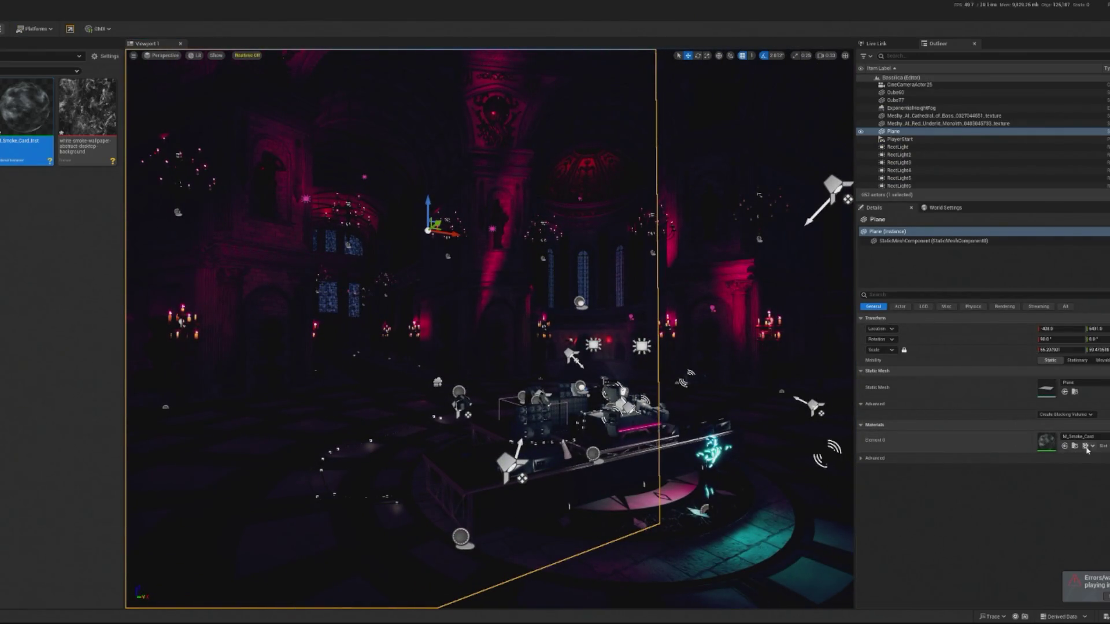
{"action": "double_click", "coordinate": [1051, 447]}
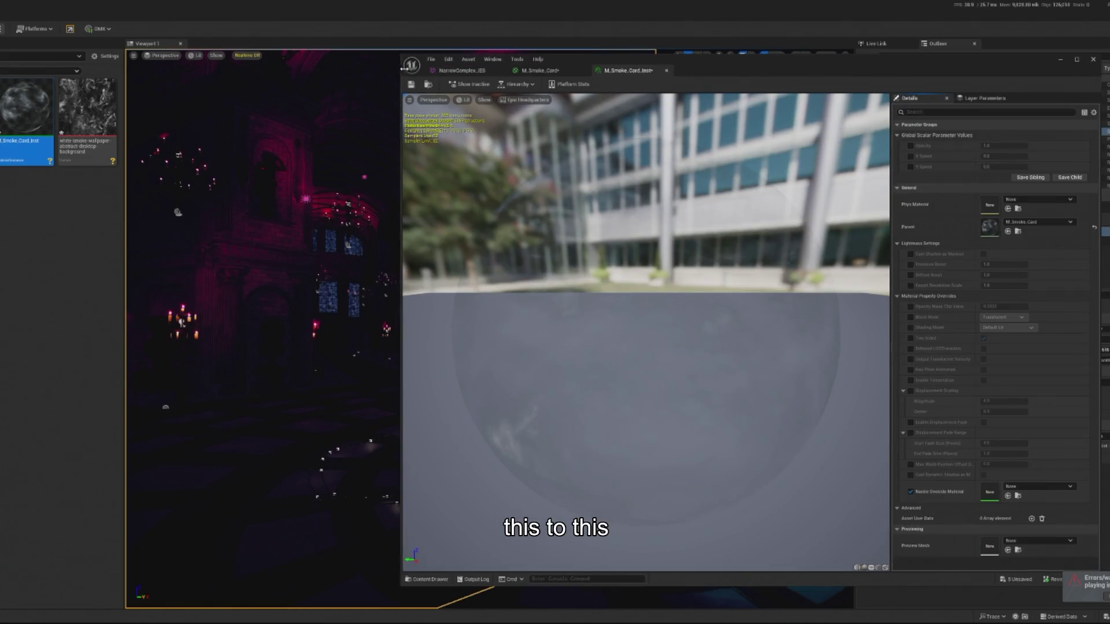
- Narrow the instance editor, face the stage, set Y Speed to 5 and enable Realtime
{"action": "left_click_drag", "start_coordinate": [403, 70], "coordinate": [1104, 145]}
{"action": "left_click_drag", "start_coordinate": [450, 253], "coordinate": [439, 255]}
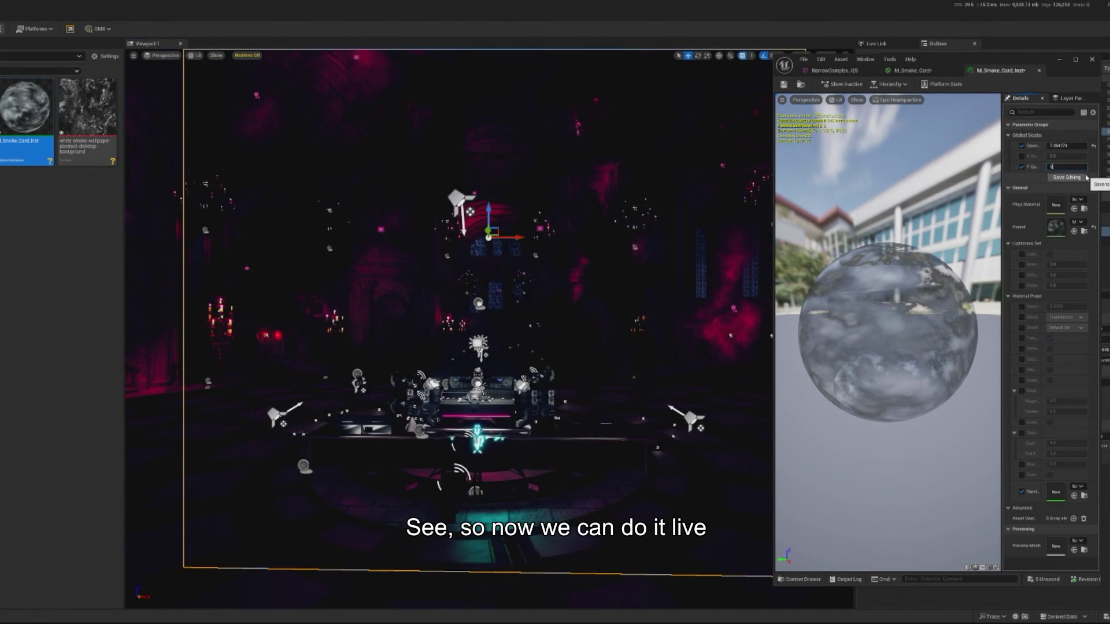
{"action": "key", "text": "Return"}
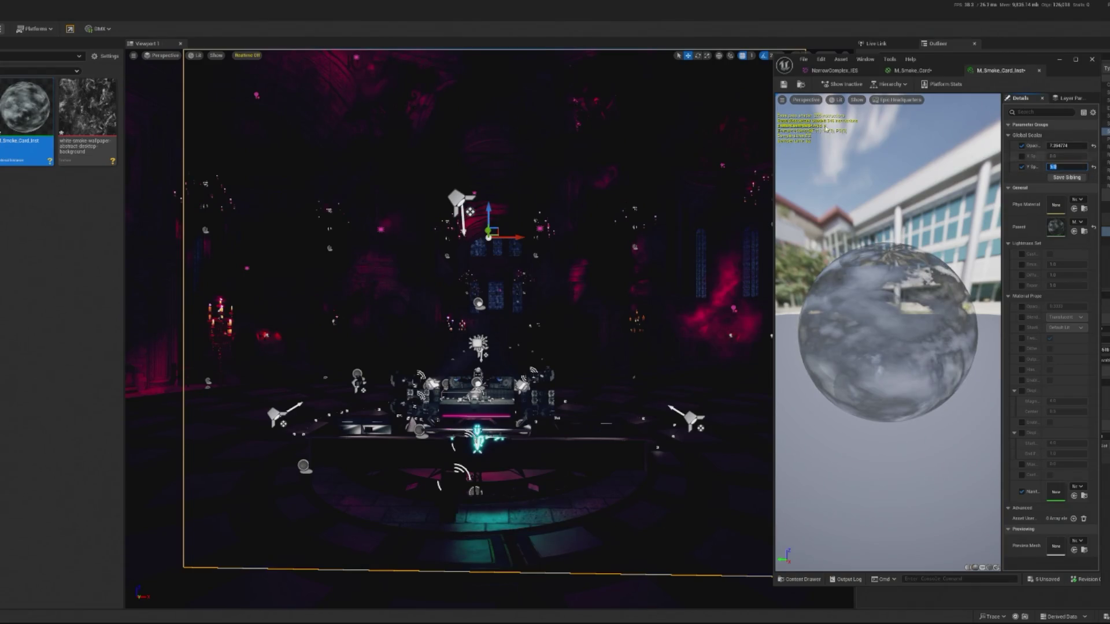
{"action": "left_click", "coordinate": [262, 56]}
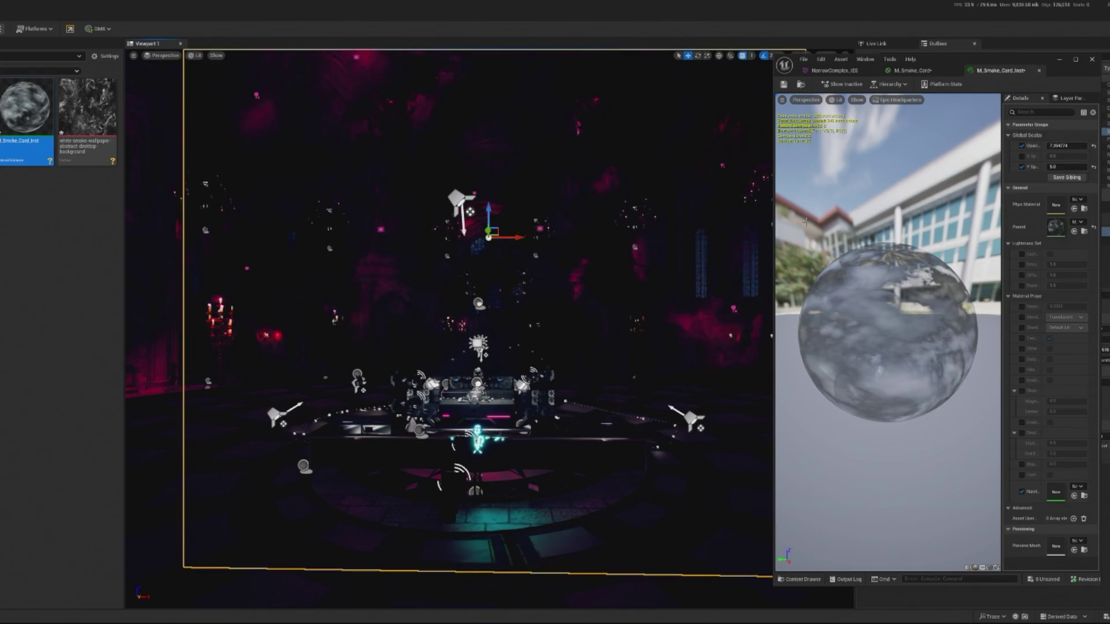
- Lower Y Speed through 1 and 0.1 to 0.01, and drag opacity down to about 2.09
{"action": "left_click", "coordinate": [1058, 166]}
{"action": "type", "text": "1"}
{"action": "key", "text": "Return"}
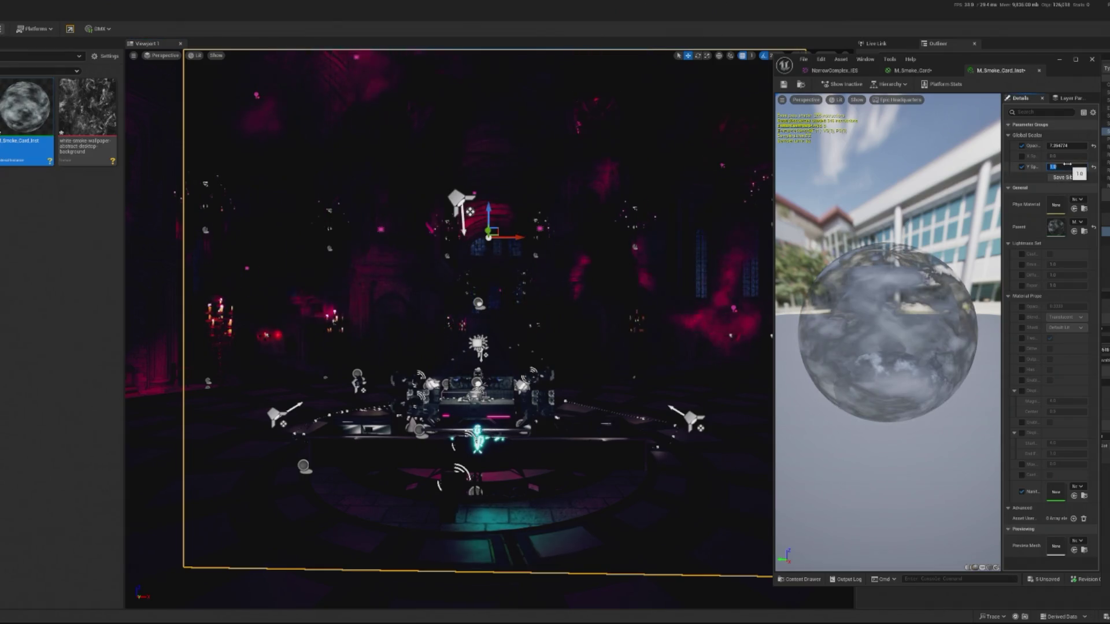
{"action": "type", "text": "0.1"}
{"action": "key", "text": "Return"}
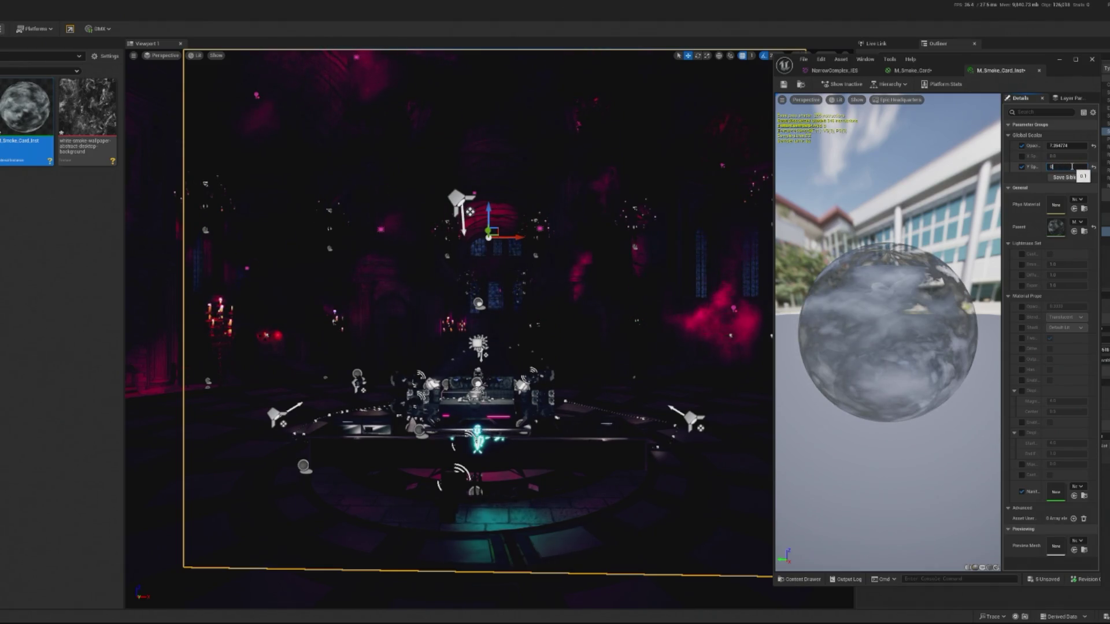
{"action": "type", "text": ".01"}
{"action": "key", "text": "Return"}
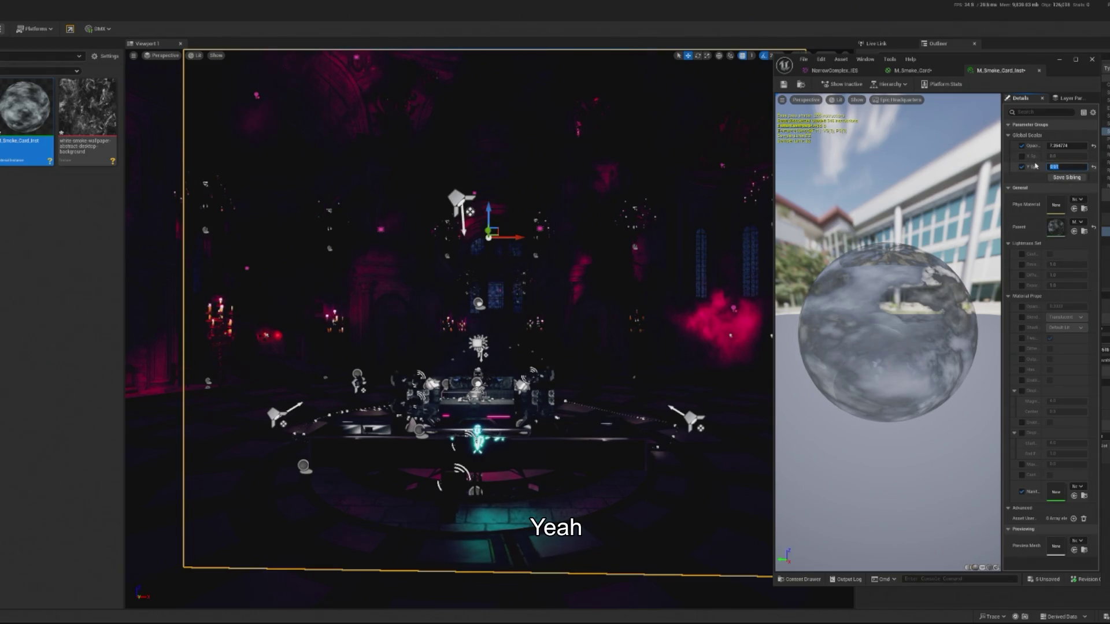
{"action": "mouse_move", "coordinate": [1068, 147]}
{"action": "left_mouse_down"}
{"action": "mouse_move", "coordinate": [1029, 147]}
{"action": "mouse_move", "coordinate": [1049, 147]}
{"action": "left_mouse_up"}
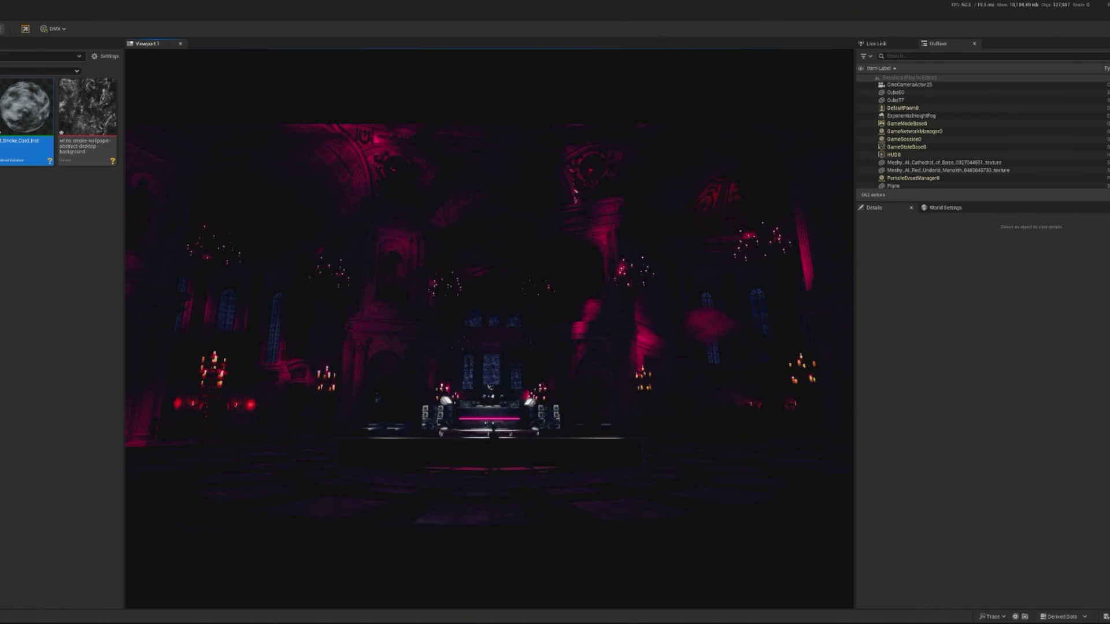
- End the play preview and reopen the M_Smoke_Card_Inst instance editor
{"action": "key", "text": "Escape"}
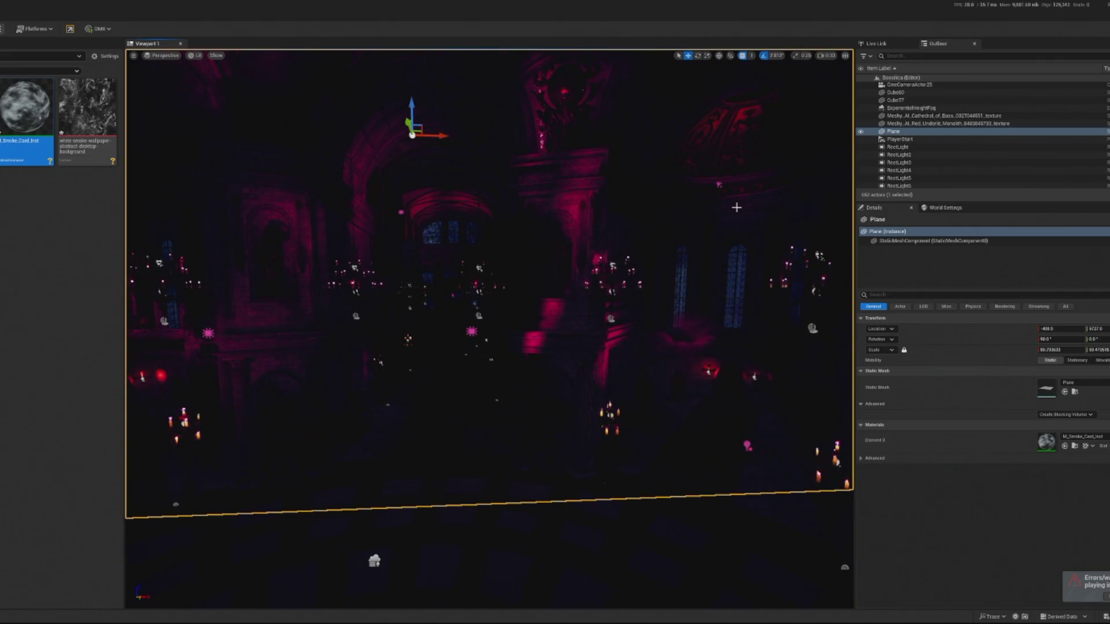
{"action": "double_click", "coordinate": [18, 119]}
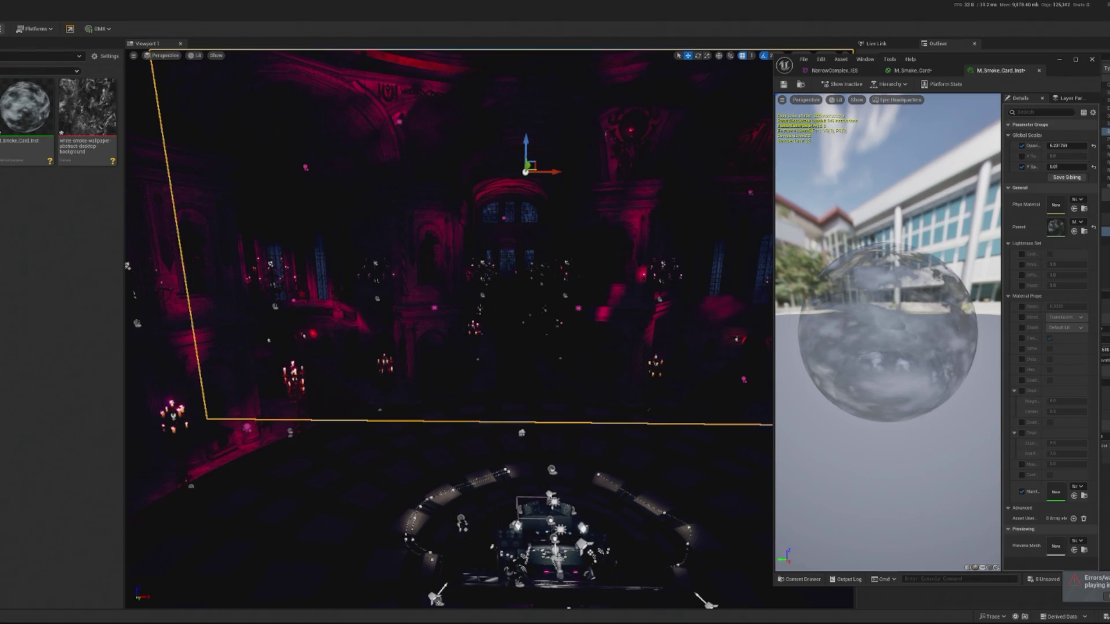
- Set the Depth Fade FadeDistance to 10, apply, close the material editor and start Play
{"action": "mouse_move", "coordinate": [1006, 390]}
{"action": "left_mouse_down"}
{"action": "mouse_move", "coordinate": [1044, 385]}
{"action": "mouse_move", "coordinate": [989, 376]}
{"action": "left_mouse_up"}
{"action": "double_click", "coordinate": [986, 377]}
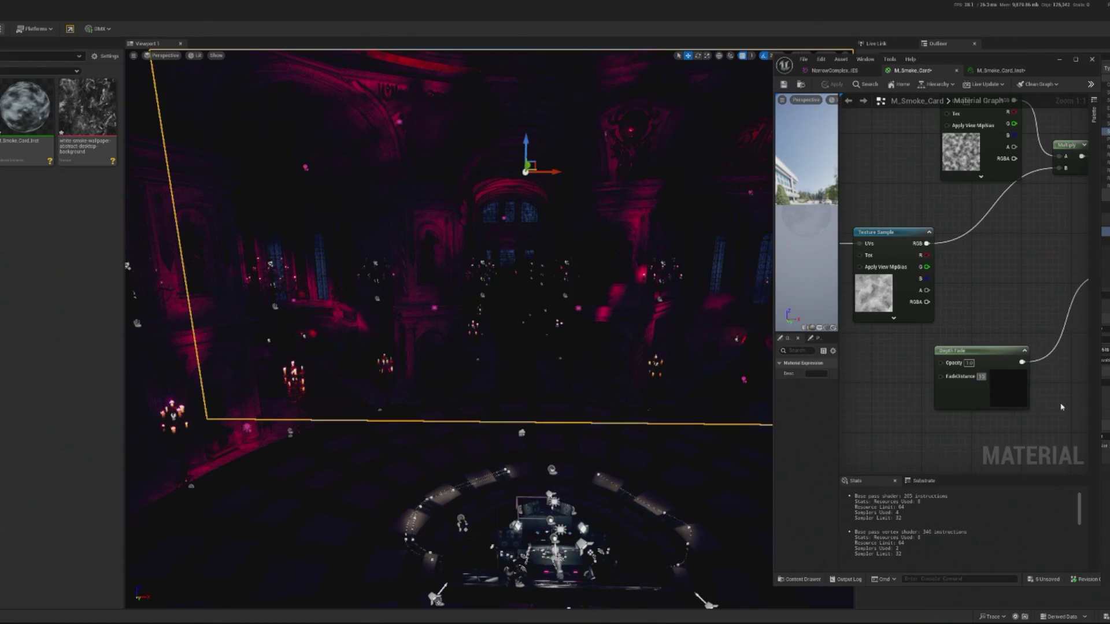
{"action": "key", "text": "Return"}
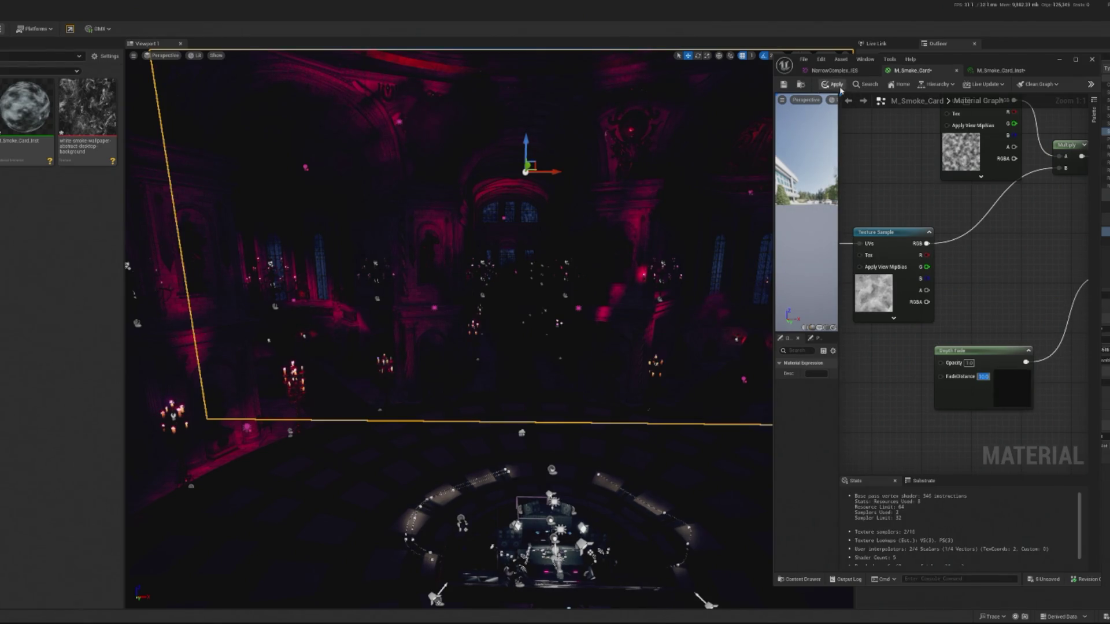
{"action": "left_click", "coordinate": [833, 85]}
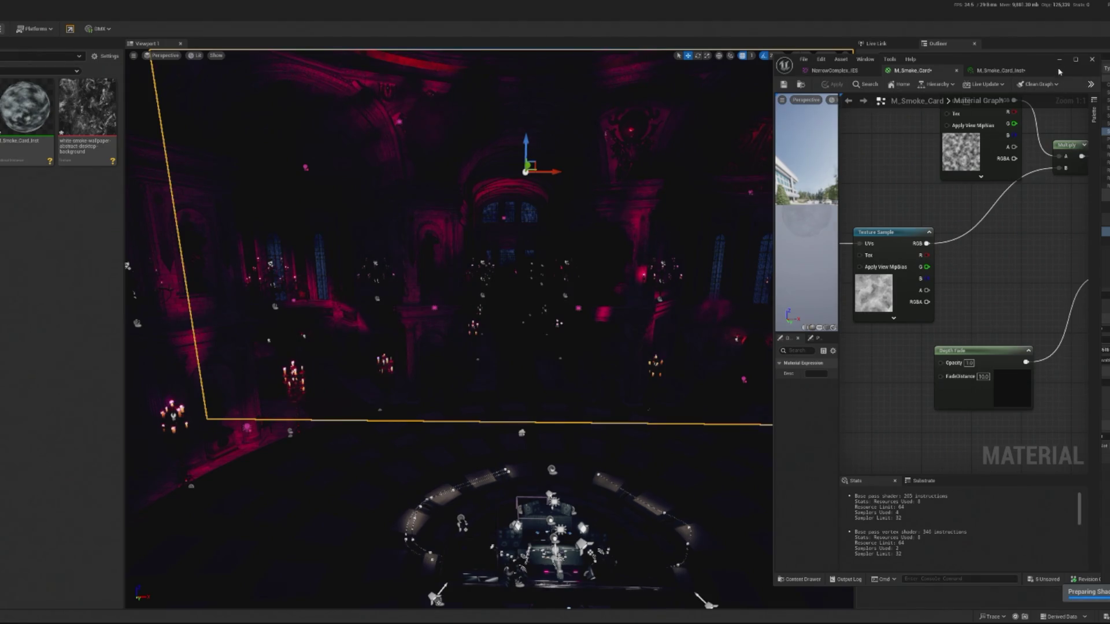
{"action": "left_click", "coordinate": [5, 11]}
{"action": "key", "text": "alt+p"}
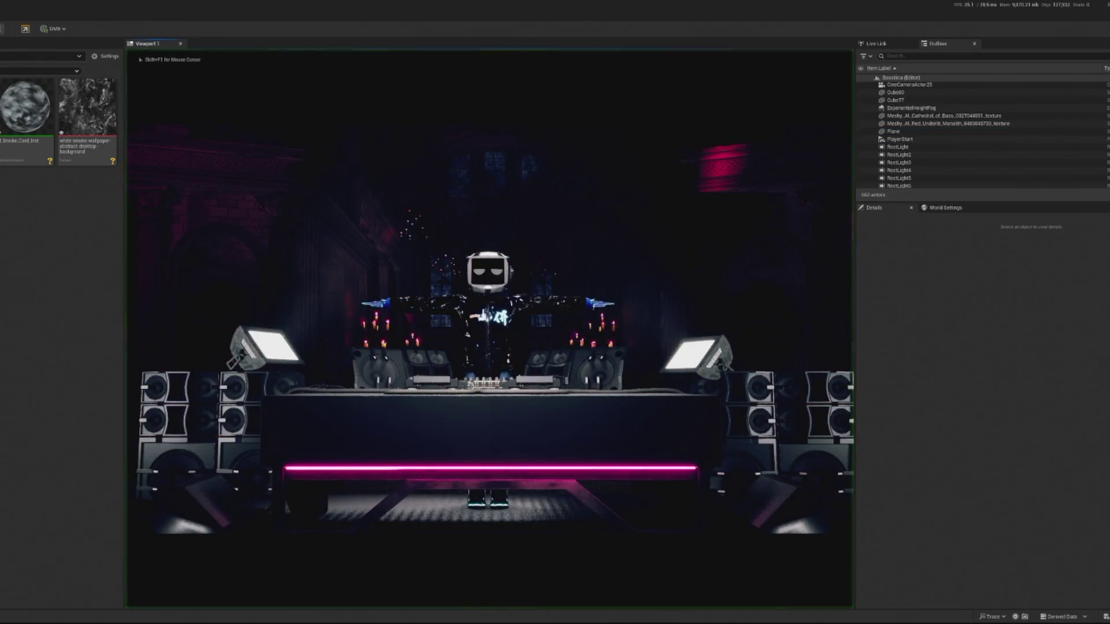
- Make RectLight3's Source Height taller and playtest the lighting
{"action": "key", "text": "Escape"}
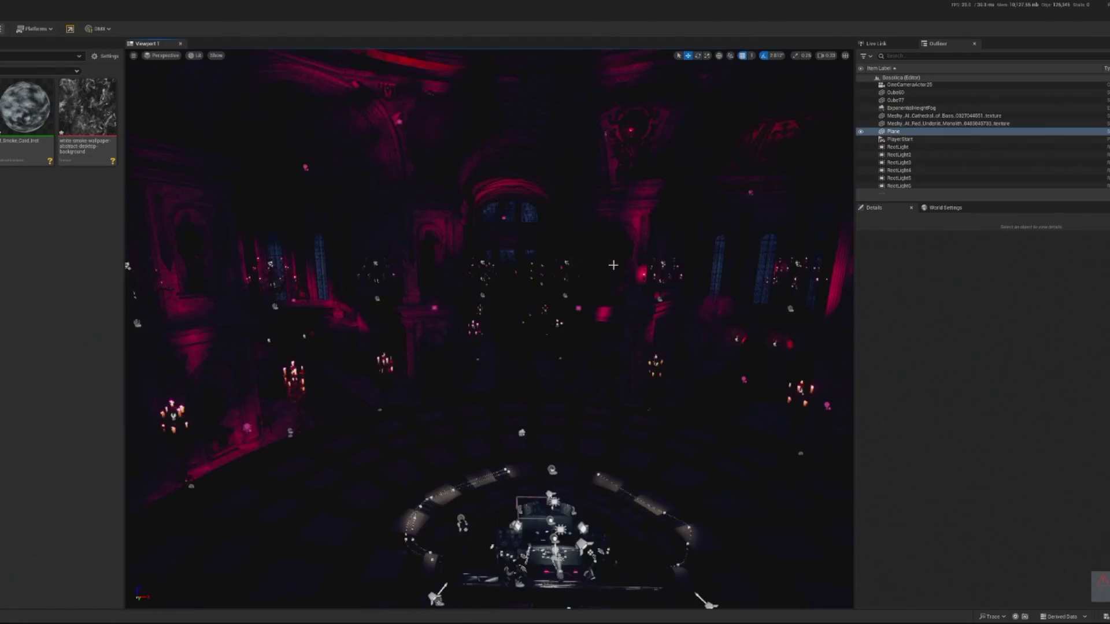
{"action": "key", "text": "f"}
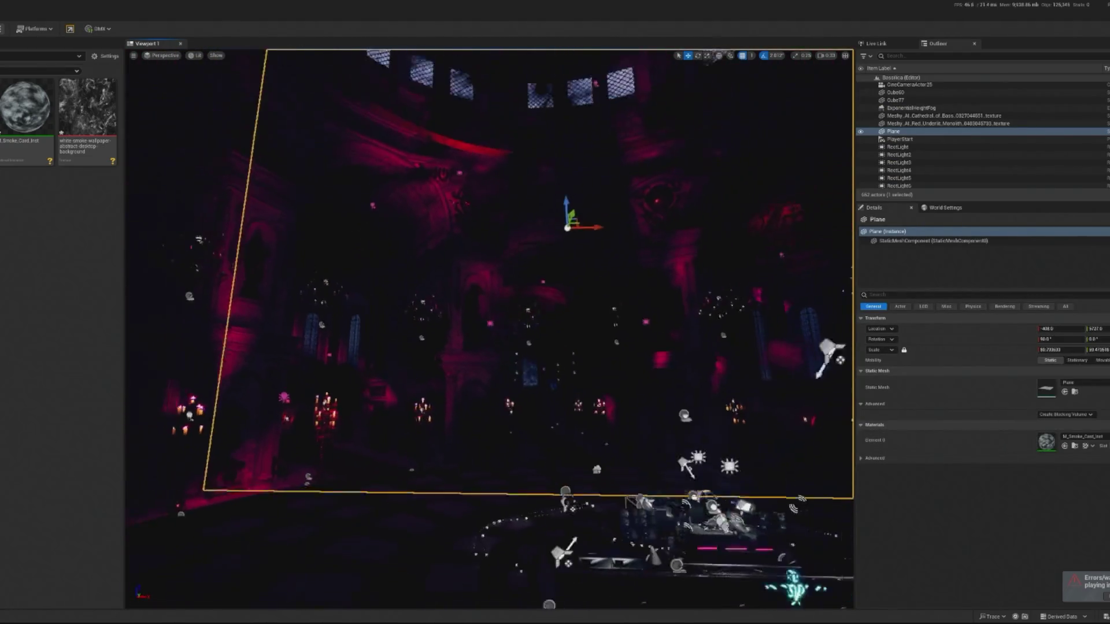
{"action": "left_click", "coordinate": [475, 367]}
{"action": "key", "text": "f"}
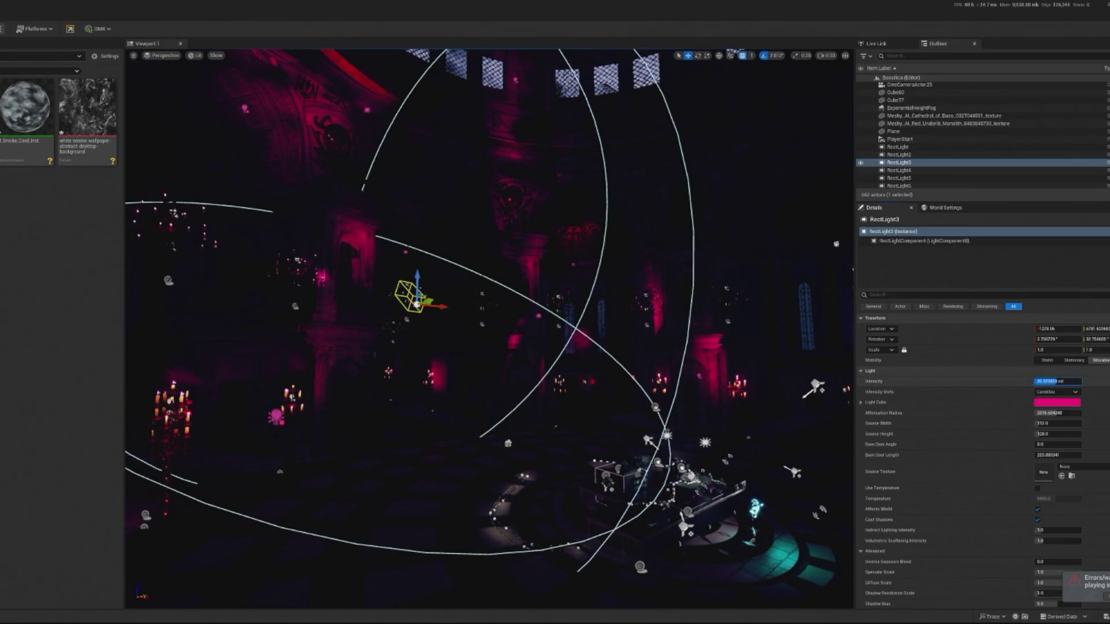
{"action": "key", "text": "Return"}
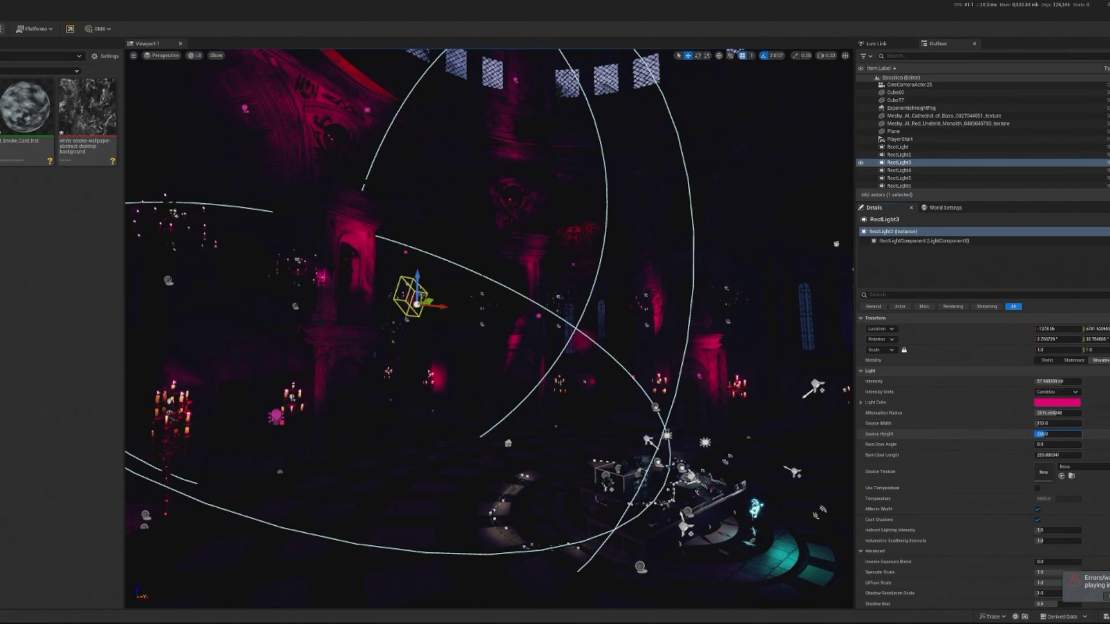
{"action": "left_click_drag", "start_coordinate": [1055, 433], "coordinate": [1066, 433]}
{"action": "type", "text": "824"}
{"action": "key", "text": "Return"}
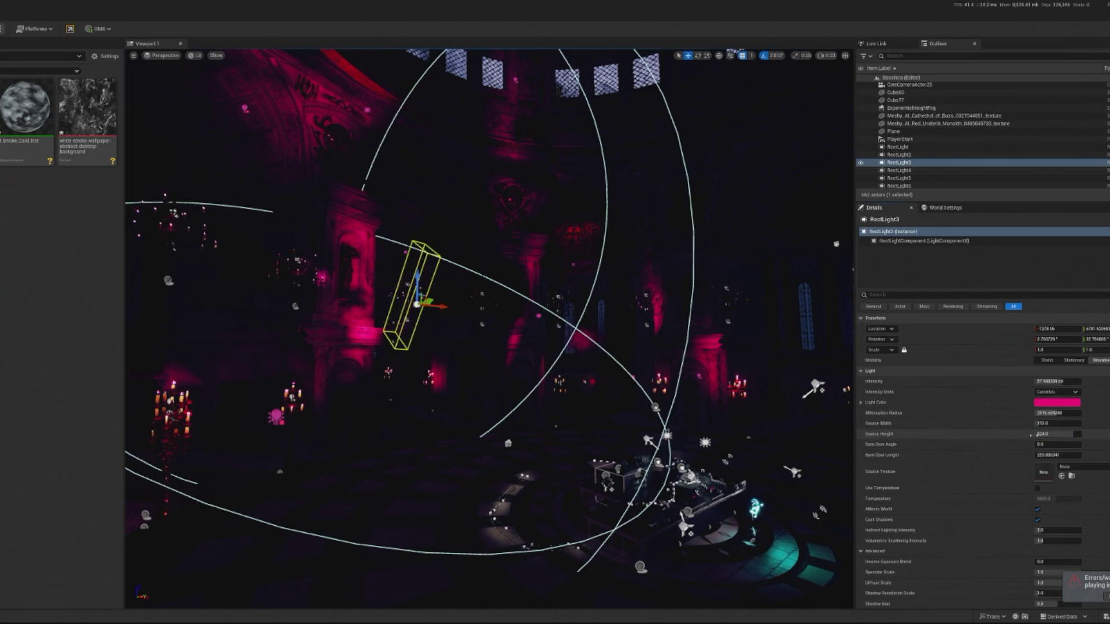
{"action": "key", "text": "alt+p"}
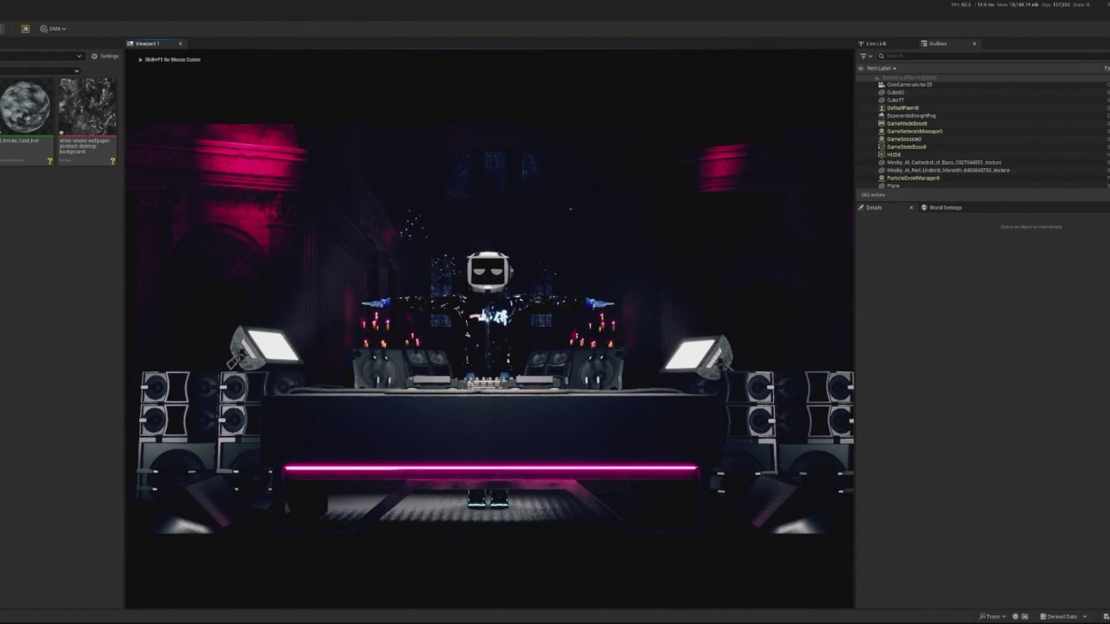
{"action": "key", "text": "Escape"}
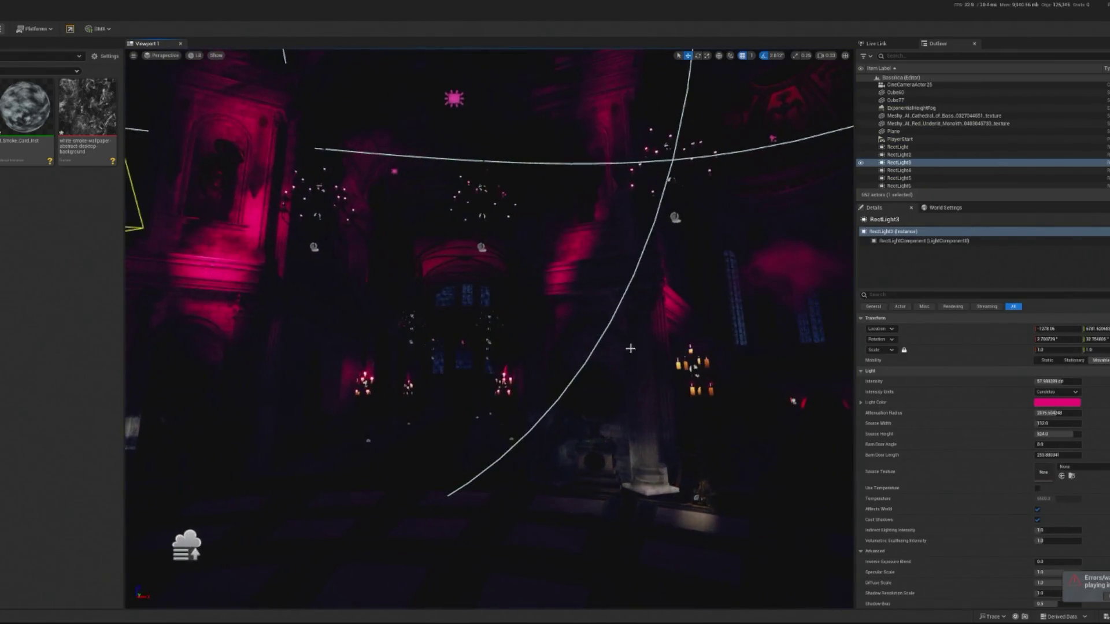
- Raise RectLight2's intensity to about 37 cd and set its Source Width to 8
{"action": "double_click", "coordinate": [899, 154]}
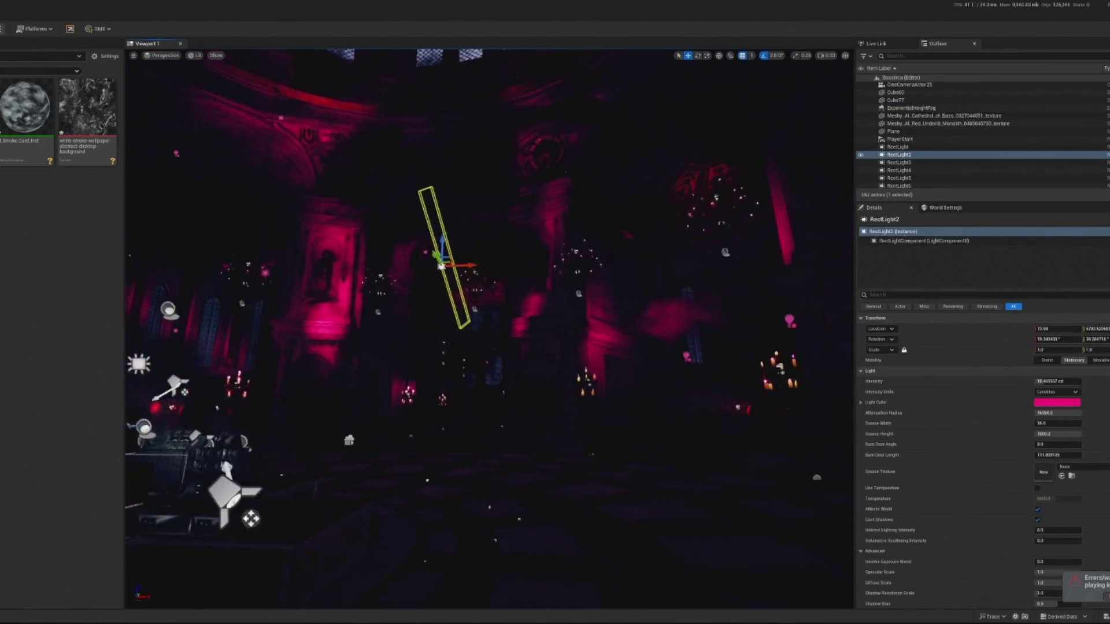
{"action": "left_click_drag", "start_coordinate": [1052, 382], "coordinate": [1073, 382]}
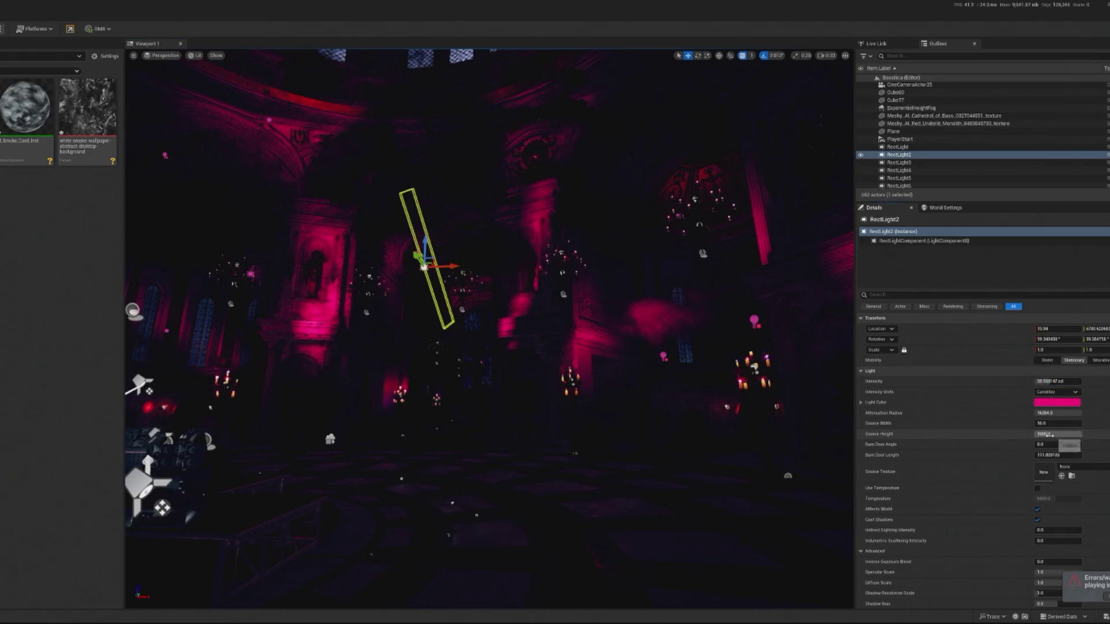
{"action": "left_click_drag", "start_coordinate": [1041, 424], "coordinate": [1050, 424]}
{"action": "left_click_drag", "start_coordinate": [780, 424], "coordinate": [705, 439]}
{"action": "left_click", "coordinate": [1045, 423]}
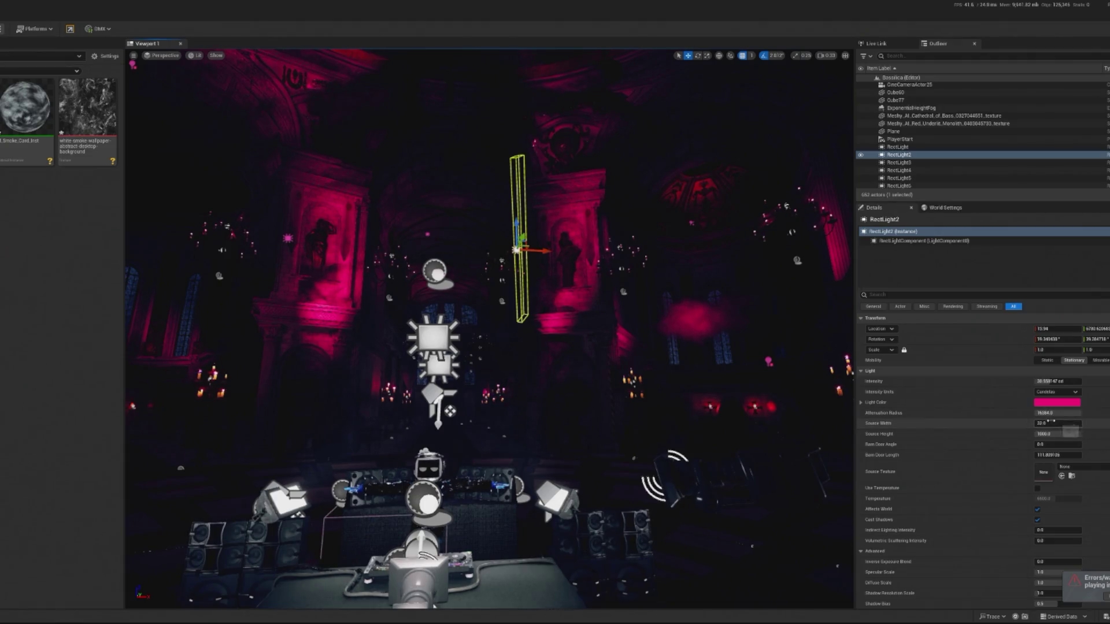
{"action": "type", "text": "8"}
{"action": "key", "text": "Return"}
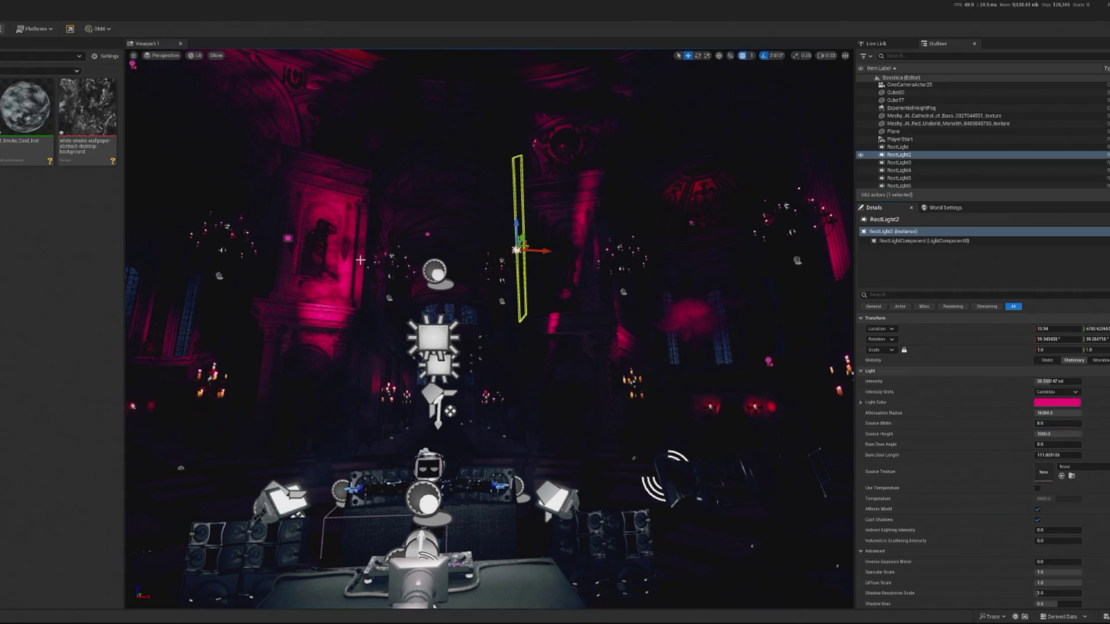
- Set RectLight3's Source Width to 25 and tilt the light to a new angle
{"action": "left_click", "coordinate": [289, 238]}
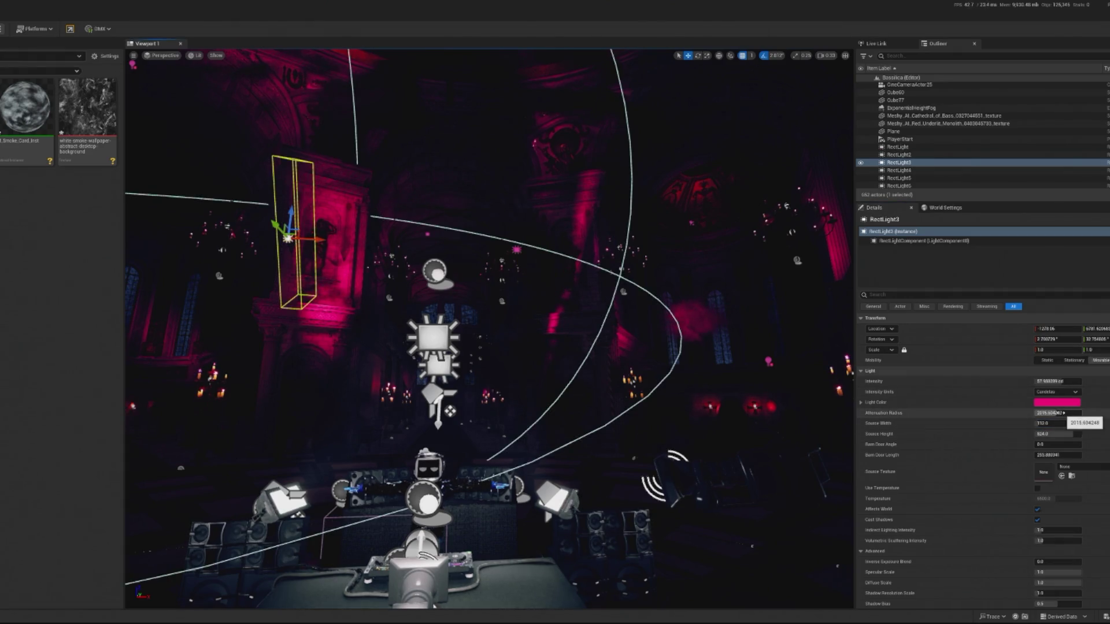
{"action": "type", "text": "32"}
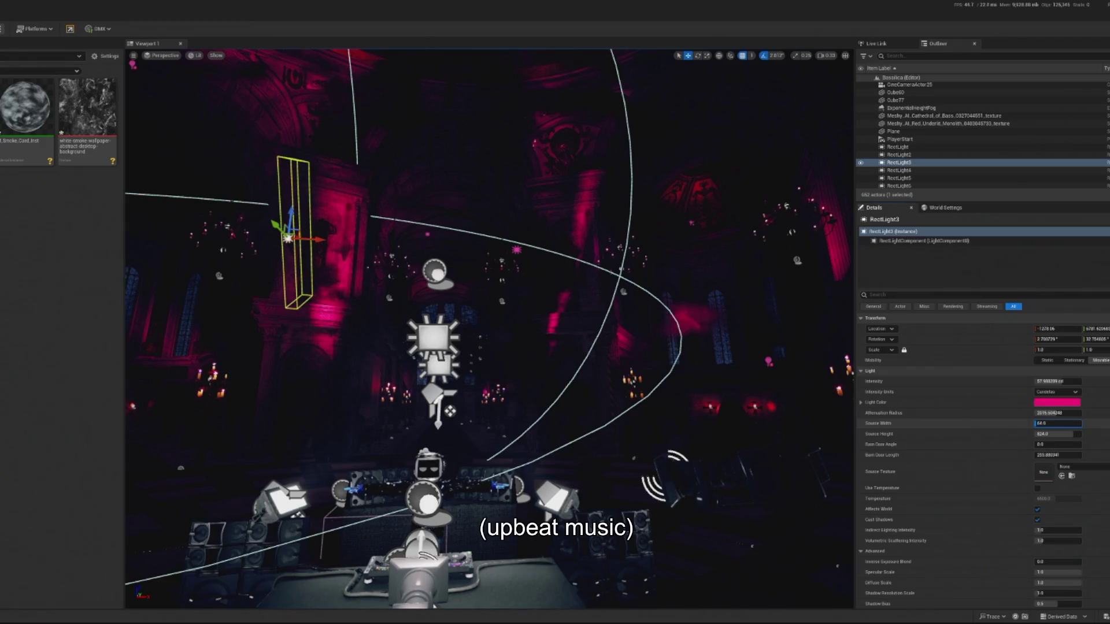
{"action": "key", "text": "Return"}
{"action": "type", "text": "1"}
{"action": "key", "text": "Return"}
{"action": "key", "text": "e"}
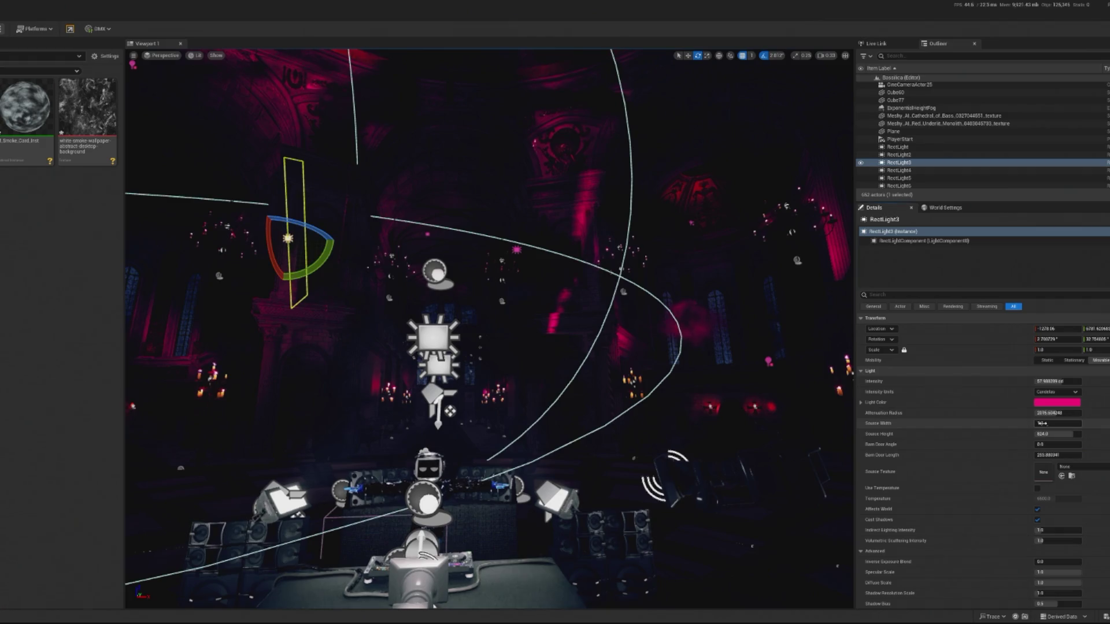
{"action": "left_click", "coordinate": [1039, 423]}
{"action": "type", "text": "25"}
{"action": "key", "text": "Return"}
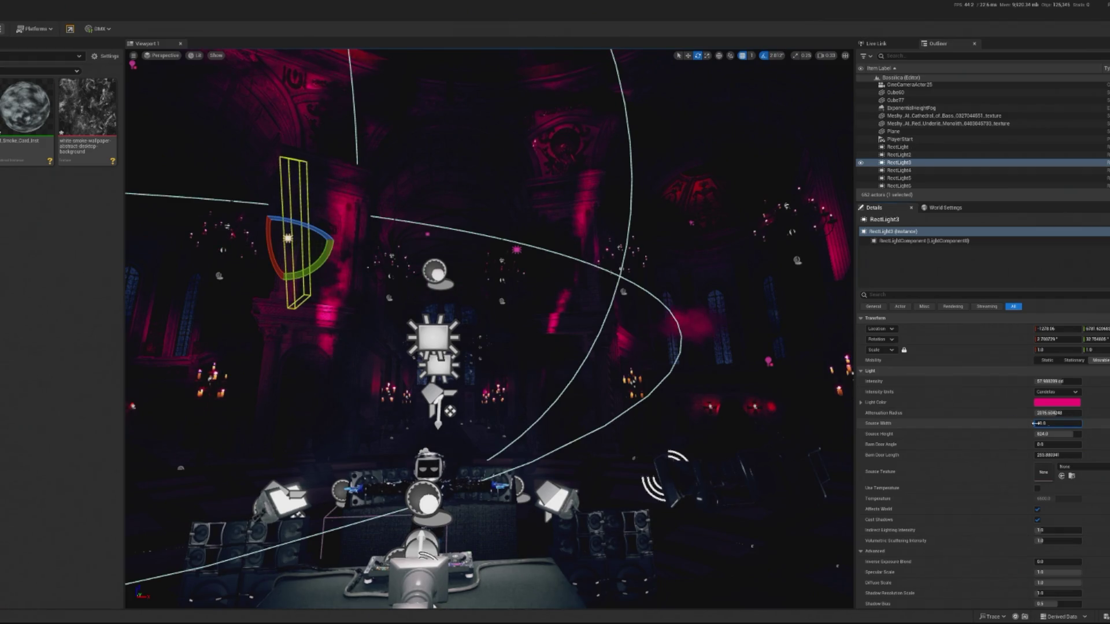
{"action": "left_click_drag", "start_coordinate": [323, 231], "coordinate": [328, 266]}
{"action": "left_click", "coordinate": [492, 460]}
{"action": "left_click_drag", "start_coordinate": [654, 439], "coordinate": [533, 513]}
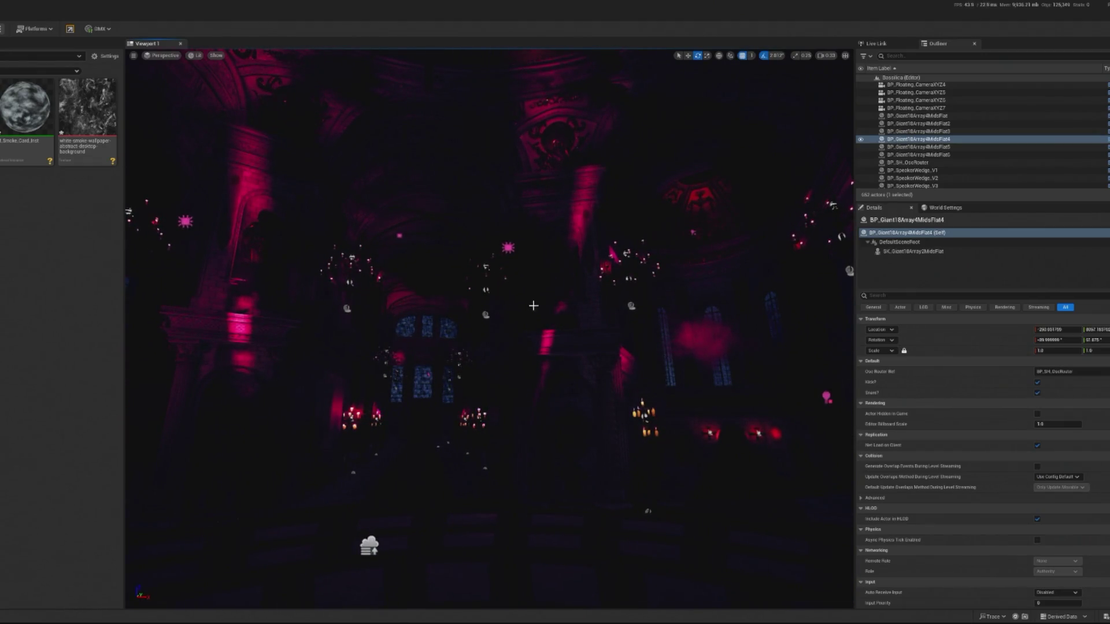
- Wire the Panner node's output into the top Texture Sample's UVs
{"action": "left_click_drag", "start_coordinate": [364, 401], "coordinate": [363, 460]}
{"action": "mouse_move", "coordinate": [416, 410]}
{"action": "left_mouse_down"}
{"action": "mouse_move", "coordinate": [416, 381]}
{"action": "mouse_move", "coordinate": [416, 410]}
{"action": "left_mouse_up"}
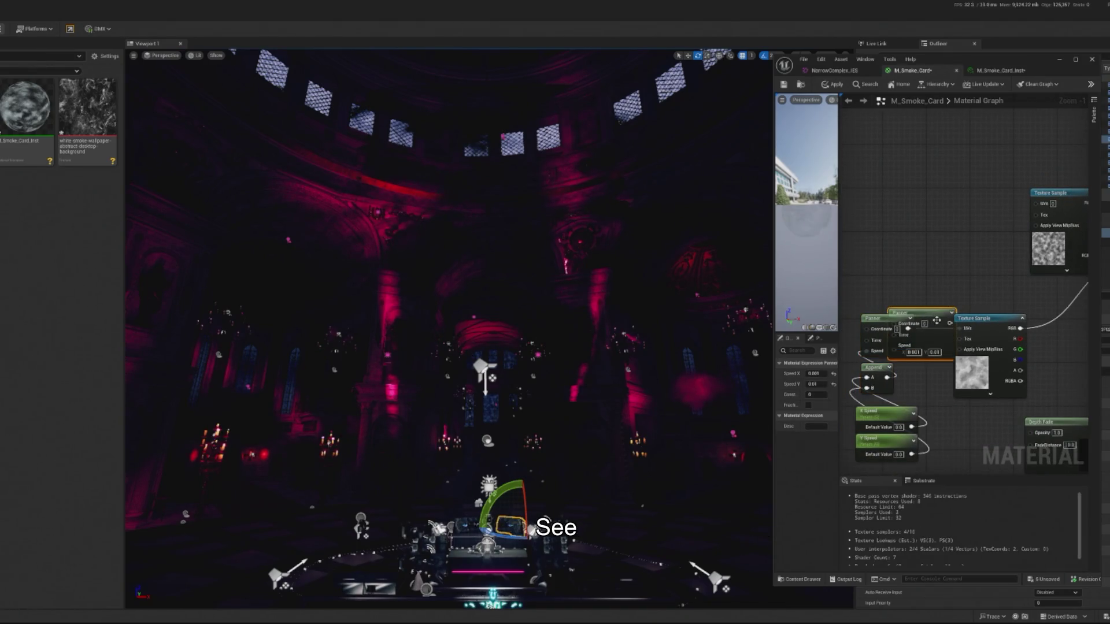
{"action": "mouse_move", "coordinate": [937, 320]}
{"action": "left_mouse_down"}
{"action": "mouse_move", "coordinate": [909, 210]}
{"action": "mouse_move", "coordinate": [962, 225]}
{"action": "mouse_move", "coordinate": [1037, 204]}
{"action": "left_mouse_up"}
{"action": "left_click_drag", "start_coordinate": [901, 212], "coordinate": [923, 202]}
- Set Panner Speed X to -0.001 and Speed Y to 0.03, then apply the material
{"action": "left_click", "coordinate": [929, 232]}
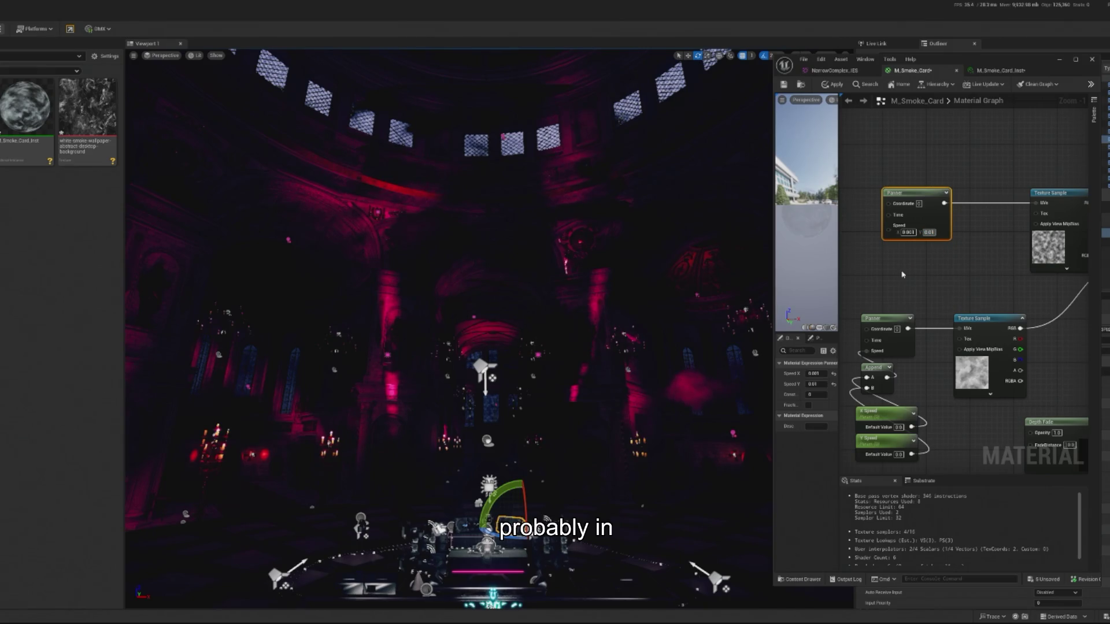
{"action": "left_click", "coordinate": [907, 232]}
{"action": "type", "text": "-"}
{"action": "key", "text": "Return"}
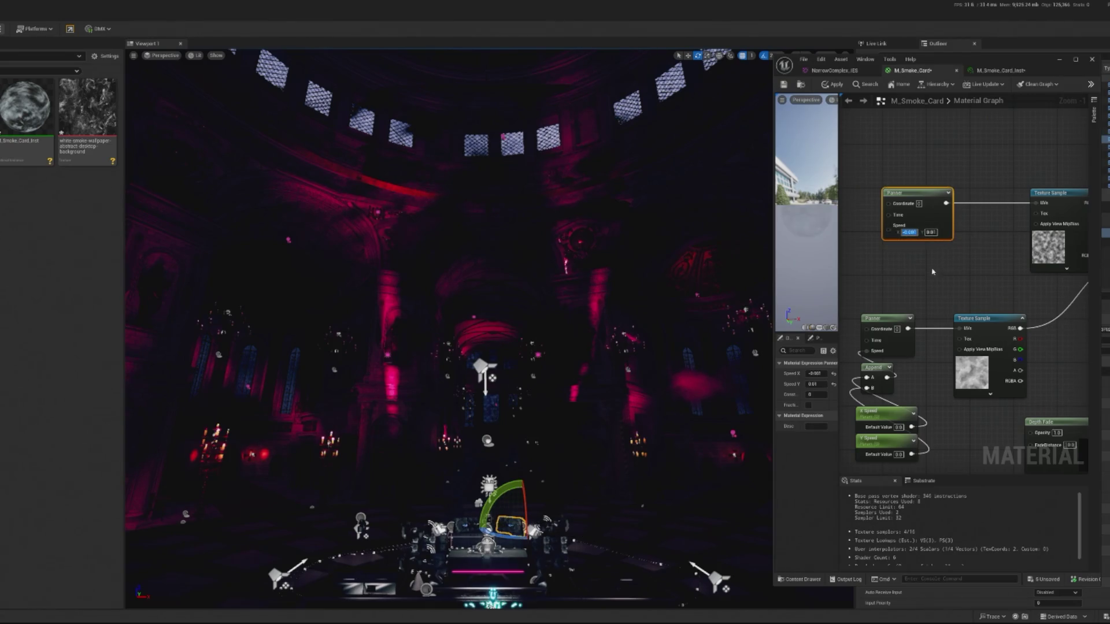
{"action": "left_click", "coordinate": [931, 232]}
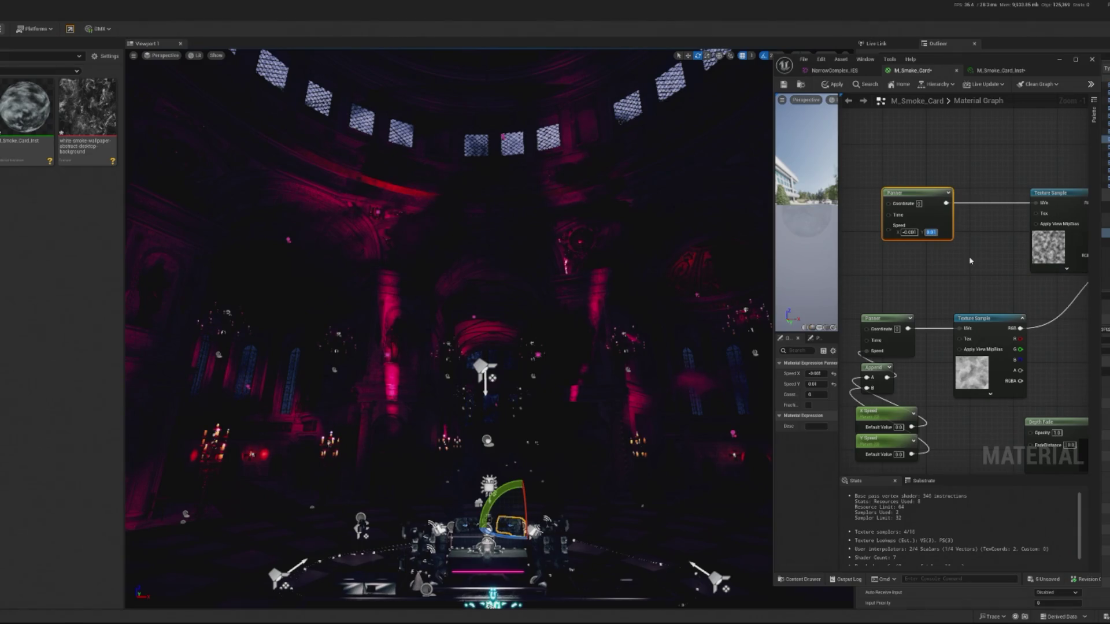
{"action": "type", "text": "0"}
{"action": "key", "text": "Return"}
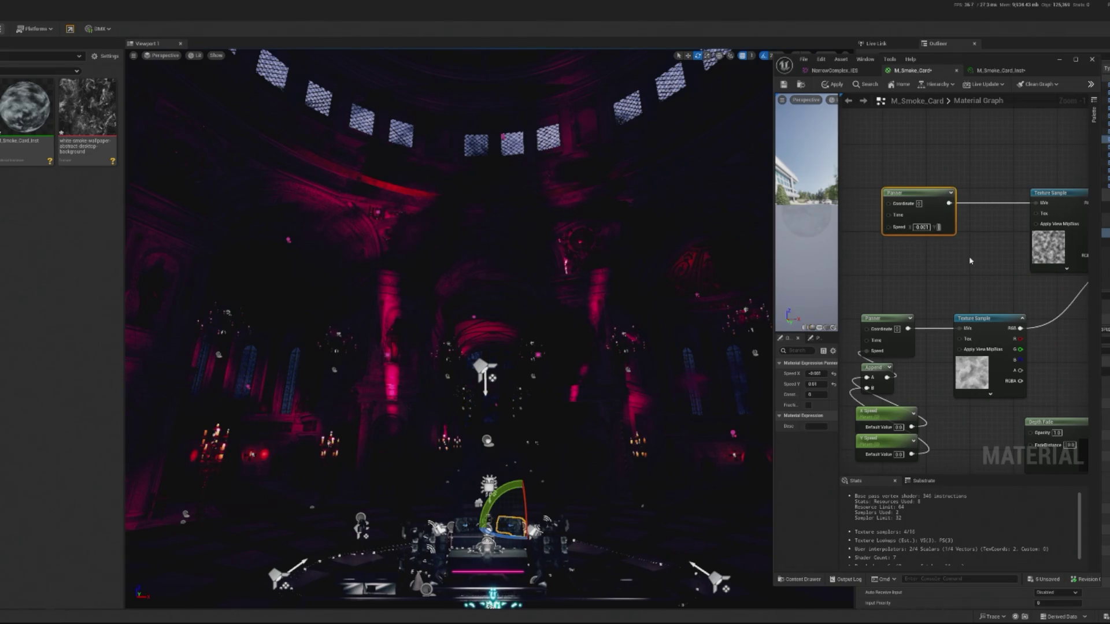
{"action": "type", "text": "0.03"}
{"action": "key", "text": "Return"}
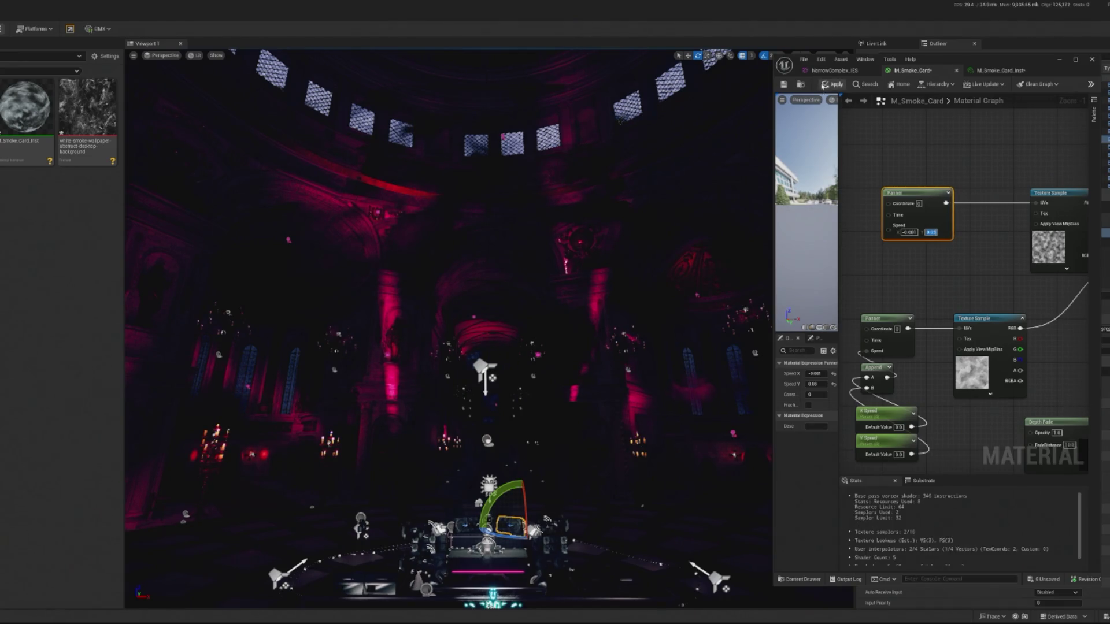
{"action": "left_click", "coordinate": [833, 85]}
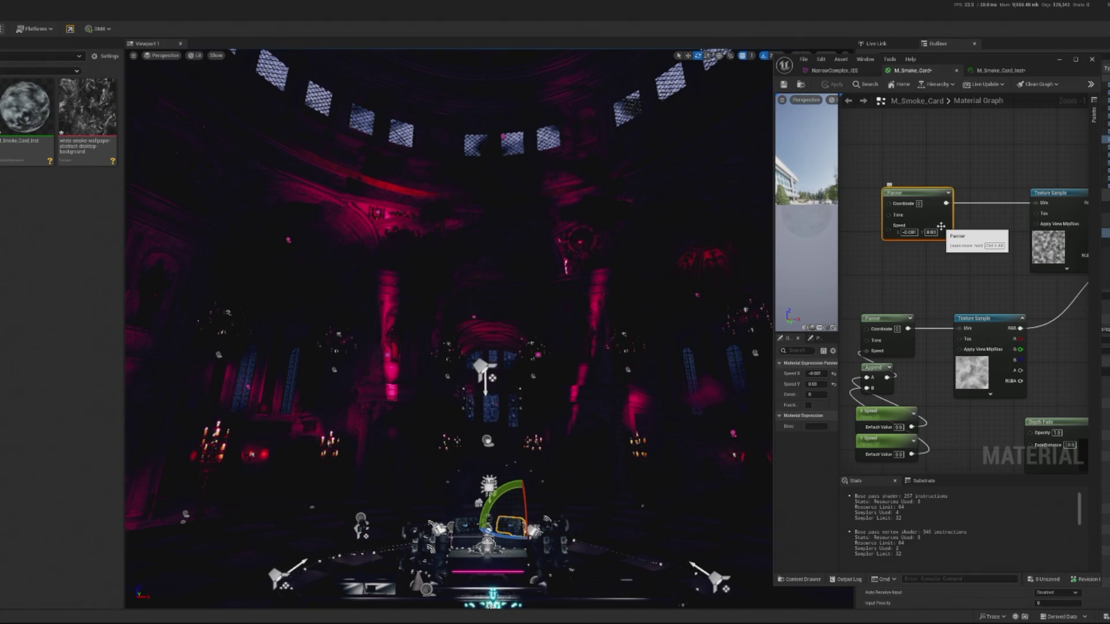
- Change Panner Speed Y to 0.01, apply the material and close the editor
{"action": "left_click", "coordinate": [930, 232]}
{"action": "type", "text": "0.01"}
{"action": "key", "text": "Return"}
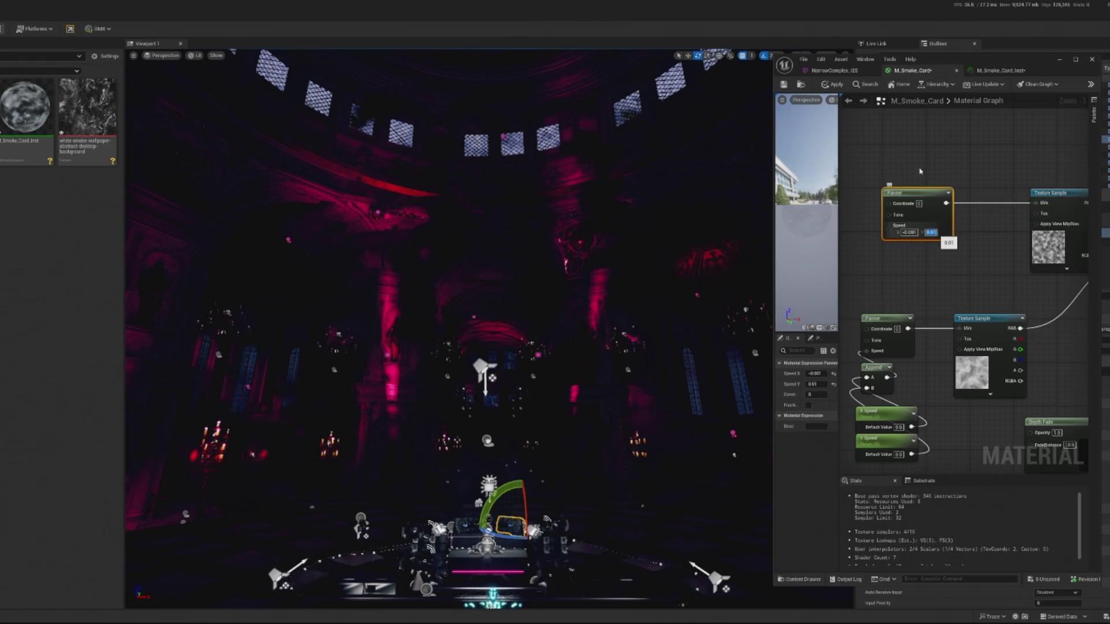
{"action": "left_click", "coordinate": [836, 85]}
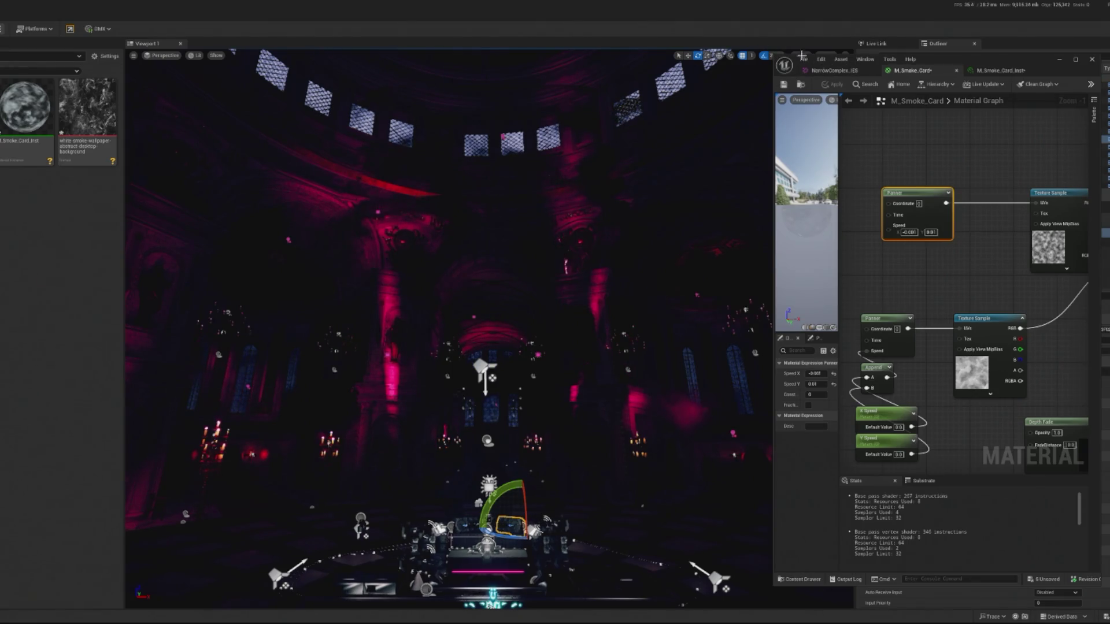
{"action": "left_click", "coordinate": [1093, 59]}
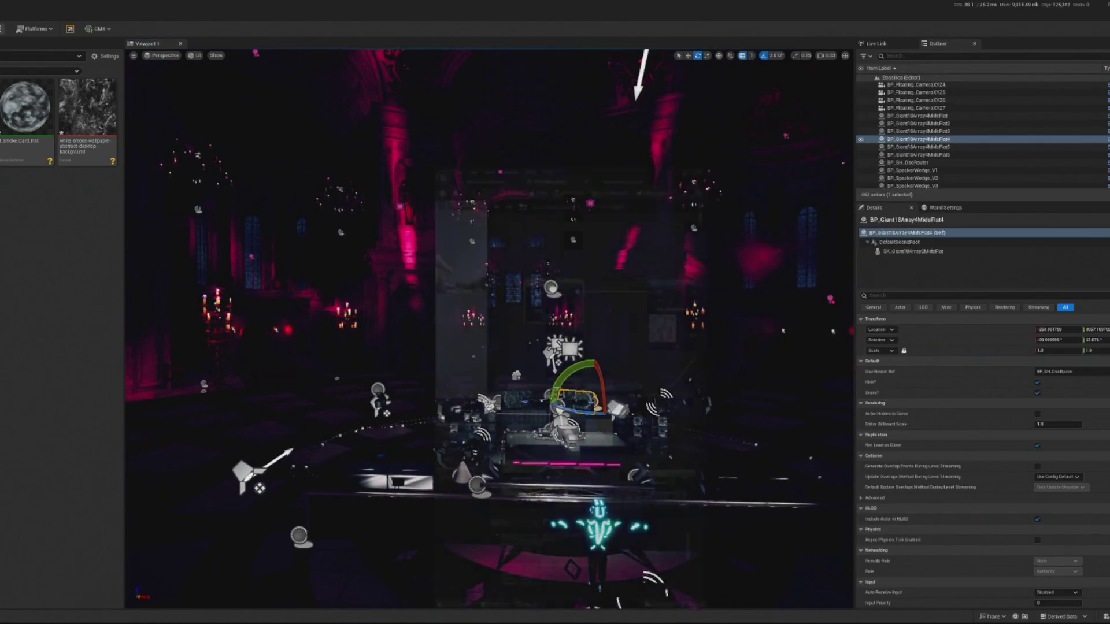
- Set M_Smoke_Card_Inst Opacity to 0.5, save the Bassilica map, and start a playtest
{"action": "double_click", "coordinate": [26, 121]}
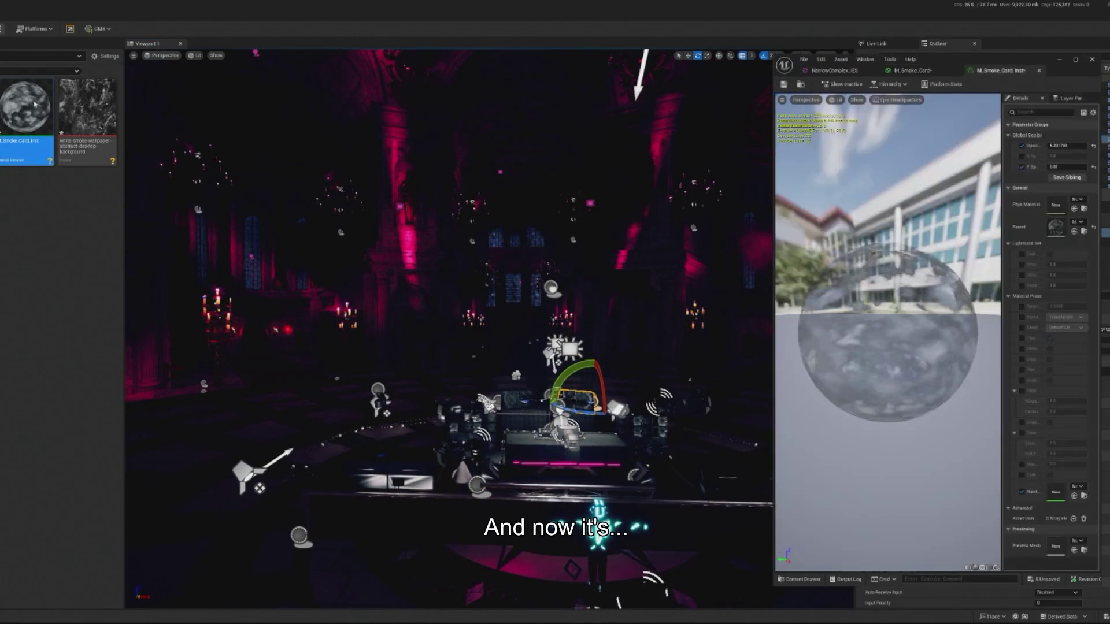
{"action": "left_click", "coordinate": [1073, 148]}
{"action": "key", "text": "Return"}
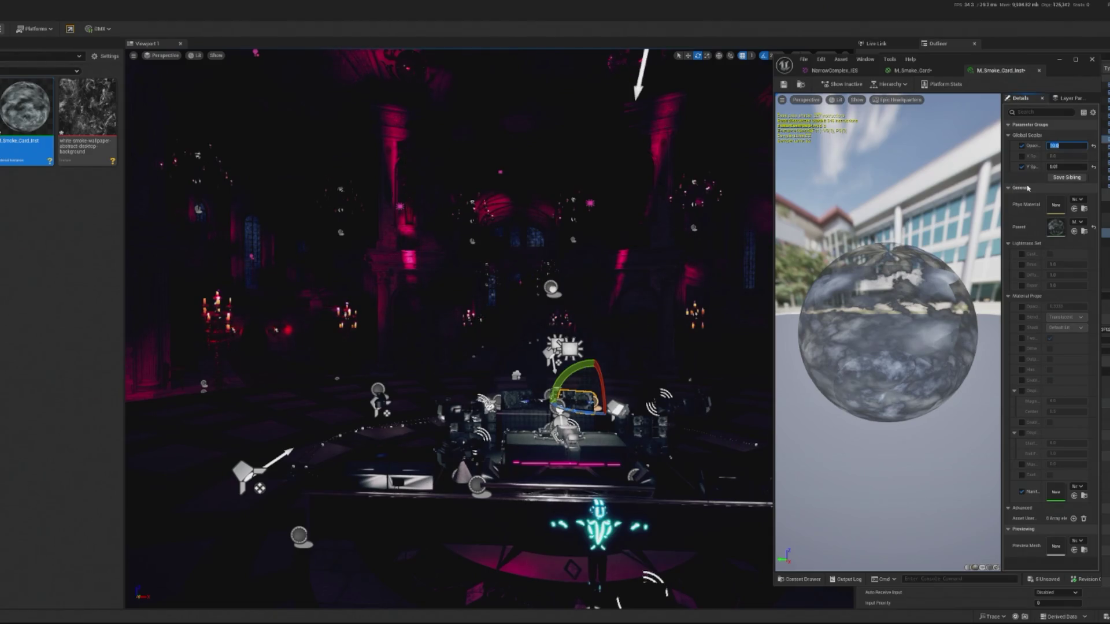
{"action": "type", "text": "0.5"}
{"action": "key", "text": "Return"}
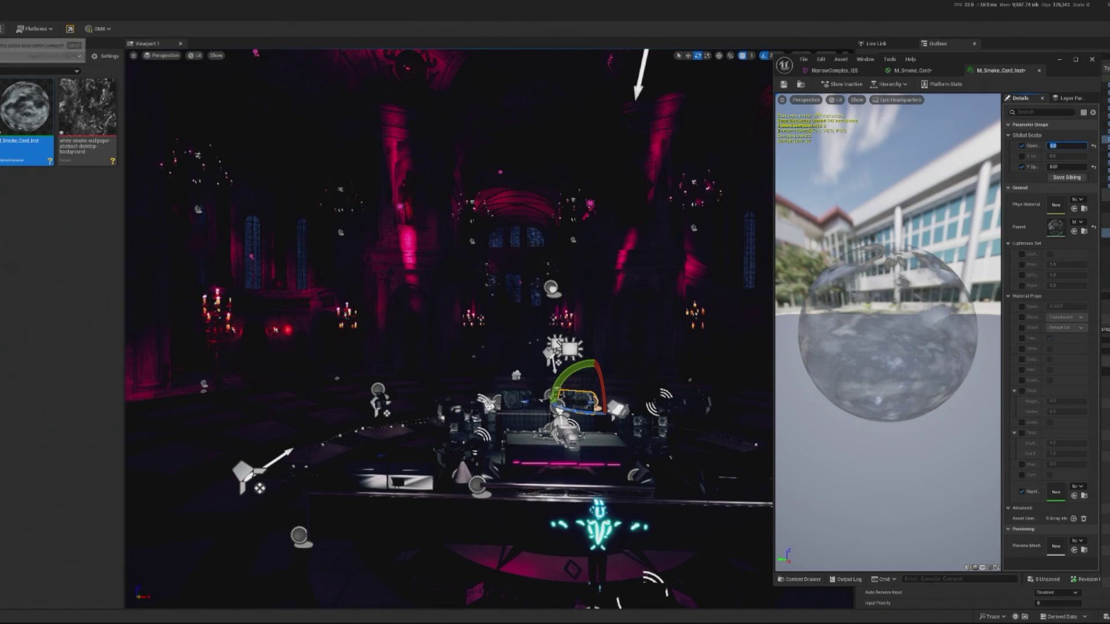
{"action": "key", "text": "ctrl+s"}
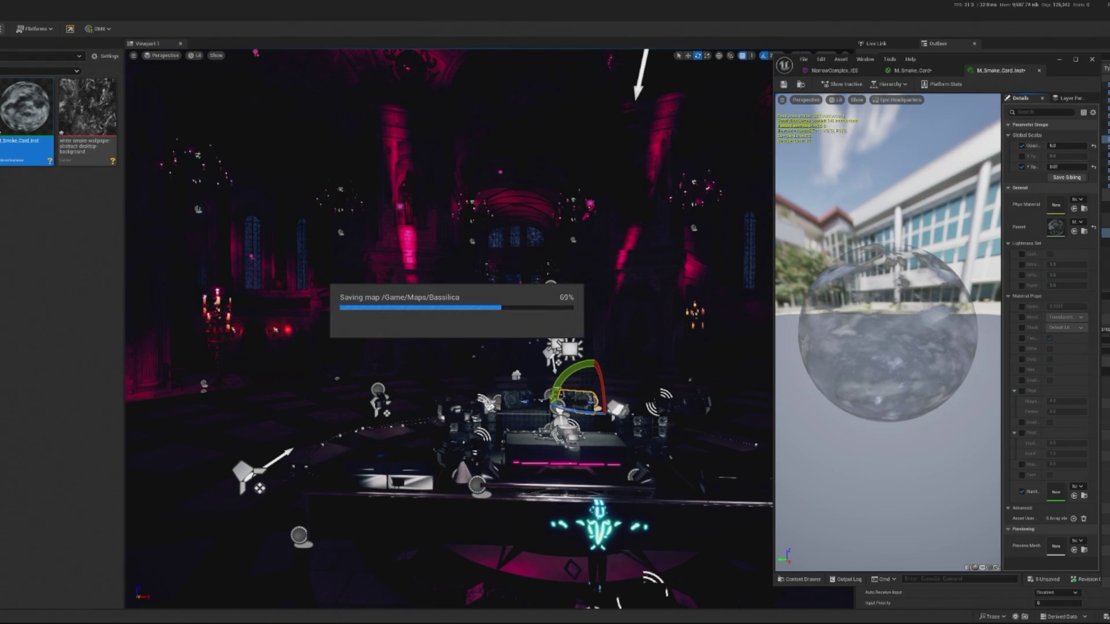
{"action": "key", "text": "alt+p"}
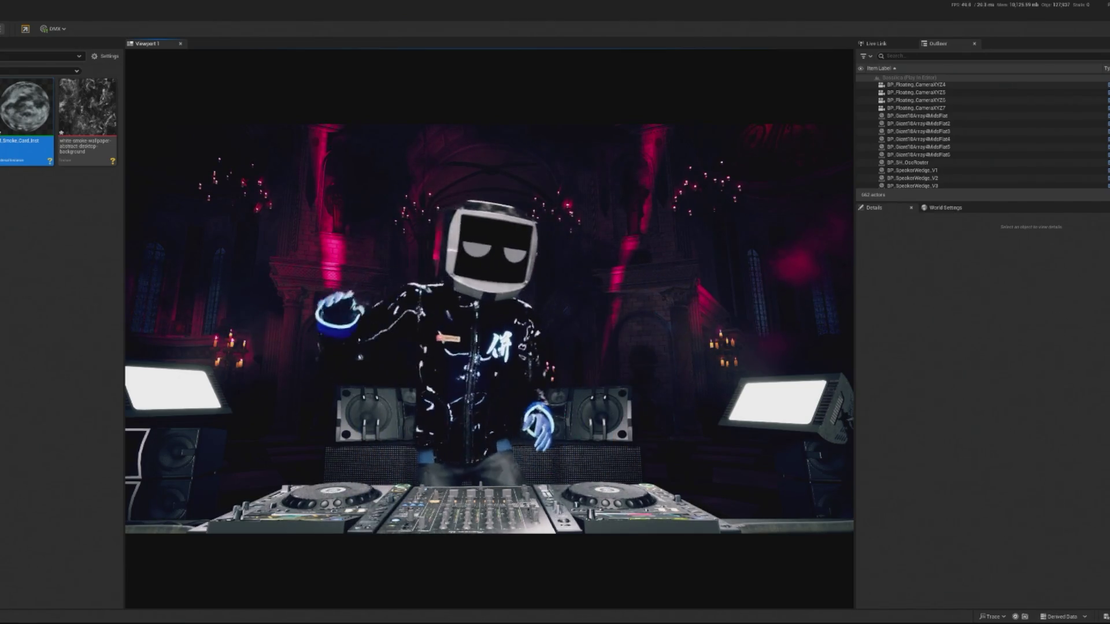
- End the playtest, reopen M_Smoke_Card_Inst and set its Opacity to 2
{"action": "key", "text": "Escape"}
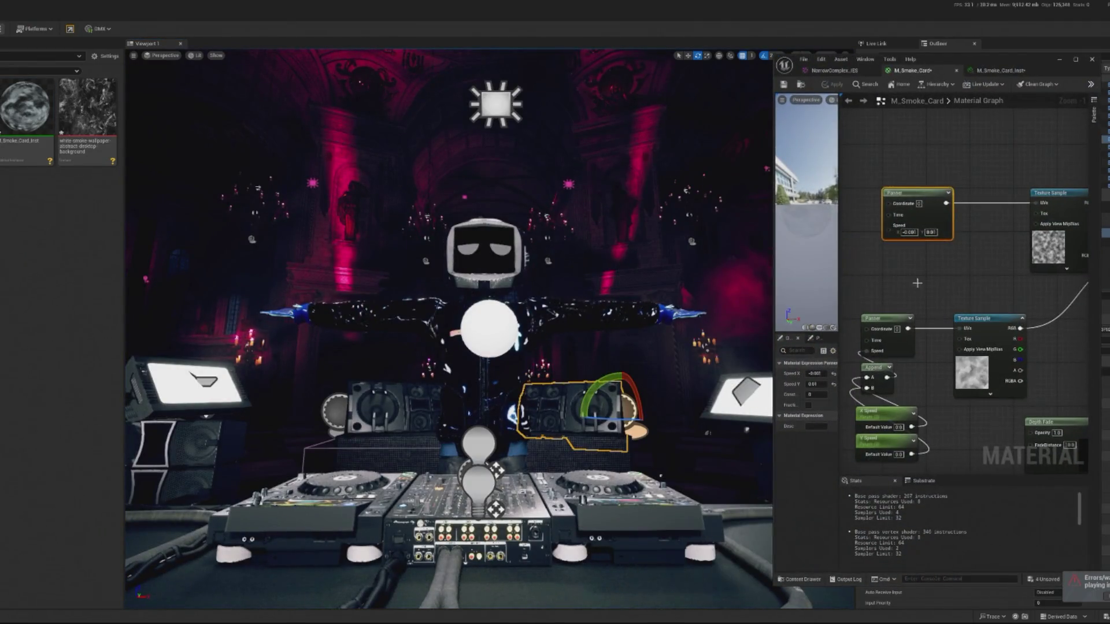
{"action": "left_click_drag", "start_coordinate": [833, 267], "coordinate": [852, 357]}
{"action": "double_click", "coordinate": [26, 110]}
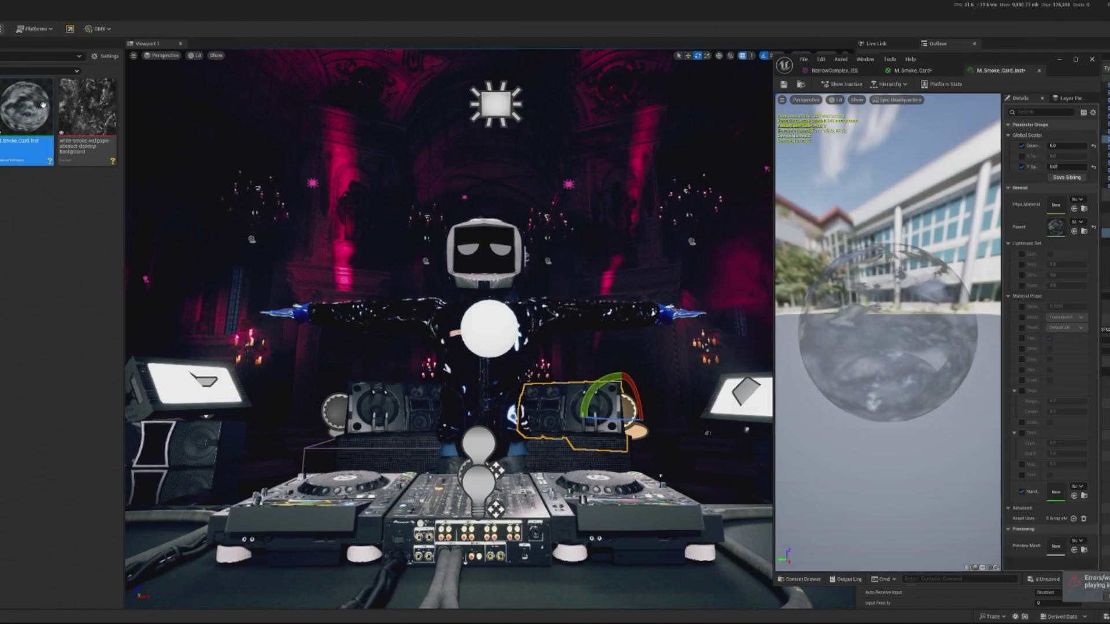
{"action": "left_click", "coordinate": [1067, 146]}
{"action": "type", "text": "2"}
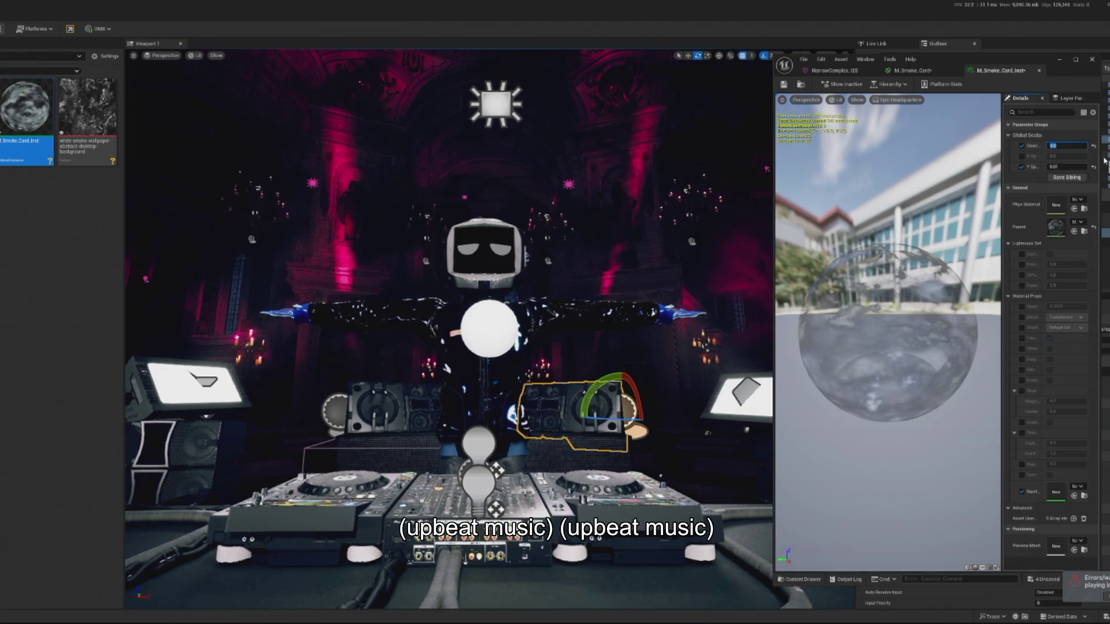
{"action": "key", "text": "Return"}
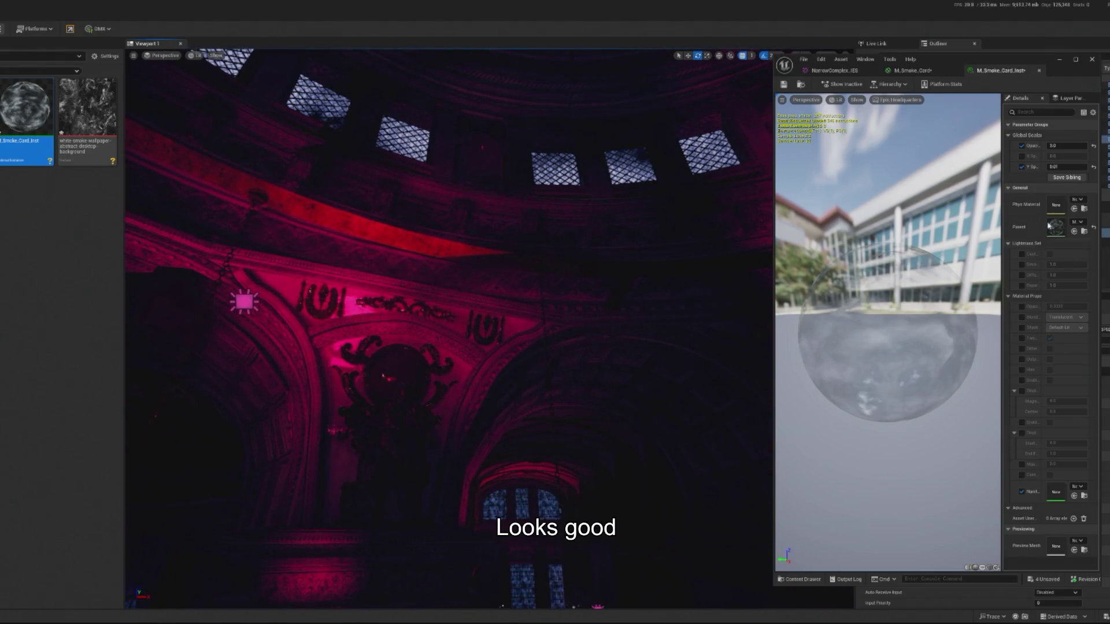
- Raise the smoke opacity to 4.0, then frame and tilt the smoke card plane
{"action": "left_click_drag", "start_coordinate": [1066, 147], "coordinate": [1062, 148]}
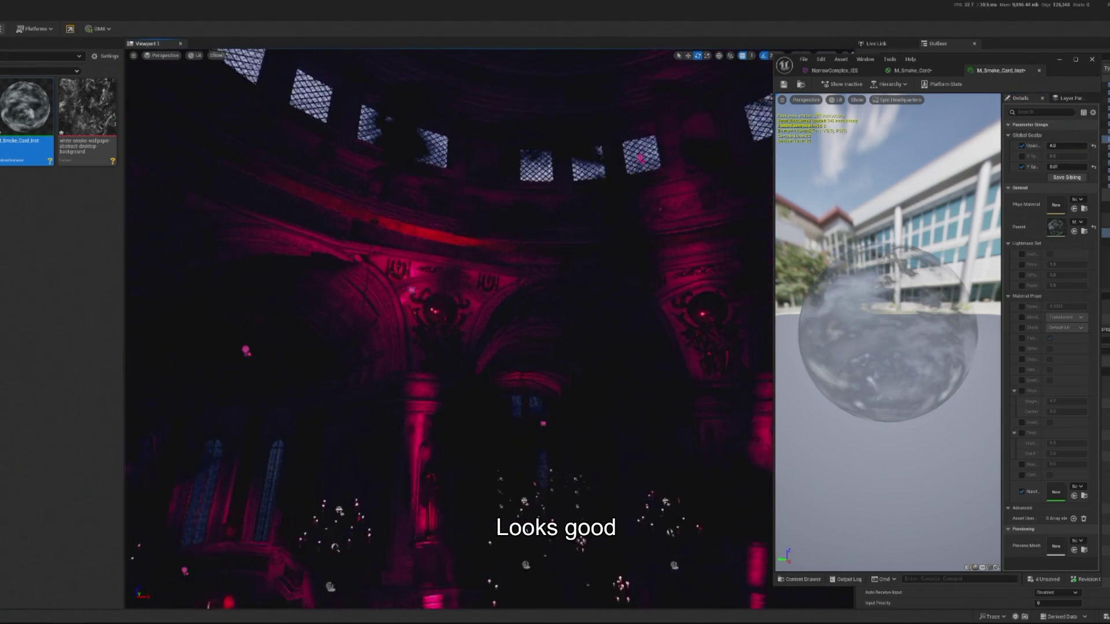
{"action": "mouse_move", "coordinate": [608, 362]}
{"action": "left_mouse_down"}
{"action": "mouse_move", "coordinate": [607, 457]}
{"action": "mouse_move", "coordinate": [607, 330]}
{"action": "mouse_move", "coordinate": [607, 358]}
{"action": "left_mouse_up"}
{"action": "key", "text": "w"}
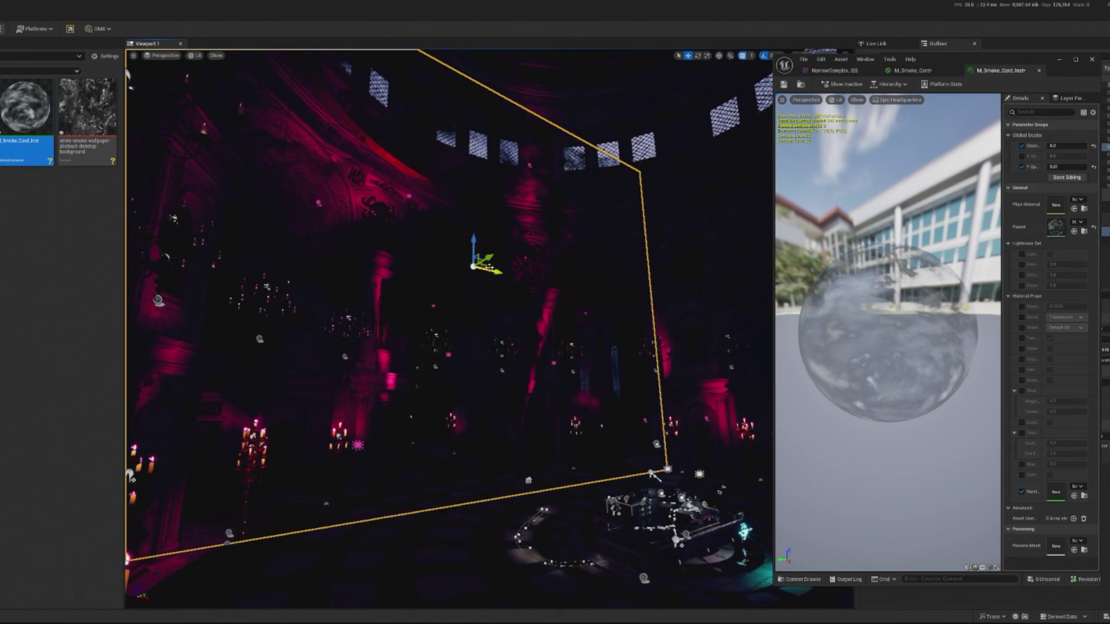
{"action": "mouse_move", "coordinate": [507, 260]}
{"action": "left_mouse_down"}
{"action": "mouse_move", "coordinate": [472, 259]}
{"action": "mouse_move", "coordinate": [511, 260]}
{"action": "left_mouse_up"}
{"action": "key", "text": "f"}
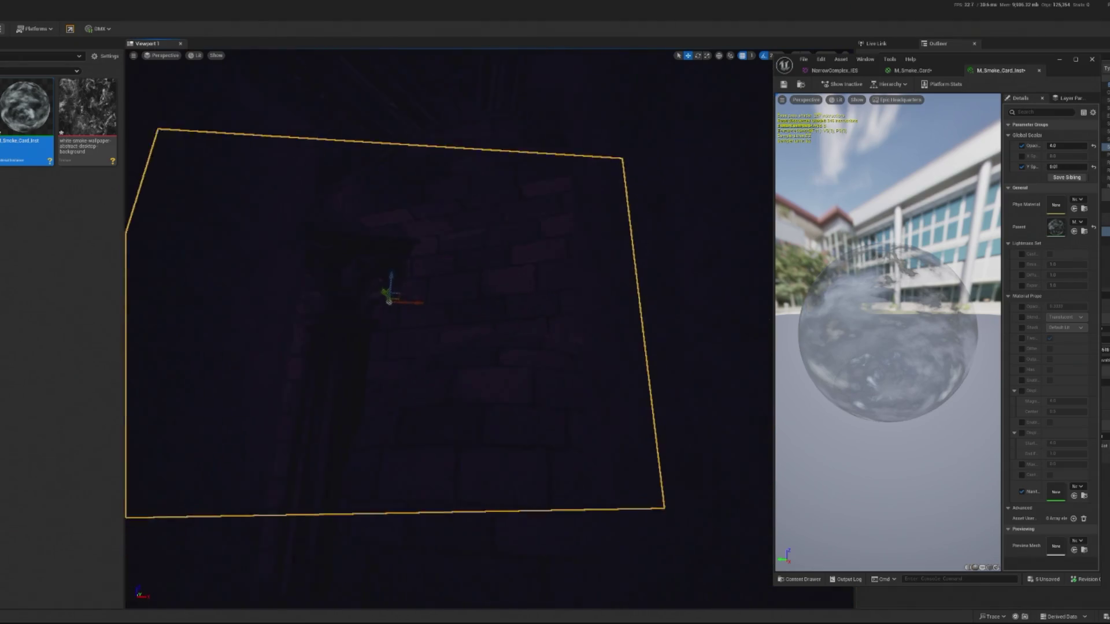
{"action": "left_click_drag", "start_coordinate": [417, 297], "coordinate": [416, 298]}
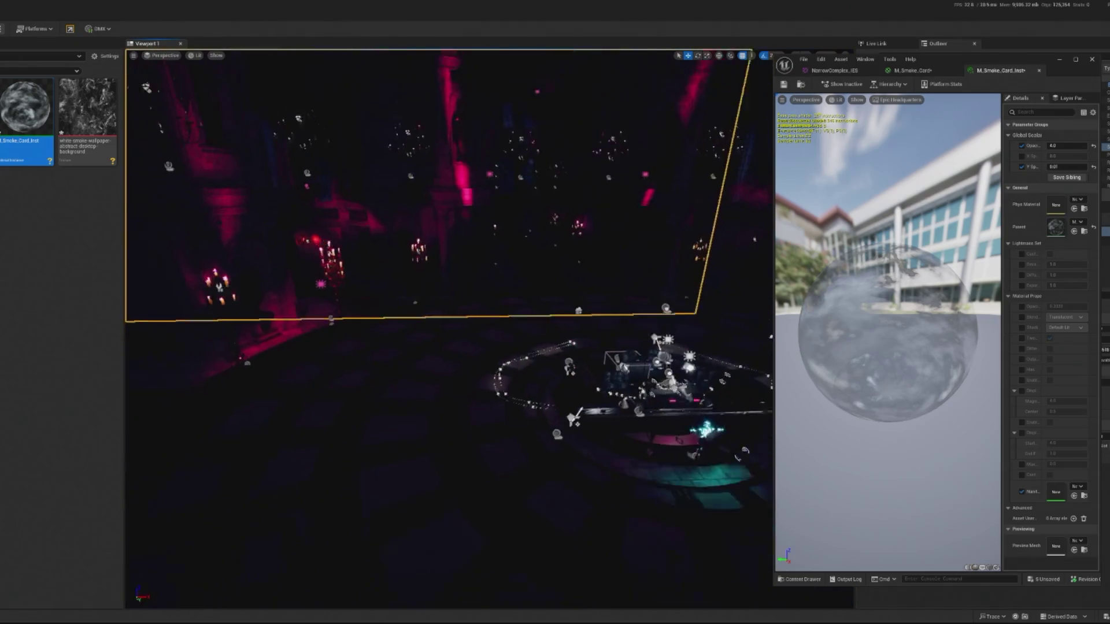
{"action": "key", "text": "e"}
{"action": "mouse_move", "coordinate": [457, 263]}
{"action": "left_mouse_down"}
{"action": "mouse_move", "coordinate": [484, 265]}
{"action": "mouse_move", "coordinate": [431, 267]}
{"action": "left_mouse_up"}
{"action": "key", "text": "r"}
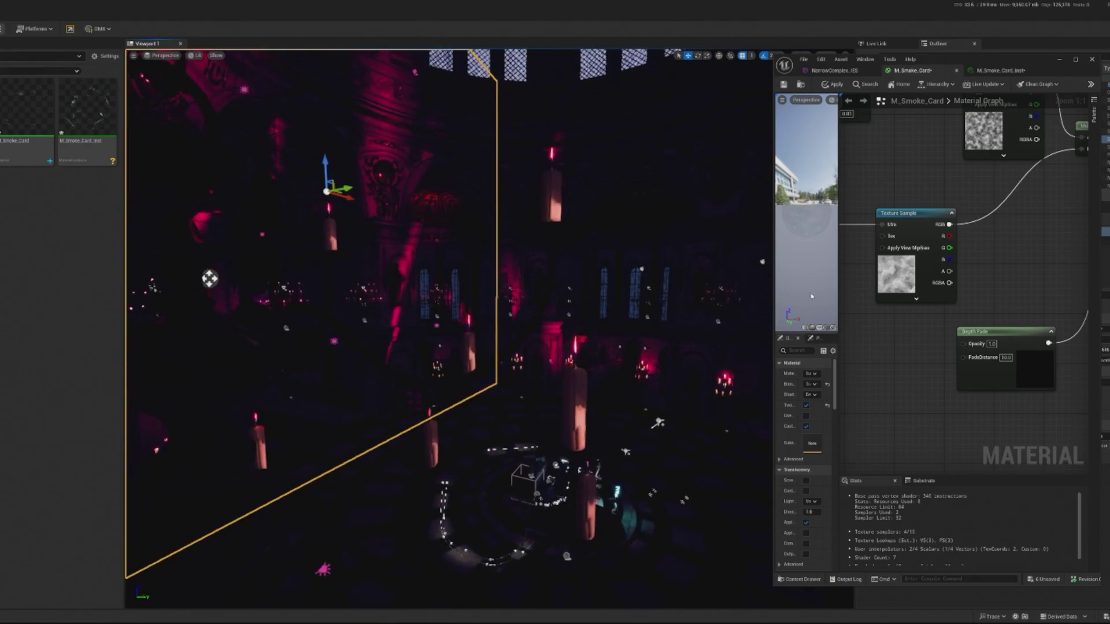
- Shift the smoke card to the right and set M_Smoke_Card_Inst Opacity to 1
{"action": "left_click_drag", "start_coordinate": [336, 190], "coordinate": [443, 196]}
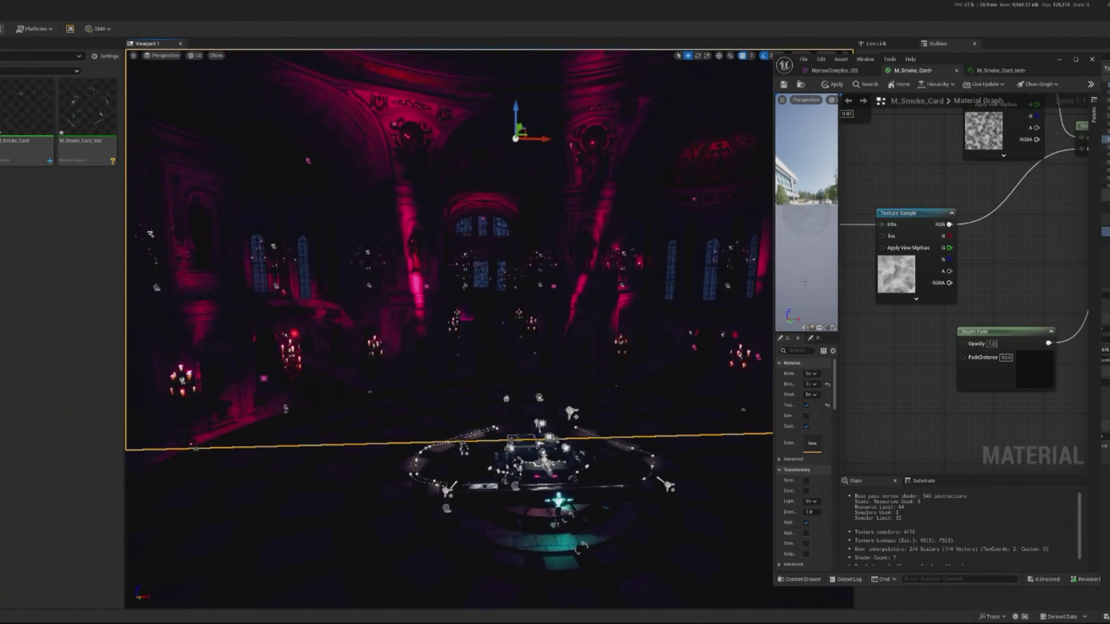
{"action": "double_click", "coordinate": [79, 128]}
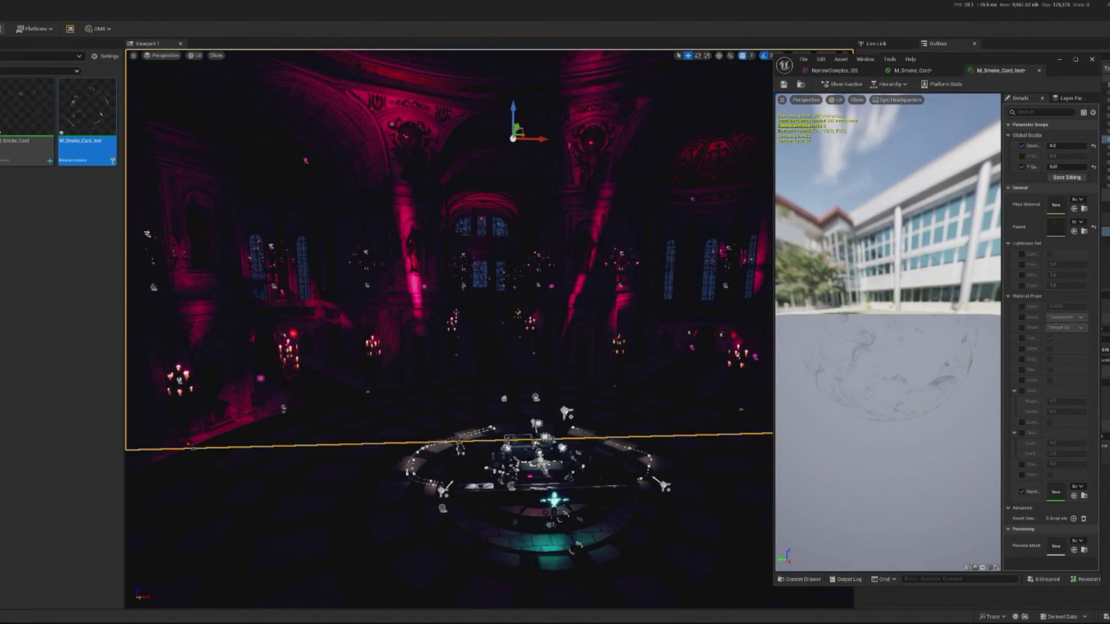
{"action": "left_click_drag", "start_coordinate": [1067, 146], "coordinate": [1095, 146]}
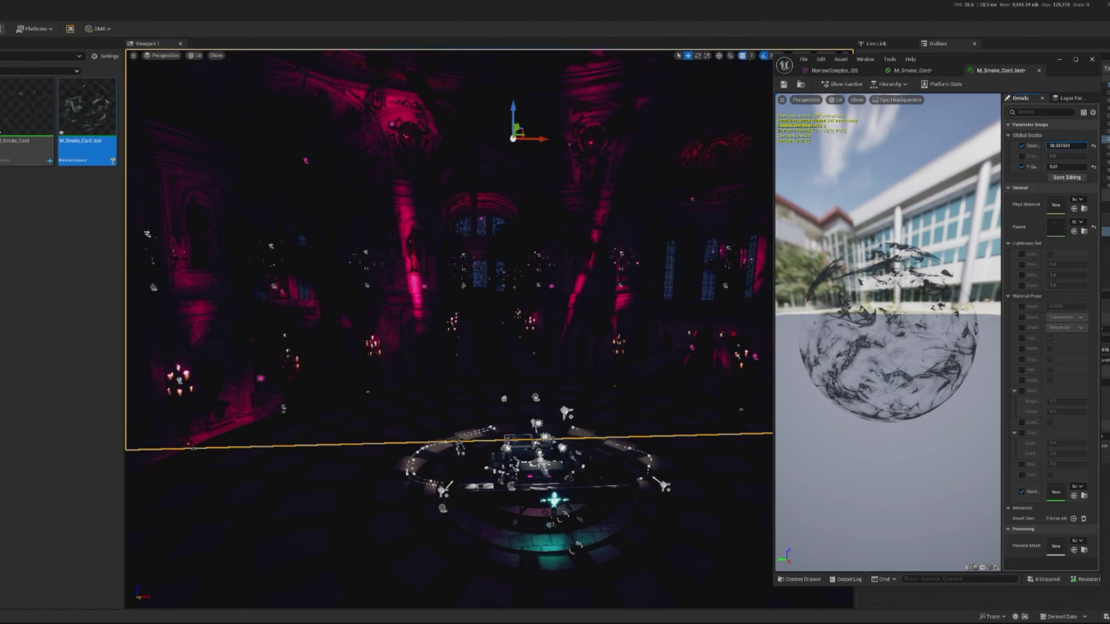
{"action": "left_click", "coordinate": [1053, 145]}
{"action": "type", "text": "1"}
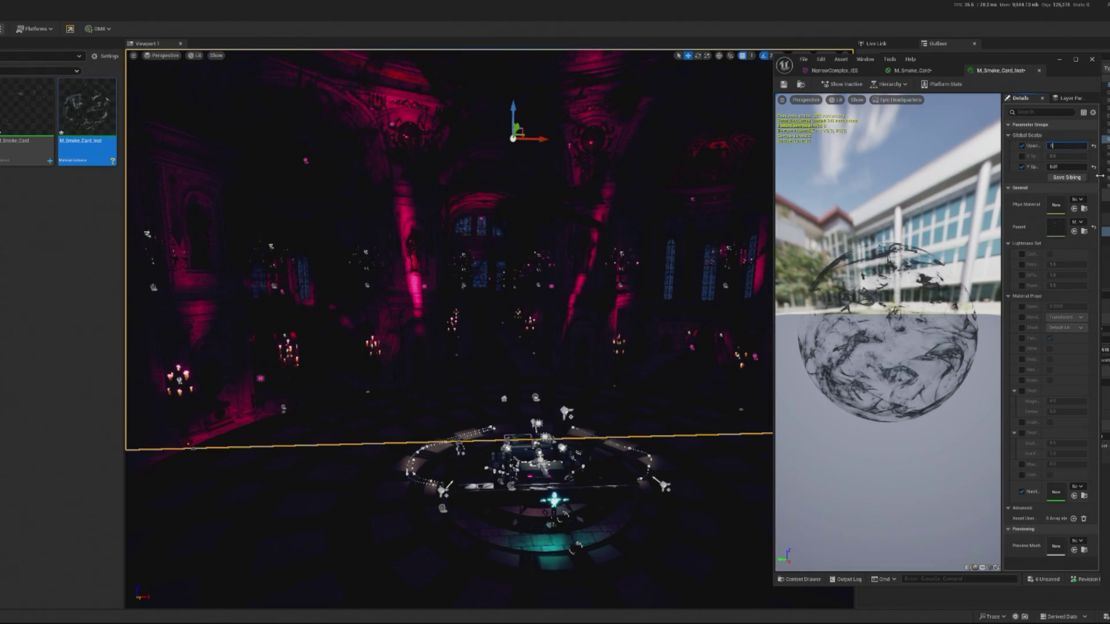
{"action": "key", "text": "Return"}
- Open the M_Smoke_Card material graph and look over its Texture Sample and Depth Fade nodes
{"action": "double_click", "coordinate": [1058, 227]}
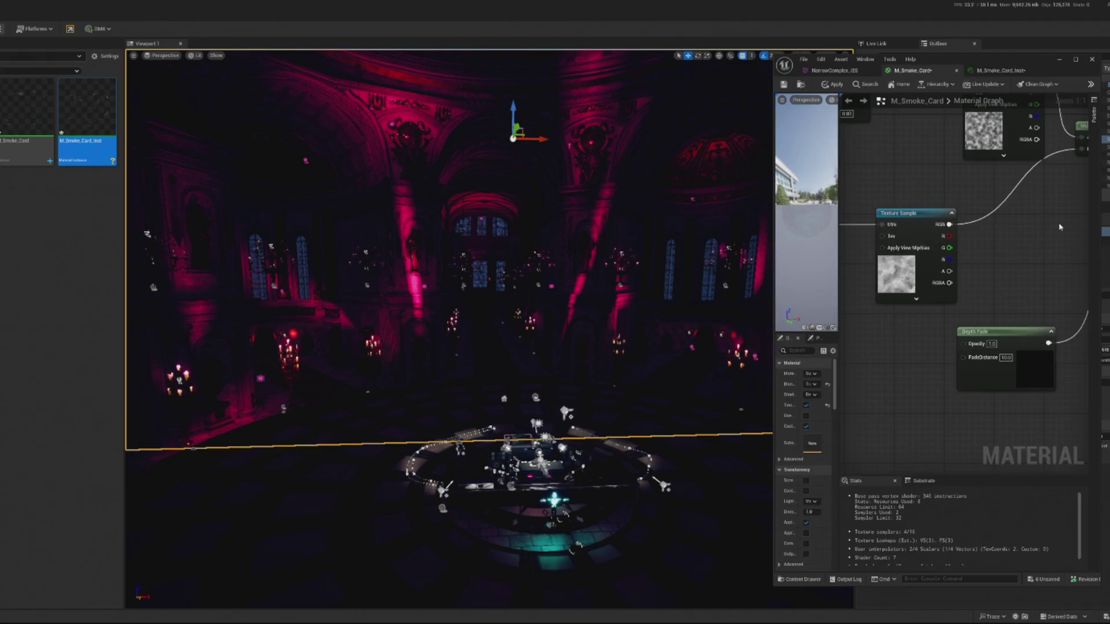
{"action": "scroll", "coordinate": [1061, 227], "scroll_direction": "down", "scroll_amount": 1}
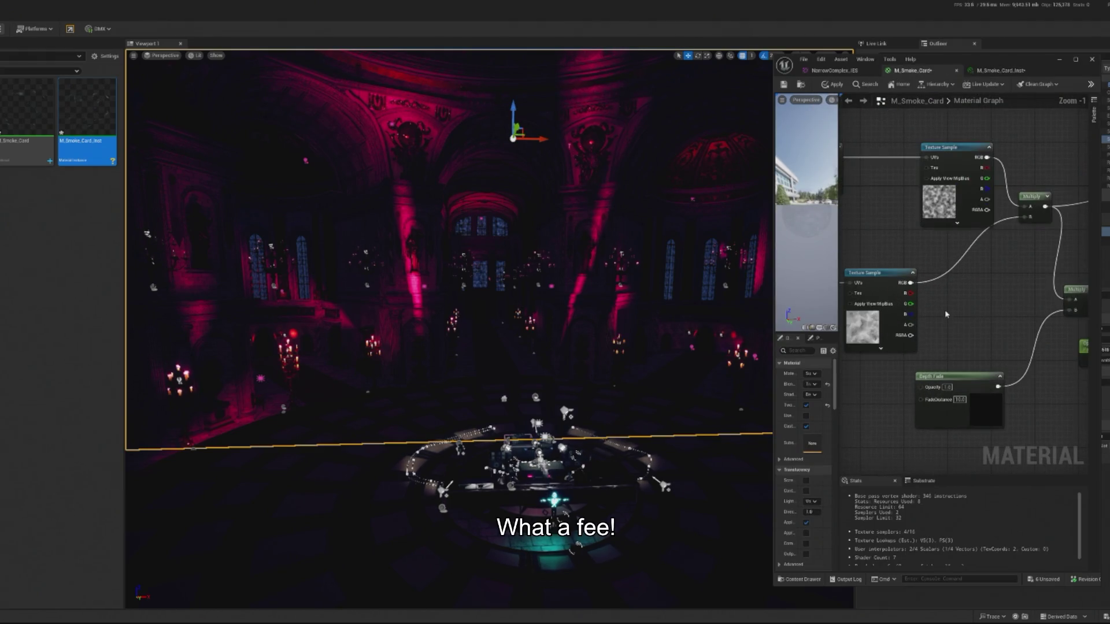
{"action": "mouse_move", "coordinate": [946, 317]}
{"action": "left_mouse_down"}
{"action": "mouse_move", "coordinate": [913, 315]}
{"action": "mouse_move", "coordinate": [967, 307]}
{"action": "left_mouse_up"}
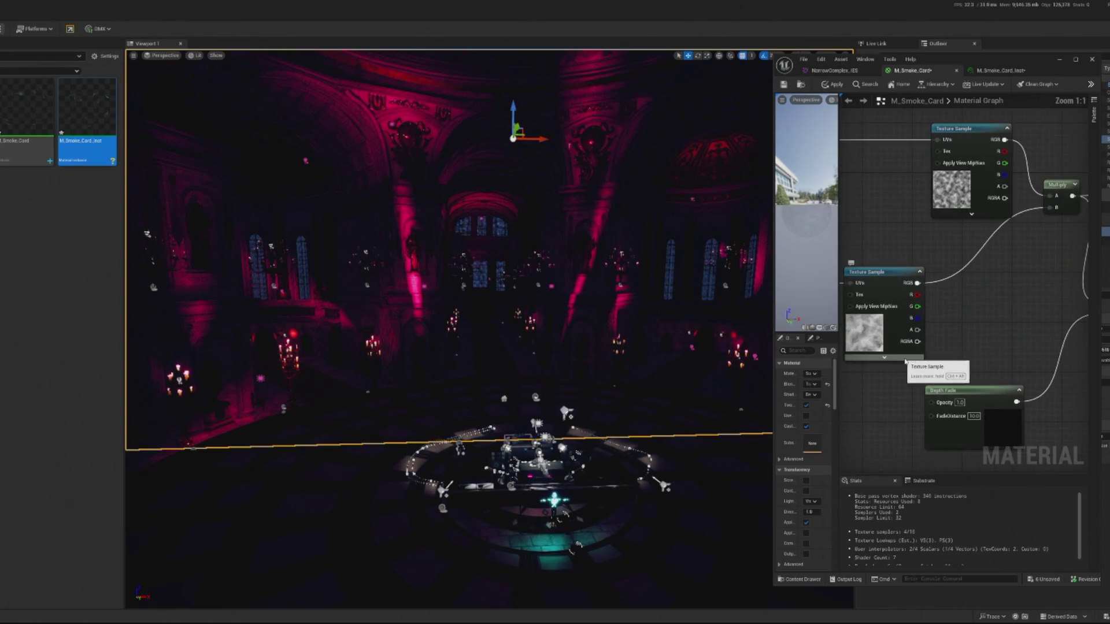
{"action": "scroll", "coordinate": [868, 342], "scroll_direction": "up", "scroll_amount": 1}
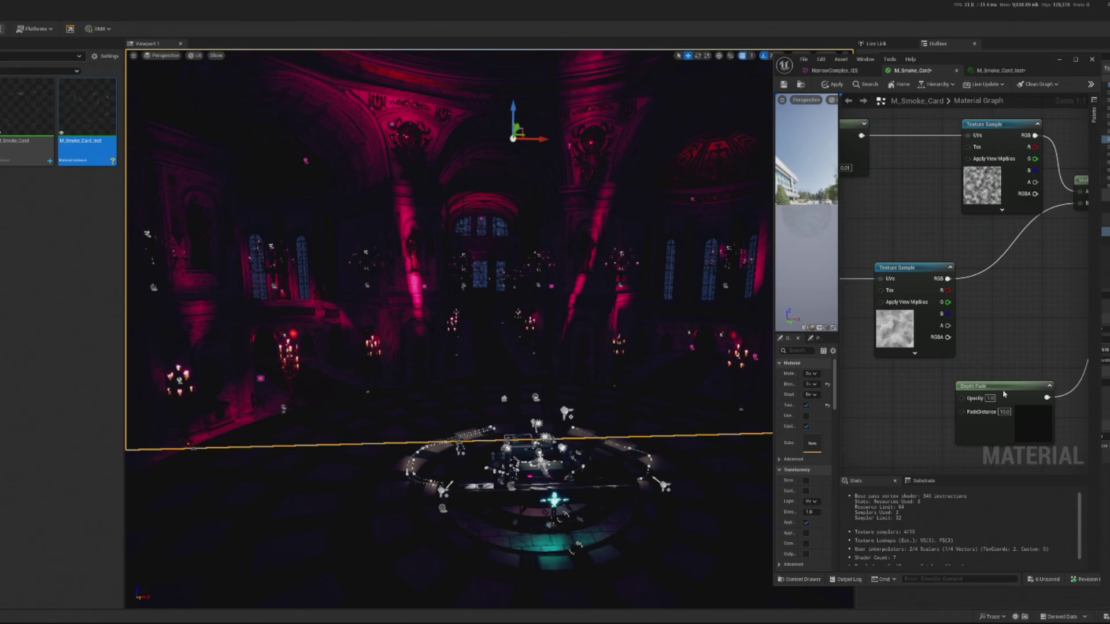
{"action": "scroll", "coordinate": [872, 372], "scroll_direction": "down", "scroll_amount": 5}
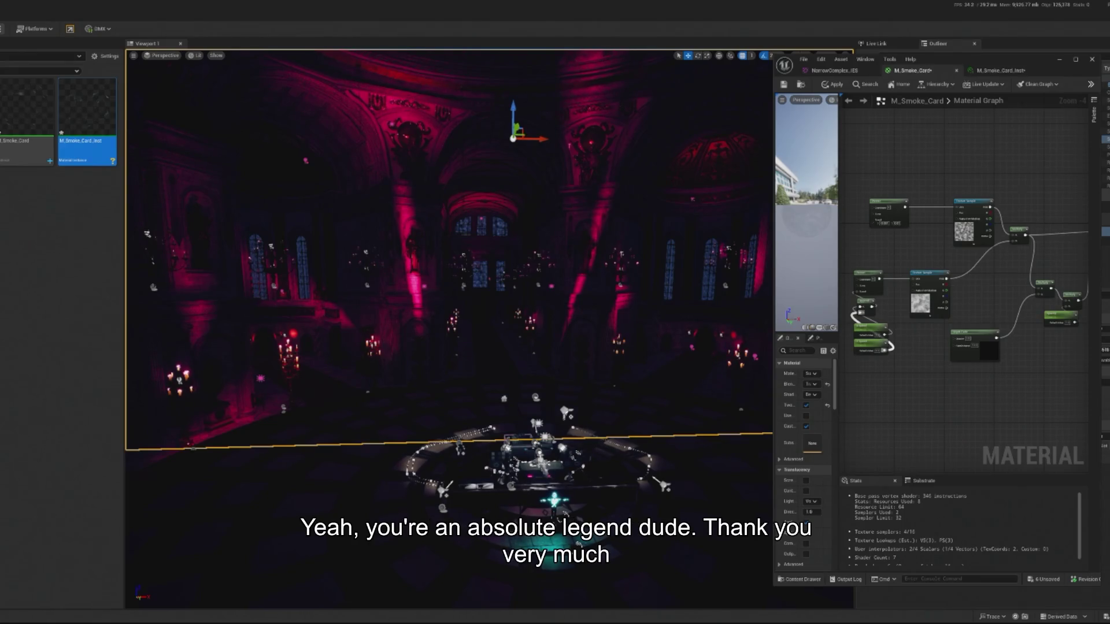
{"action": "left_click_drag", "start_coordinate": [509, 404], "coordinate": [508, 395]}
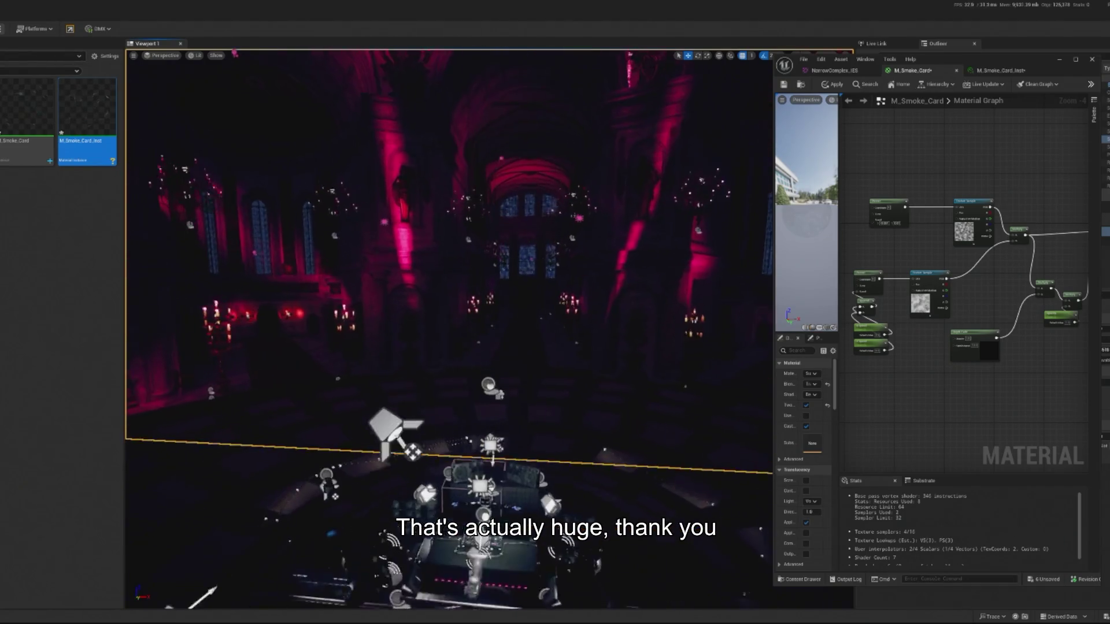
{"action": "scroll", "coordinate": [899, 212], "scroll_direction": "up", "scroll_amount": 3}
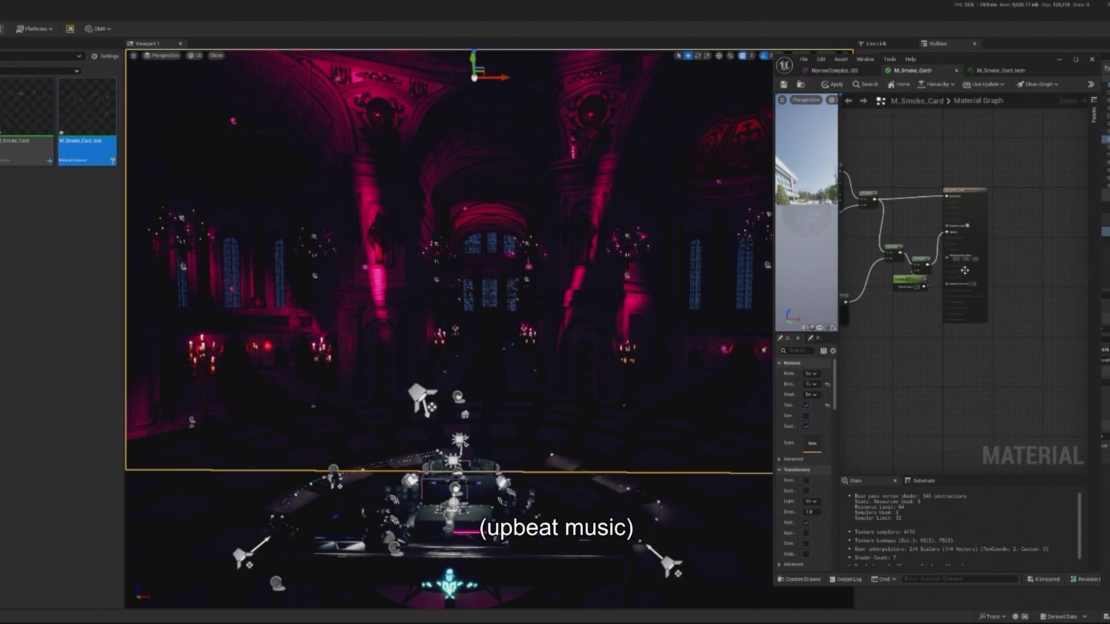
- Raise M_Smoke_Card_Inst's Opacity to about 46.5, then reopen the M_Smoke_Card material graph
{"action": "left_click", "coordinate": [1000, 70]}
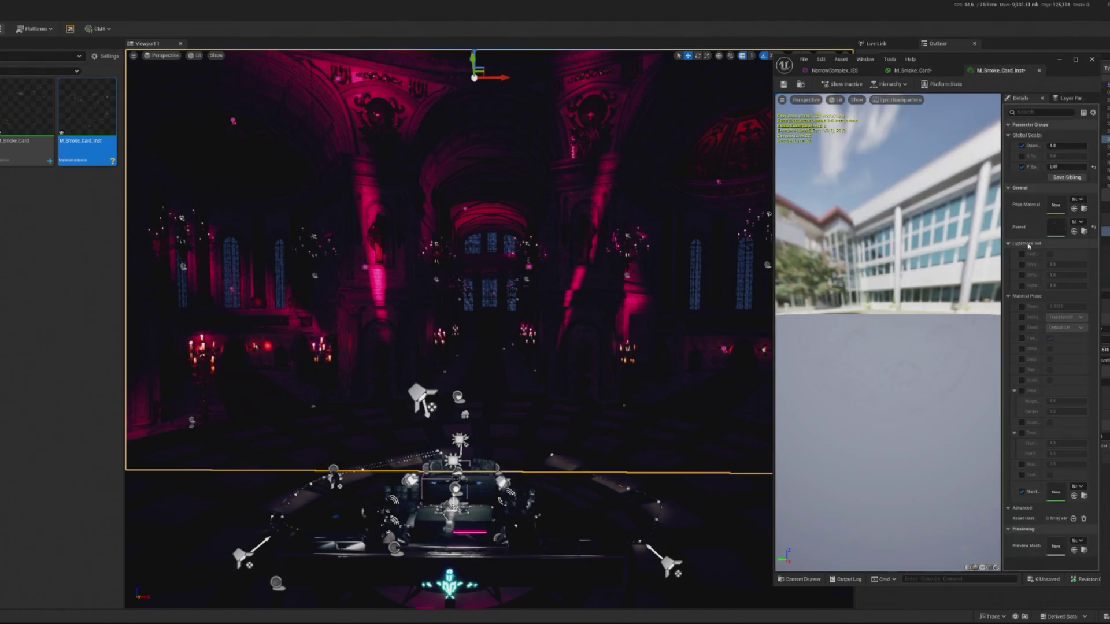
{"action": "left_click_drag", "start_coordinate": [1049, 145], "coordinate": [1099, 145]}
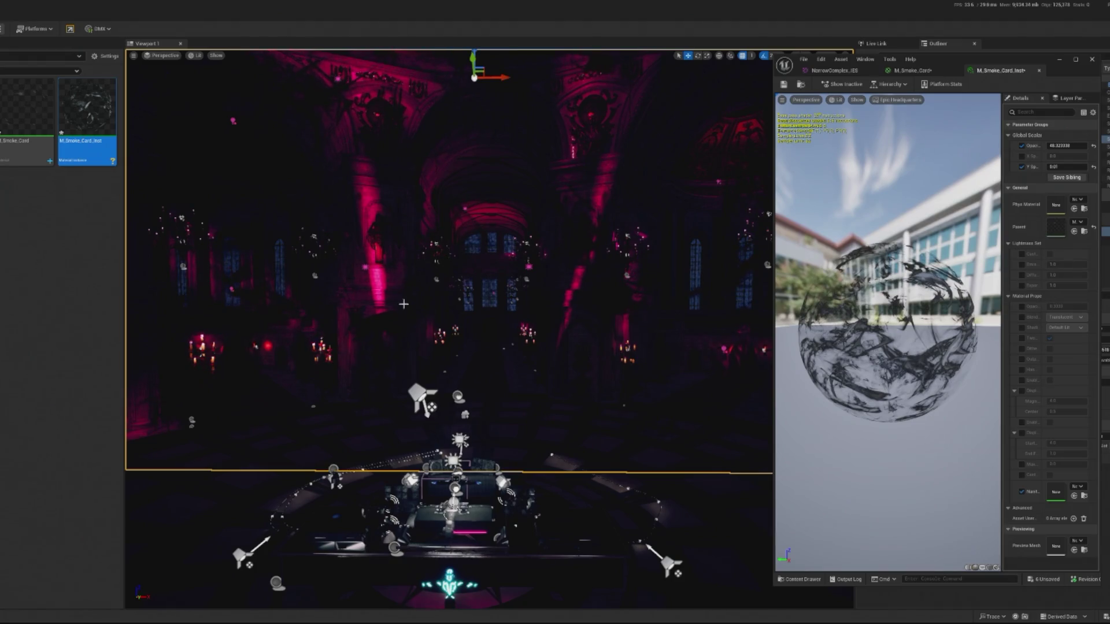
{"action": "double_click", "coordinate": [27, 120]}
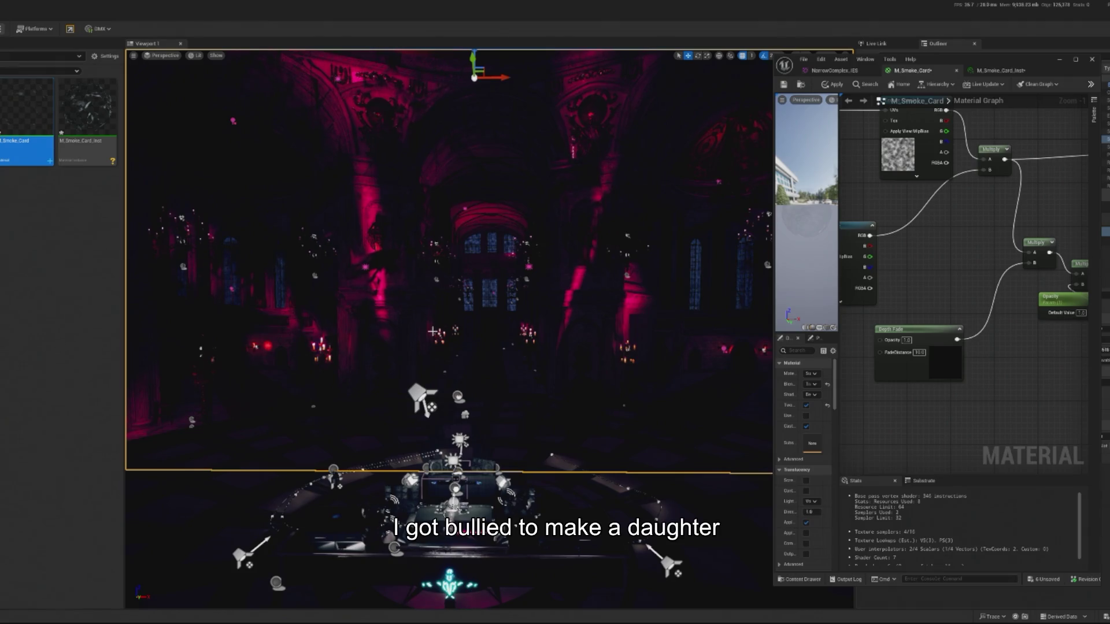
- Bring the M_Smoke_Card output node into view and widen the material editor panel
{"action": "scroll", "coordinate": [450, 330], "scroll_direction": "up", "scroll_amount": 3}
{"action": "scroll", "coordinate": [449, 329], "scroll_direction": "up", "scroll_amount": 2}
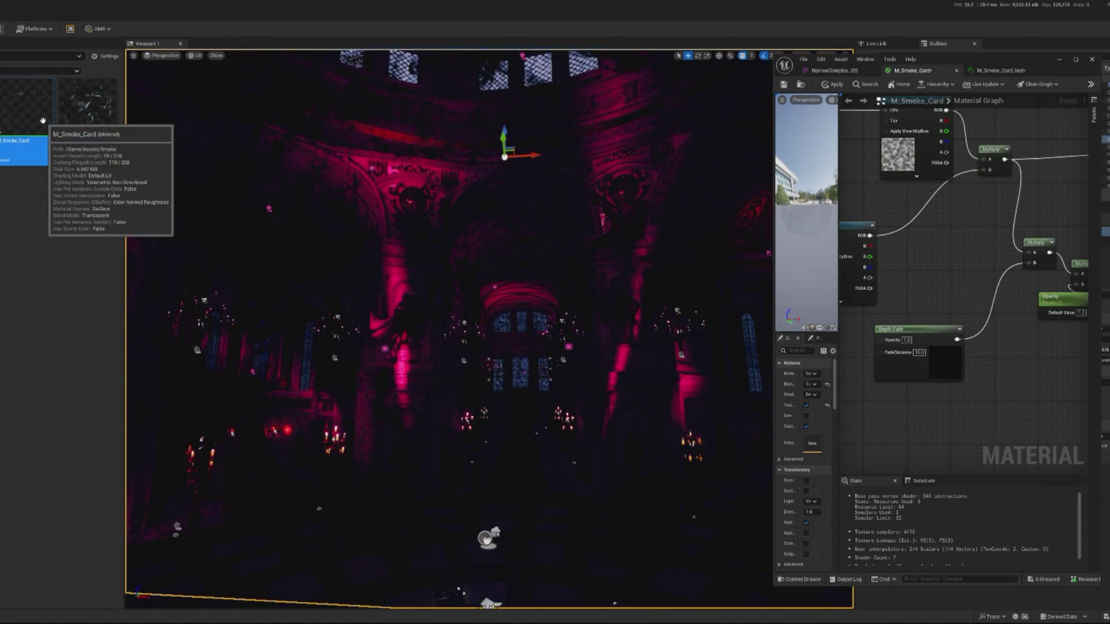
{"action": "scroll", "coordinate": [925, 271], "scroll_direction": "down", "scroll_amount": 1}
{"action": "scroll", "coordinate": [931, 280], "scroll_direction": "up", "scroll_amount": 1}
{"action": "mouse_move", "coordinate": [931, 281]}
{"action": "left_mouse_down"}
{"action": "mouse_move", "coordinate": [931, 297]}
{"action": "mouse_move", "coordinate": [1012, 276]}
{"action": "mouse_move", "coordinate": [913, 290]}
{"action": "left_mouse_up"}
{"action": "mouse_move", "coordinate": [908, 178]}
{"action": "left_mouse_down"}
{"action": "mouse_move", "coordinate": [858, 190]}
{"action": "mouse_move", "coordinate": [876, 171]}
{"action": "left_mouse_up"}
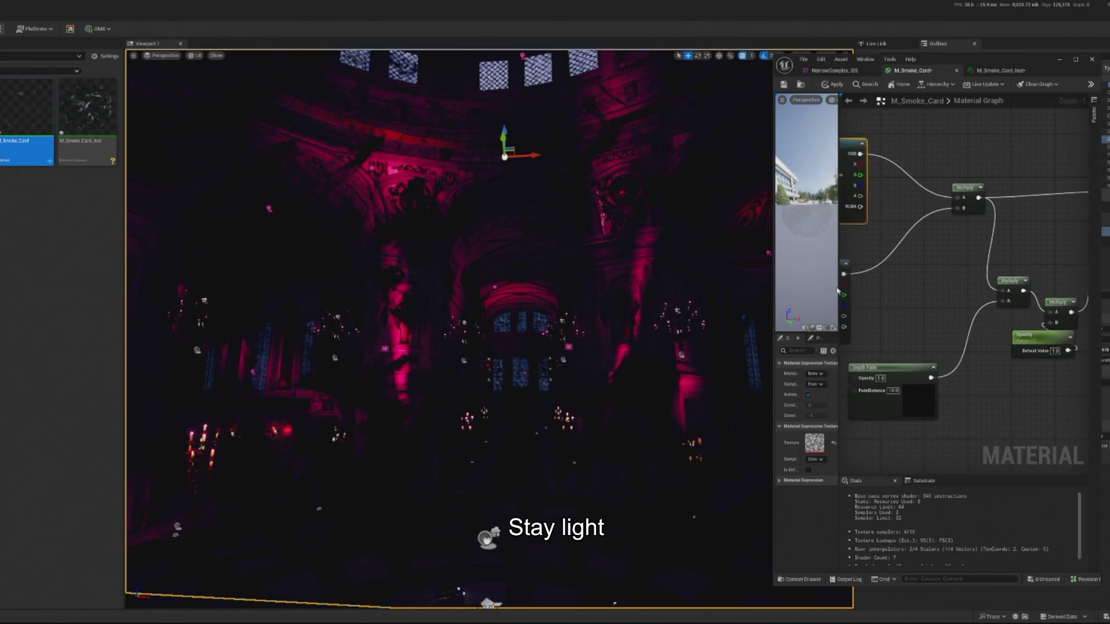
{"action": "left_click_drag", "start_coordinate": [948, 278], "coordinate": [851, 279]}
{"action": "left_click_drag", "start_coordinate": [950, 179], "coordinate": [947, 178]}
{"action": "mouse_move", "coordinate": [547, 202]}
{"action": "left_mouse_down"}
{"action": "mouse_move", "coordinate": [524, 229]}
{"action": "mouse_move", "coordinate": [548, 202]}
{"action": "mouse_move", "coordinate": [373, 209]}
{"action": "mouse_move", "coordinate": [517, 199]}
{"action": "left_mouse_up"}
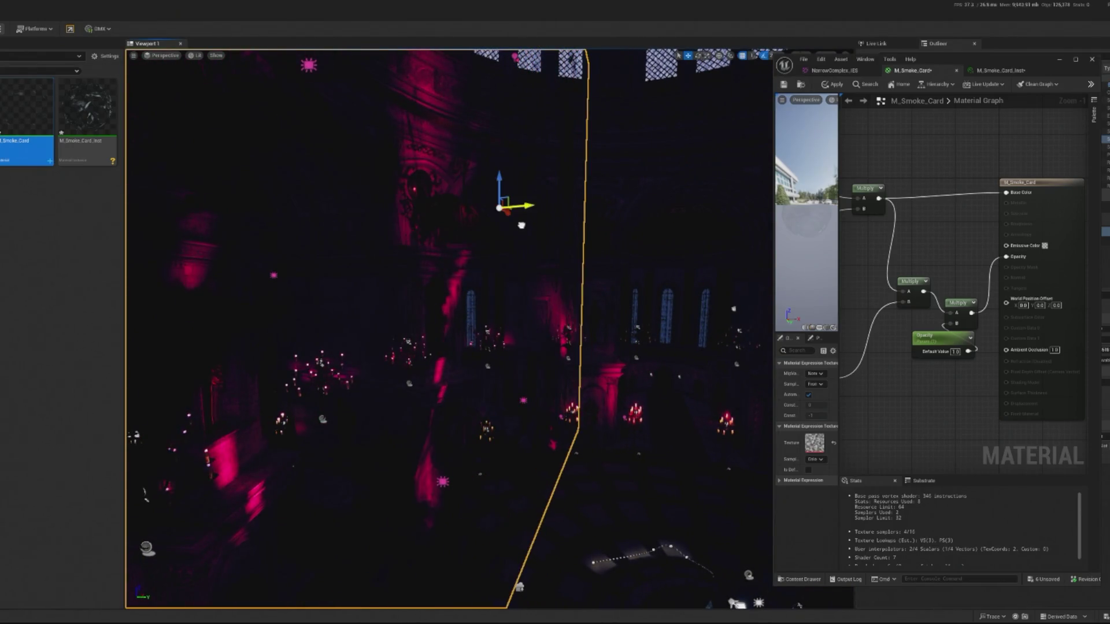
{"action": "left_click_drag", "start_coordinate": [772, 219], "coordinate": [583, 220]}
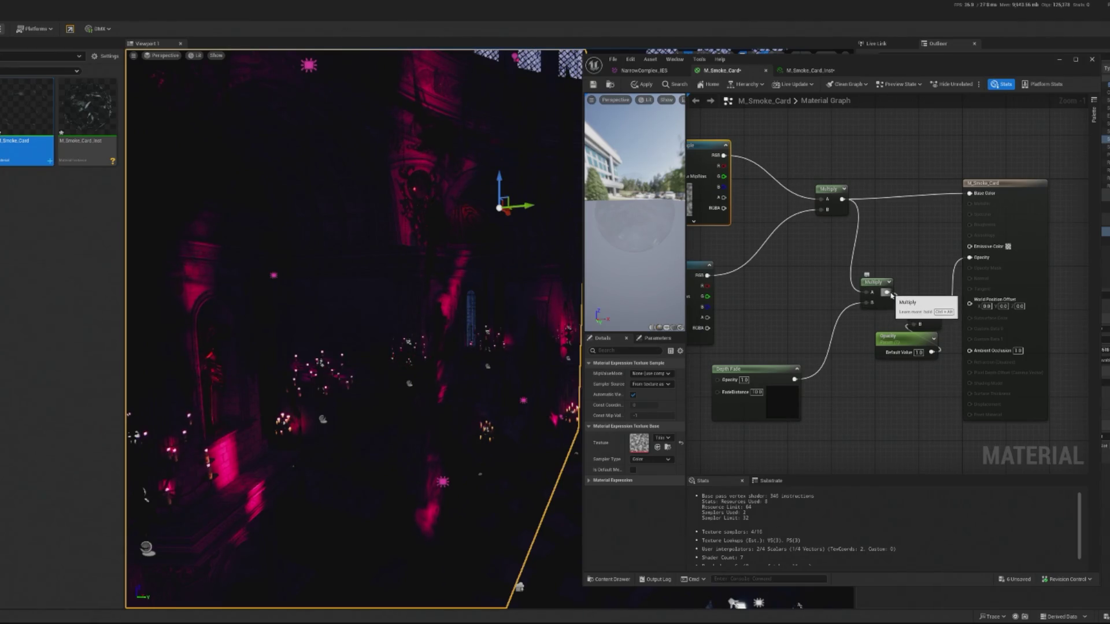
- Wire the final Multiply into both Opacity and Emissive Color, then apply the material
{"action": "mouse_move", "coordinate": [937, 311]}
{"action": "left_mouse_down"}
{"action": "mouse_move", "coordinate": [954, 242]}
{"action": "mouse_move", "coordinate": [969, 257]}
{"action": "left_mouse_up"}
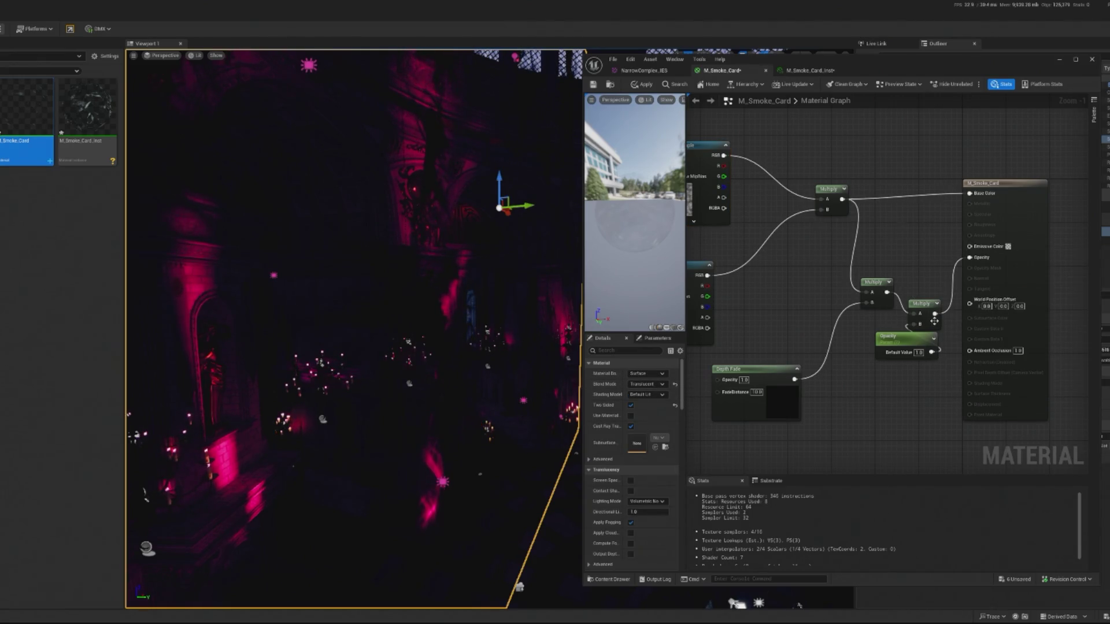
{"action": "left_click_drag", "start_coordinate": [935, 314], "coordinate": [971, 248]}
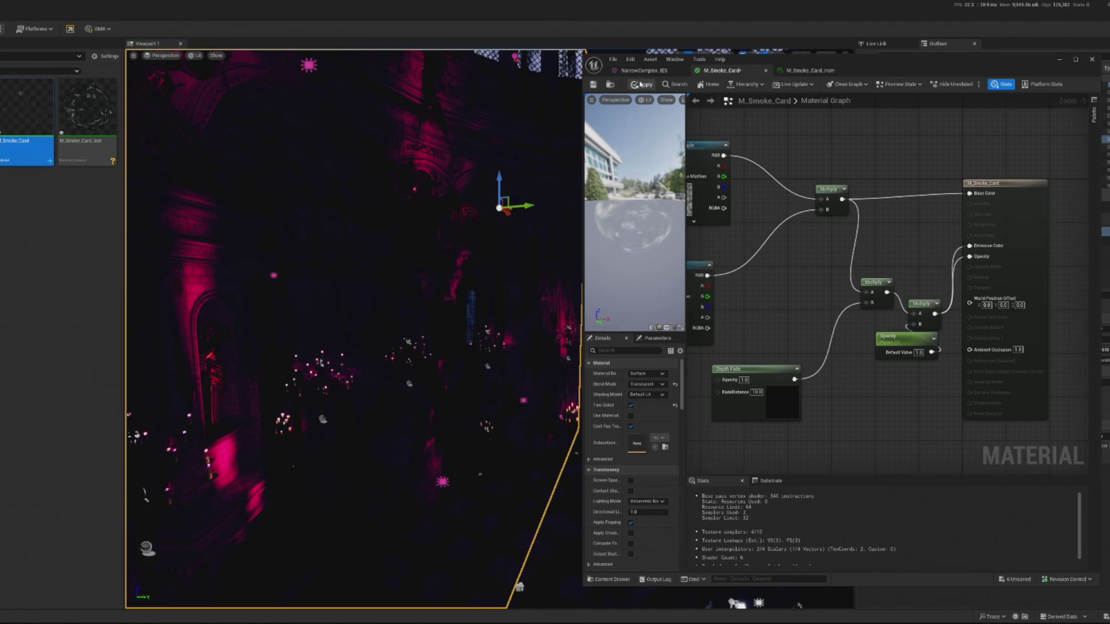
{"action": "left_click", "coordinate": [640, 85]}
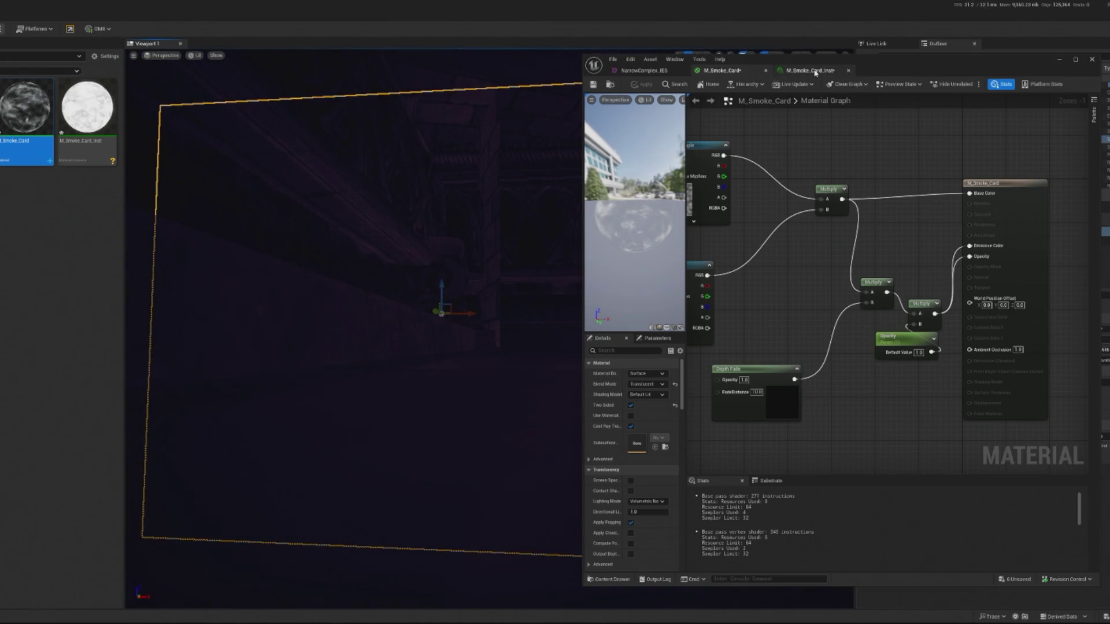
- Lower the smoke instance's Opacity to about 20, close its editor, and frame the selected column
{"action": "left_click", "coordinate": [812, 71]}
{"action": "left_click_drag", "start_coordinate": [1035, 146], "coordinate": [932, 152]}
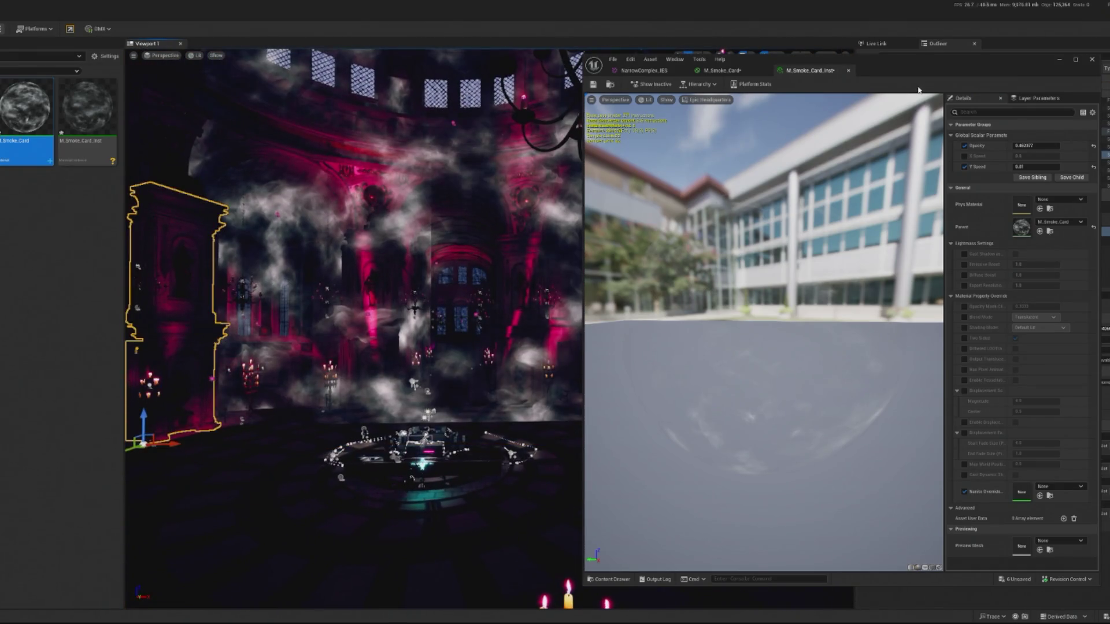
{"action": "left_click", "coordinate": [1092, 59]}
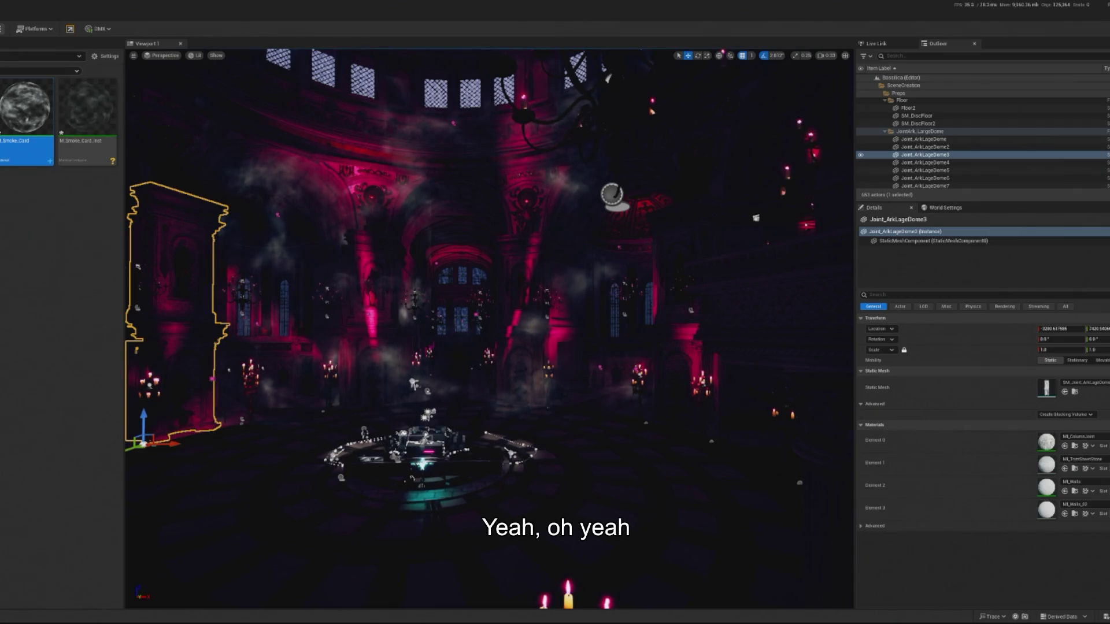
{"action": "key", "text": "f"}
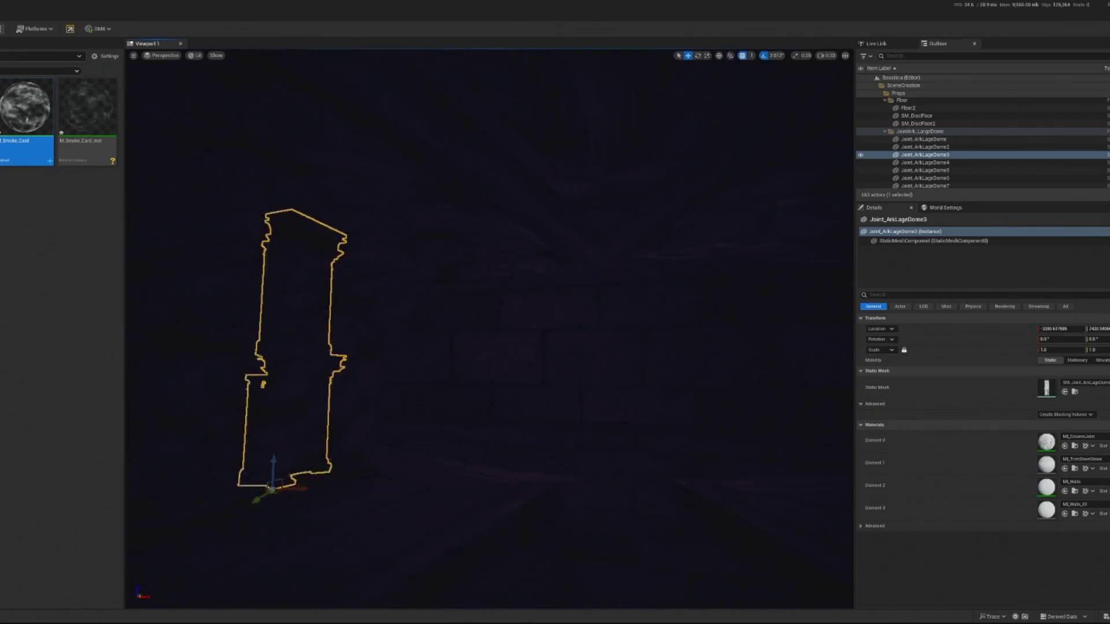
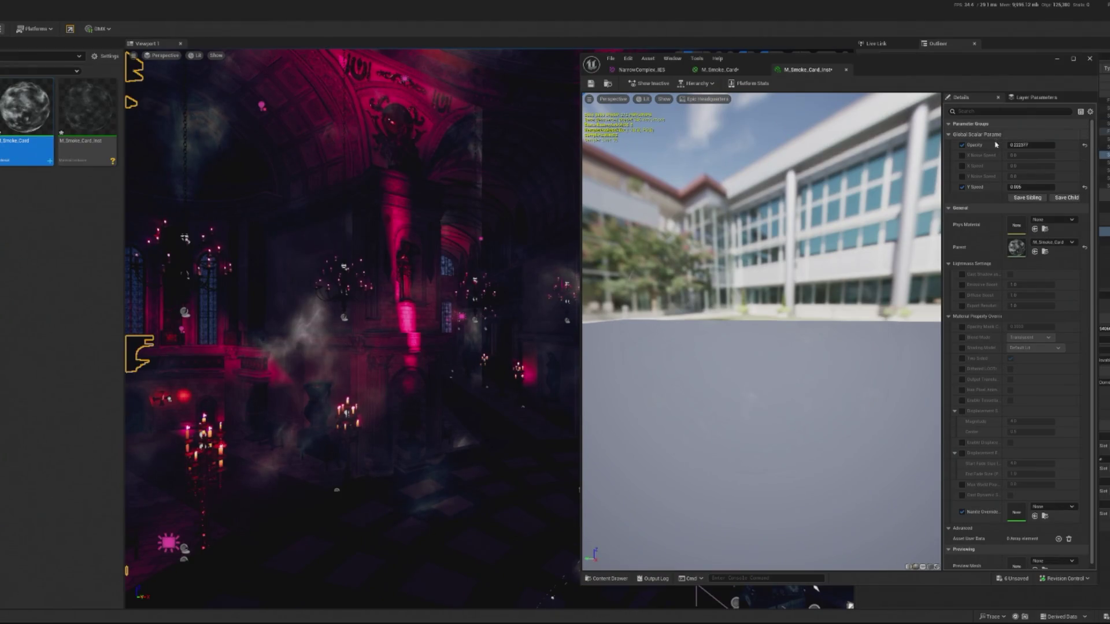
- Enable the X and Y Noise Speed overrides and try -0.01 for X Noise Speed
{"action": "left_click", "coordinate": [962, 156]}
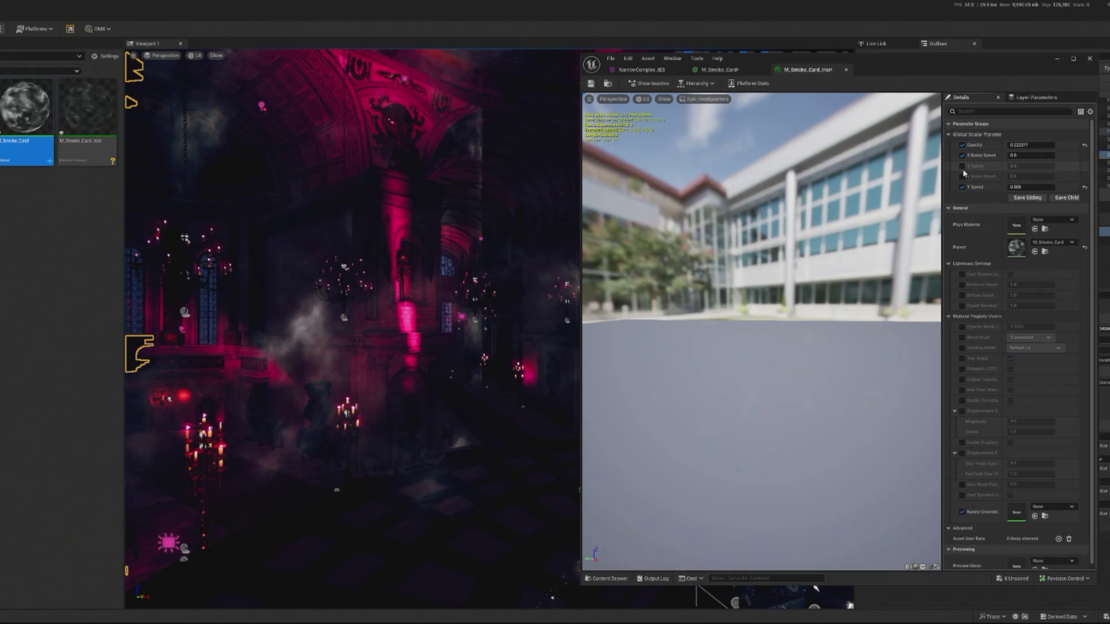
{"action": "left_click", "coordinate": [963, 176]}
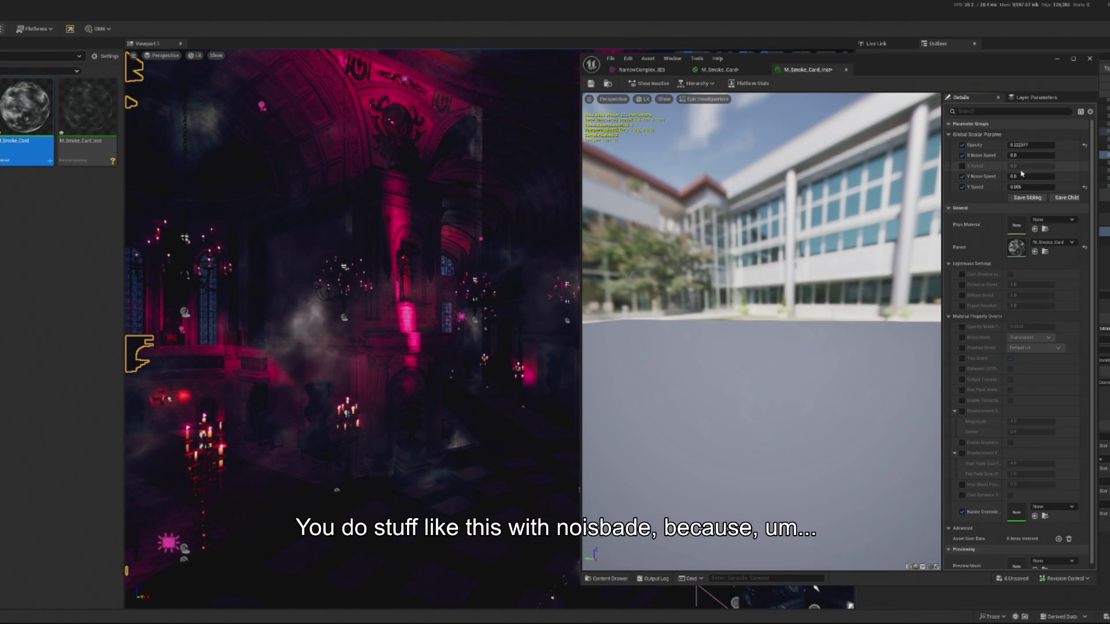
{"action": "left_click", "coordinate": [1052, 156]}
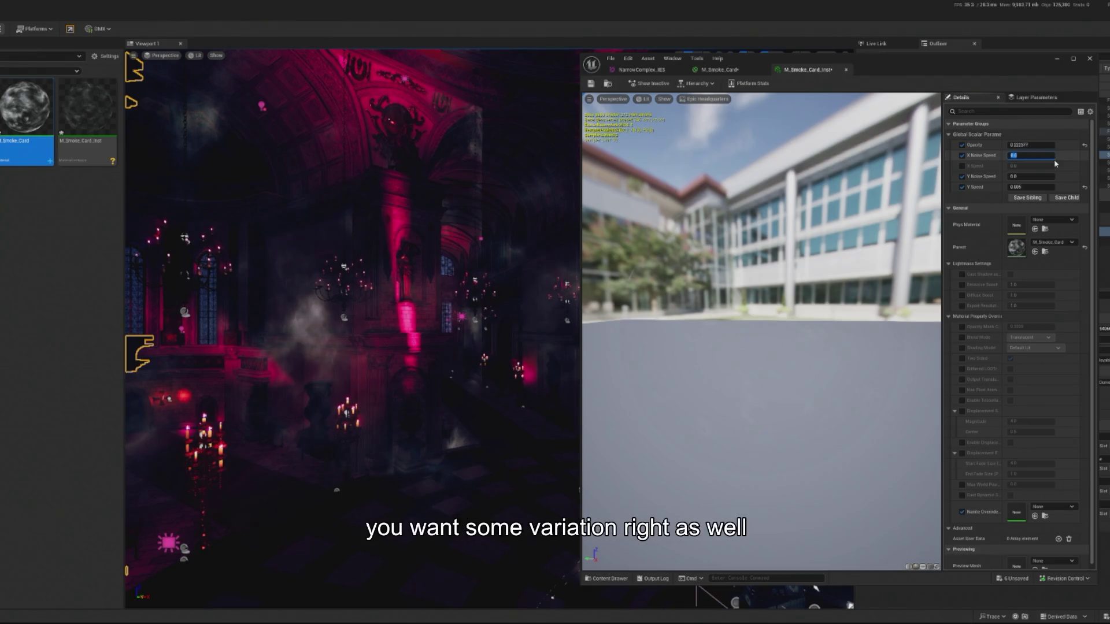
{"action": "type", "text": "-0.0"}
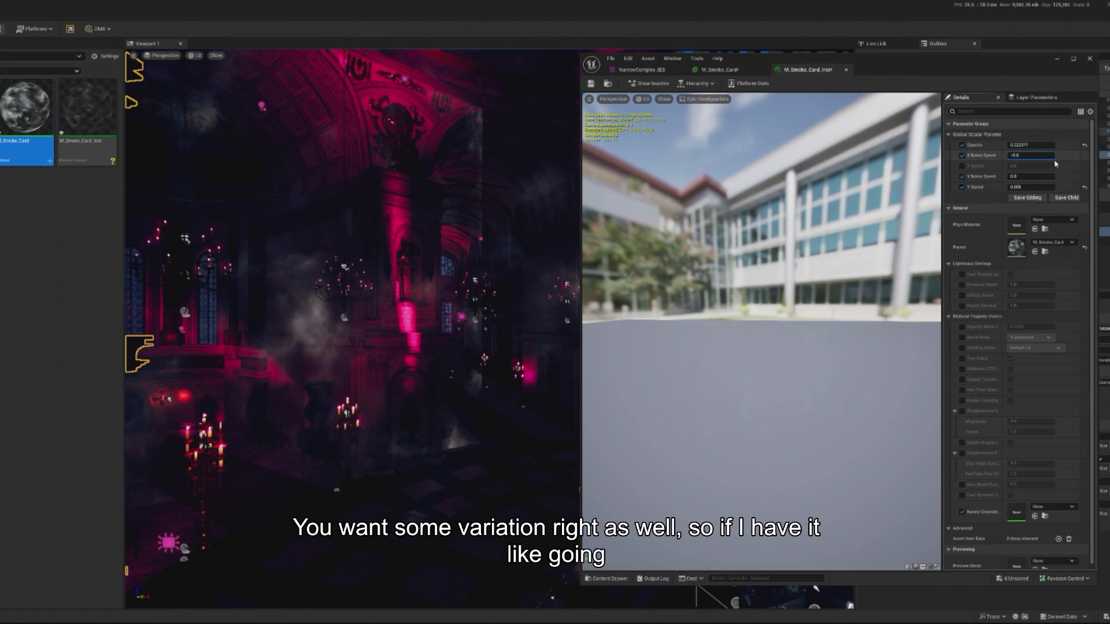
{"action": "type", "text": "1"}
{"action": "key", "text": "Return"}
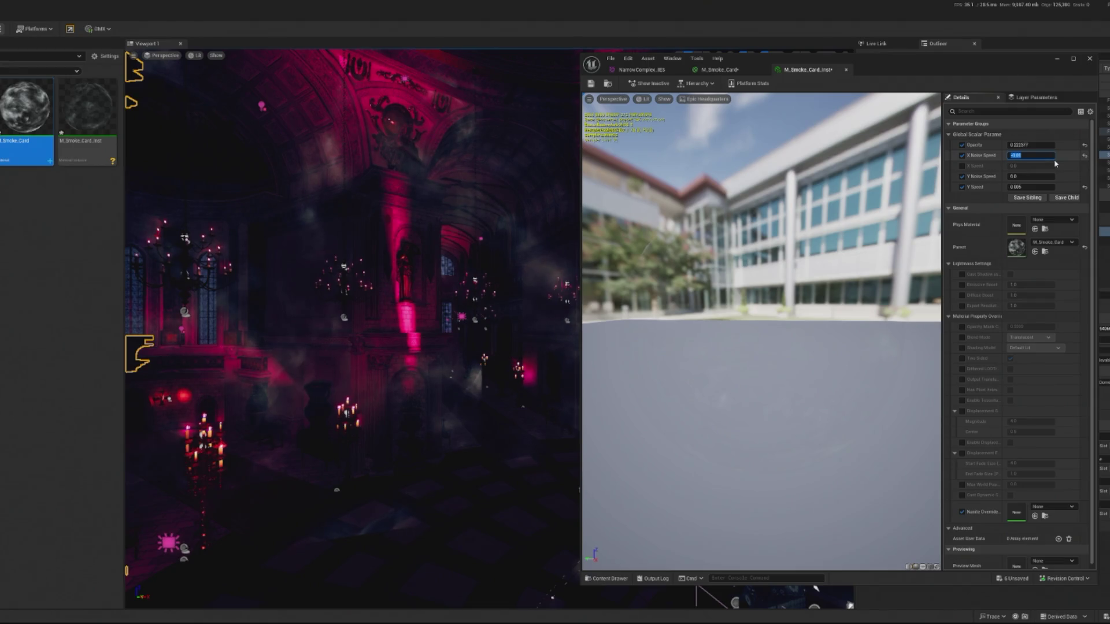
{"action": "key", "text": "BackSpace"}
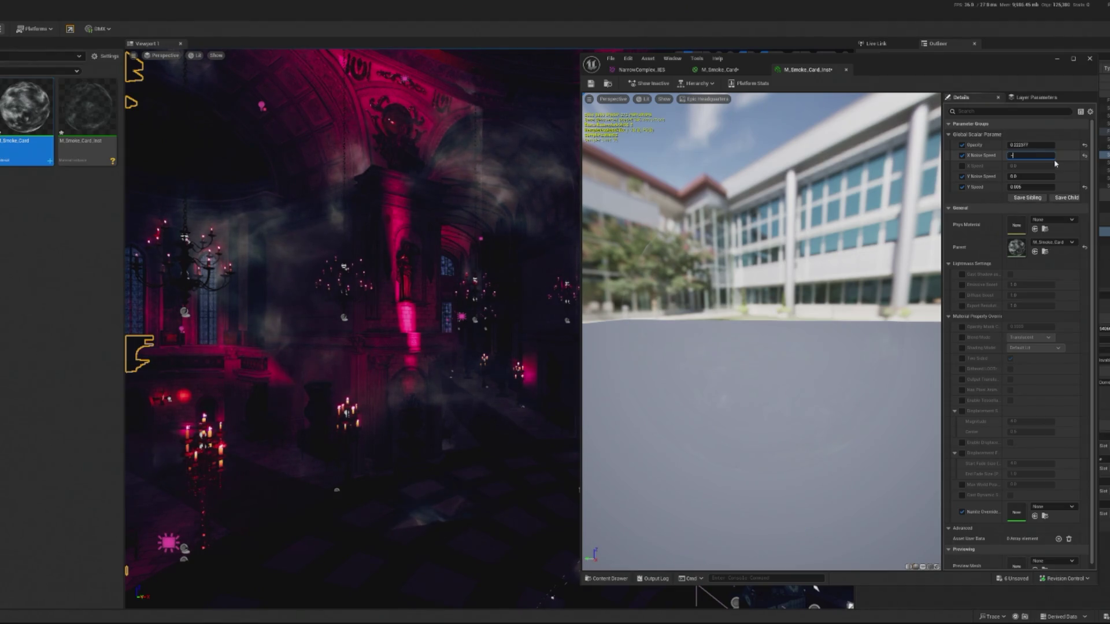
{"action": "type", "text": "0.01"}
{"action": "type", "text": "0.0"}
- Enable the X Speed override, set it back to 0.0, and set Y Noise Speed to 0.001
{"action": "left_click", "coordinate": [962, 166]}
{"action": "left_click", "coordinate": [1041, 166]}
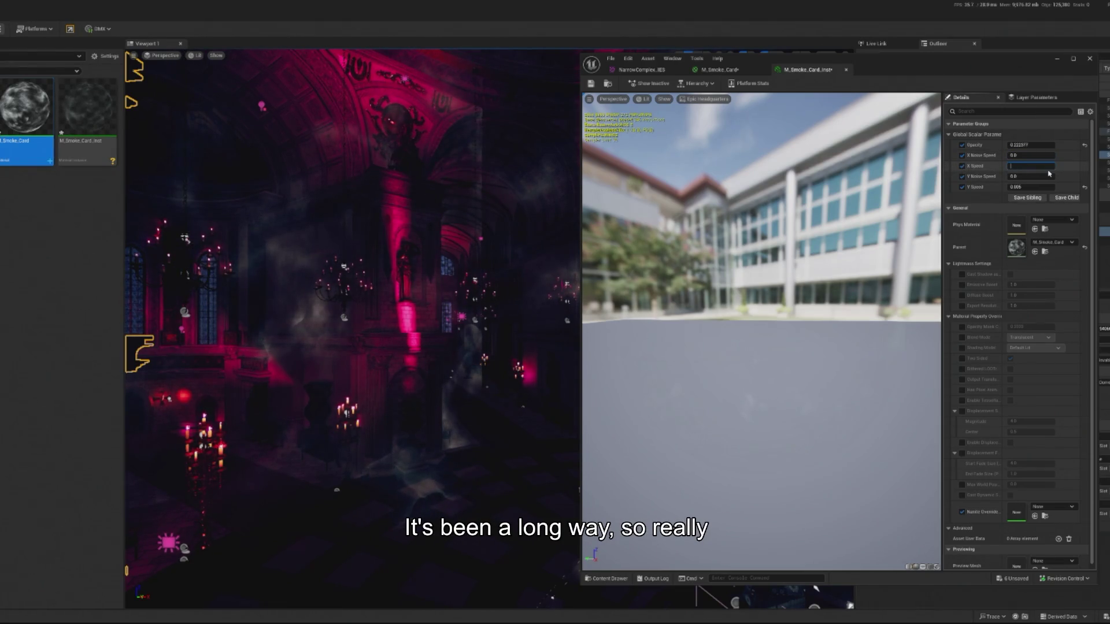
{"action": "type", "text": "-0.01"}
{"action": "key", "text": "Return"}
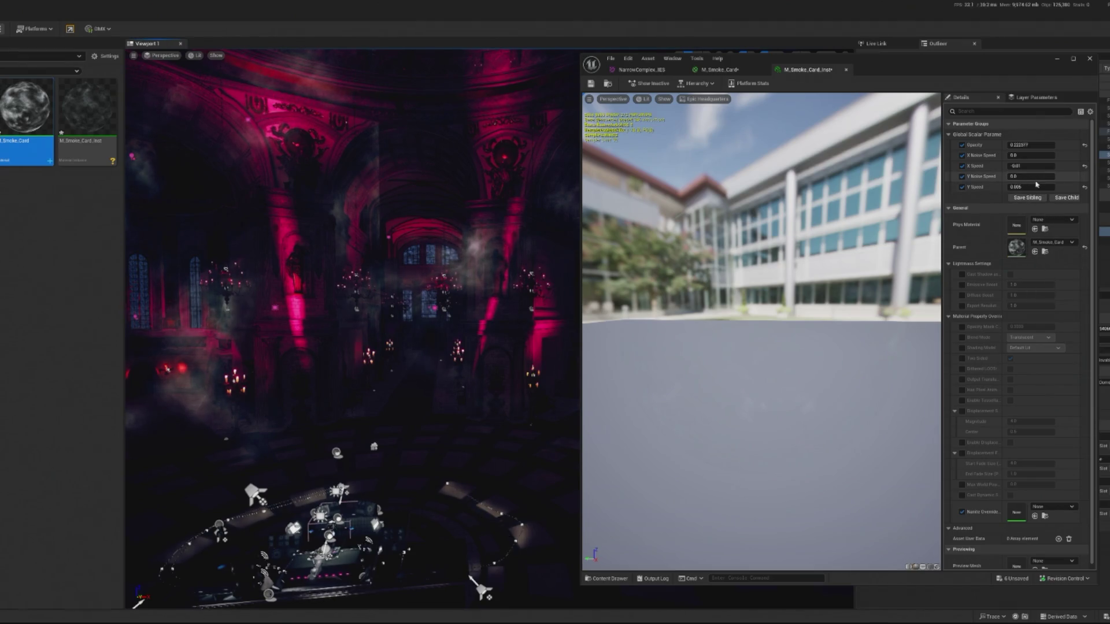
{"action": "left_click", "coordinate": [1035, 166]}
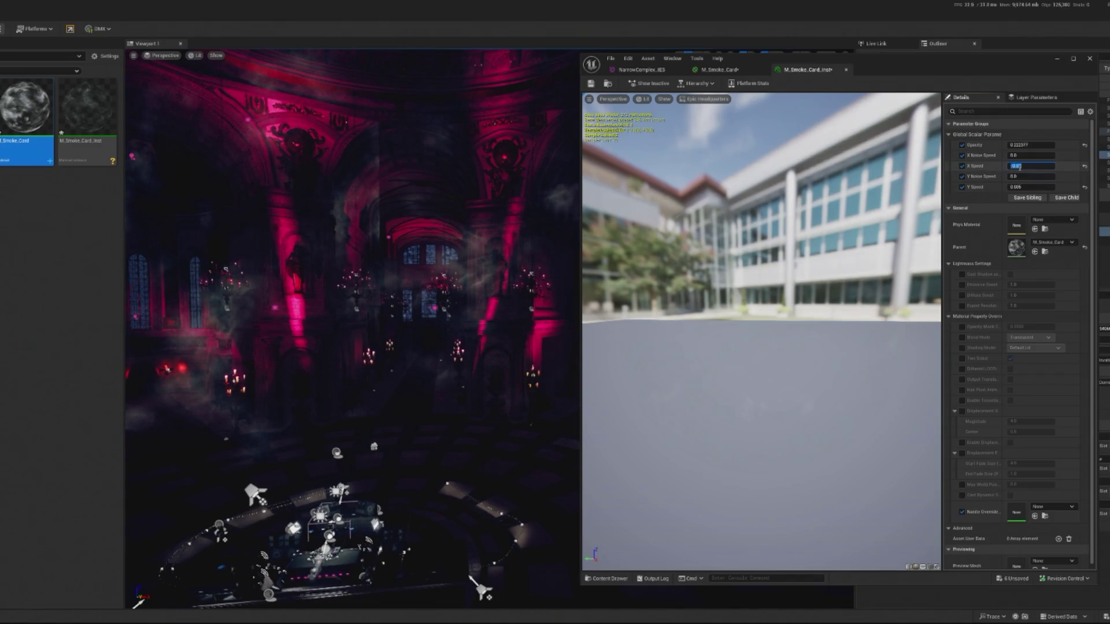
{"action": "type", "text": "0"}
{"action": "left_click", "coordinate": [1036, 176]}
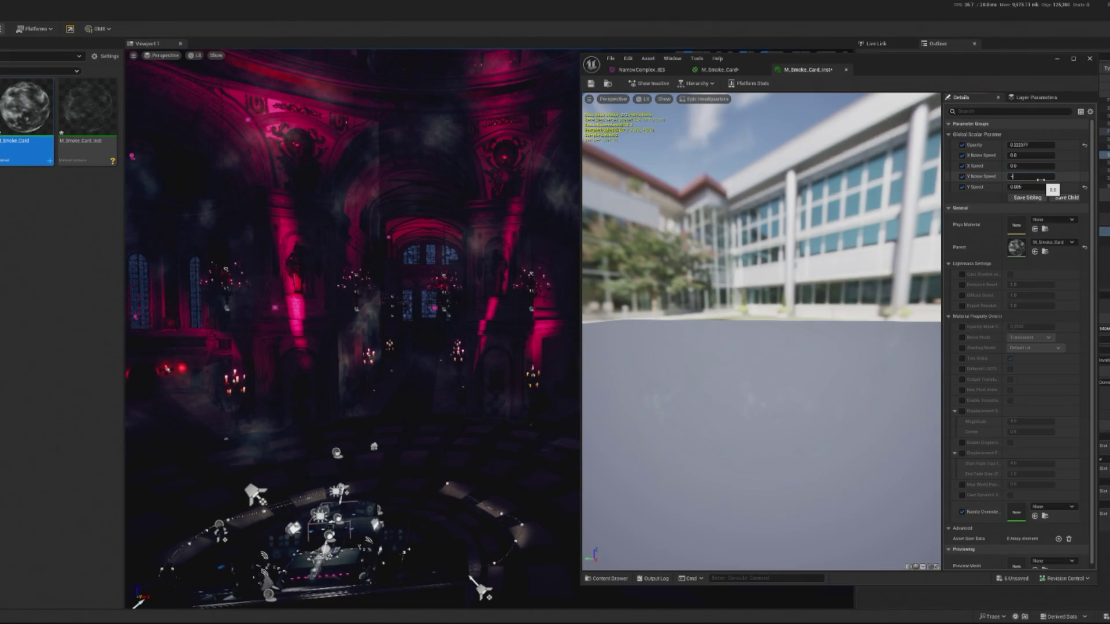
{"action": "type", "text": "0.002"}
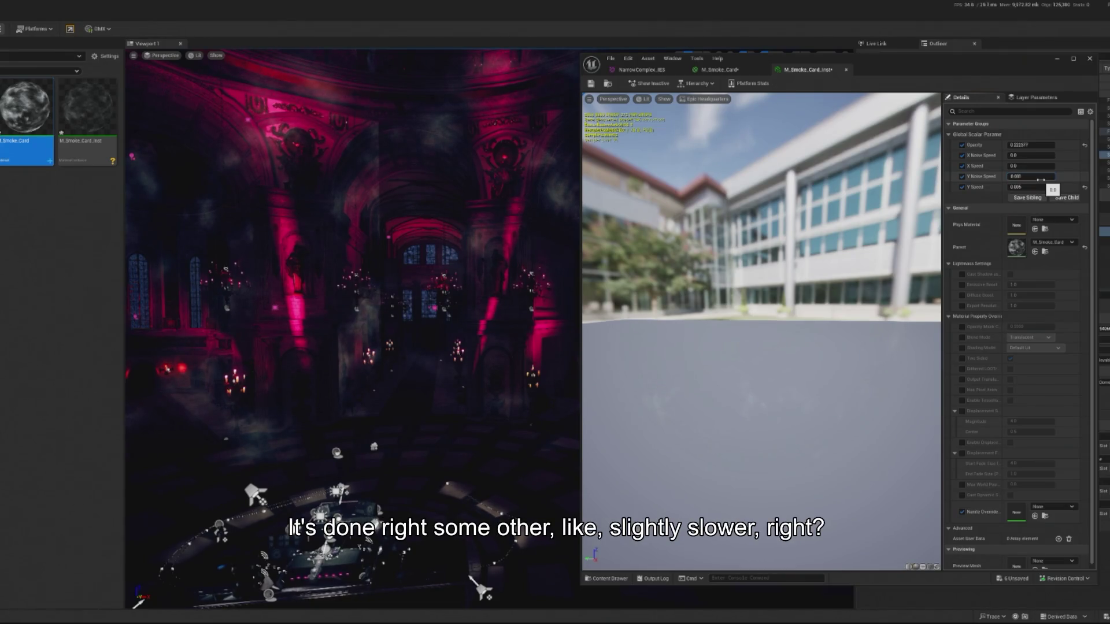
{"action": "key", "text": "Return"}
- Nudge the smoke card opacity up slightly, then open the parent M_Smoke_Card material
{"action": "left_click_drag", "start_coordinate": [343, 262], "coordinate": [327, 196]}
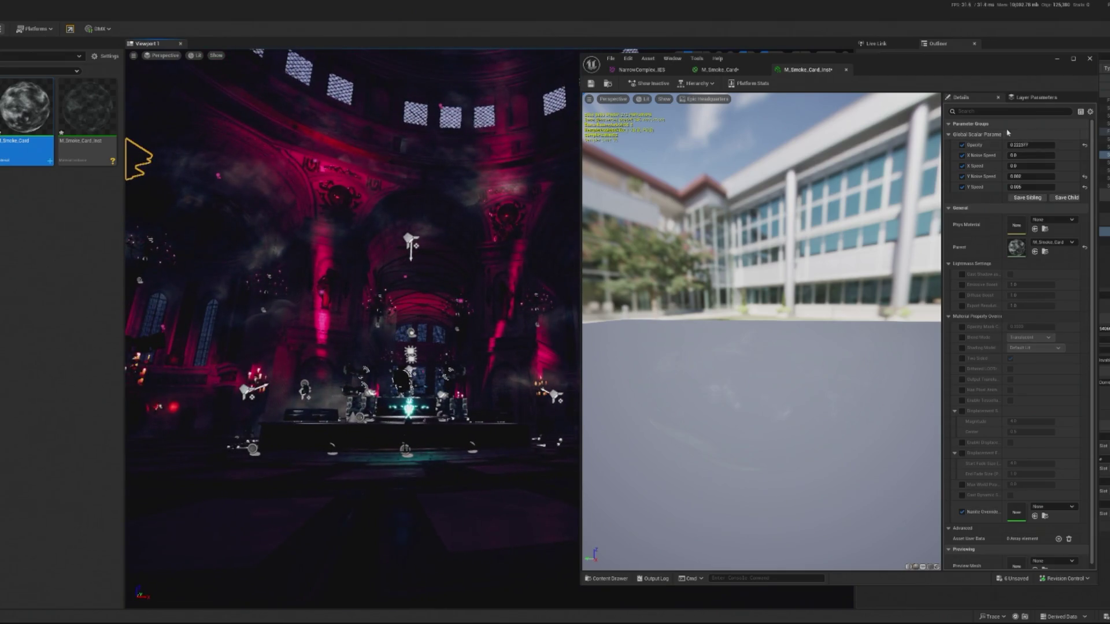
{"action": "left_click_drag", "start_coordinate": [1032, 145], "coordinate": [1058, 145]}
{"action": "double_click", "coordinate": [29, 106]}
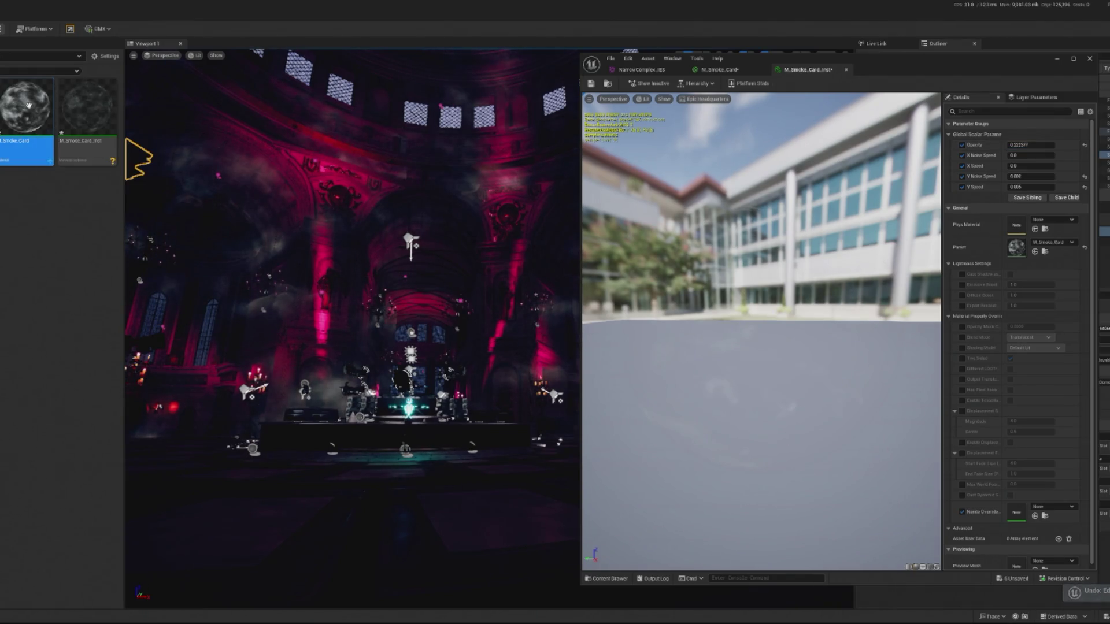
- Add a new Multiply node fed by the lower Multiply and apply the material
{"action": "left_click_drag", "start_coordinate": [929, 278], "coordinate": [972, 309]}
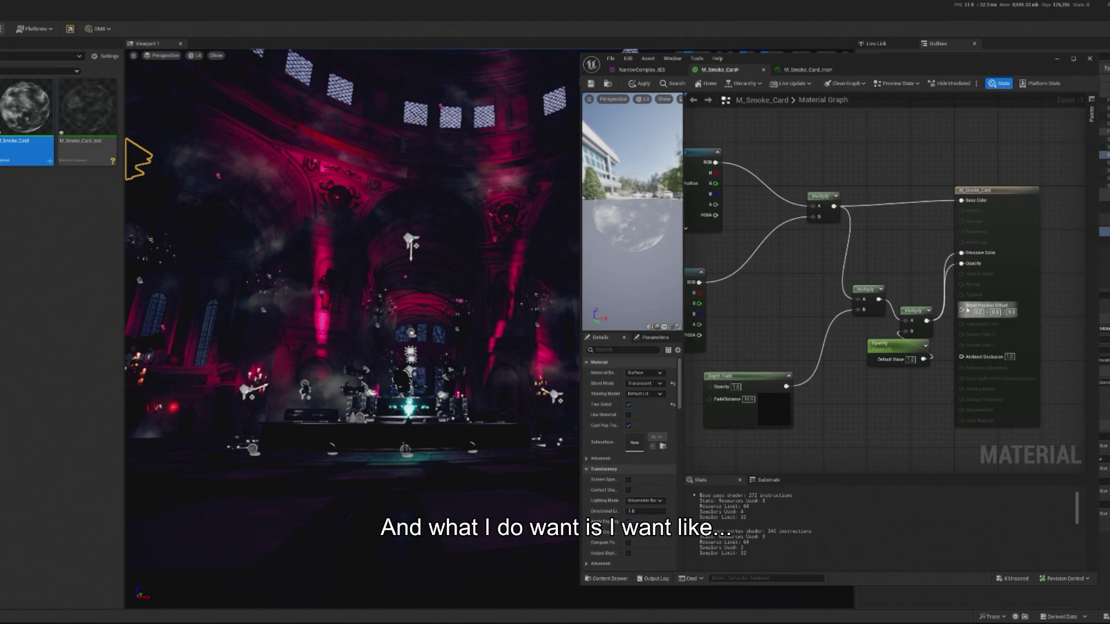
{"action": "left_click", "coordinate": [921, 289]}
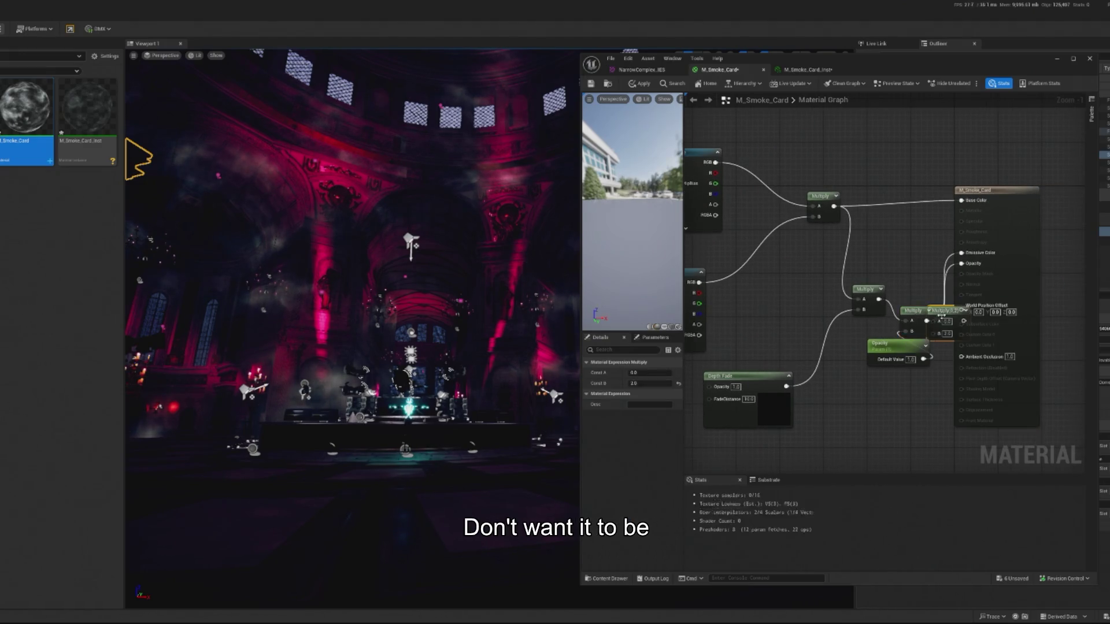
{"action": "left_click_drag", "start_coordinate": [945, 300], "coordinate": [915, 252]}
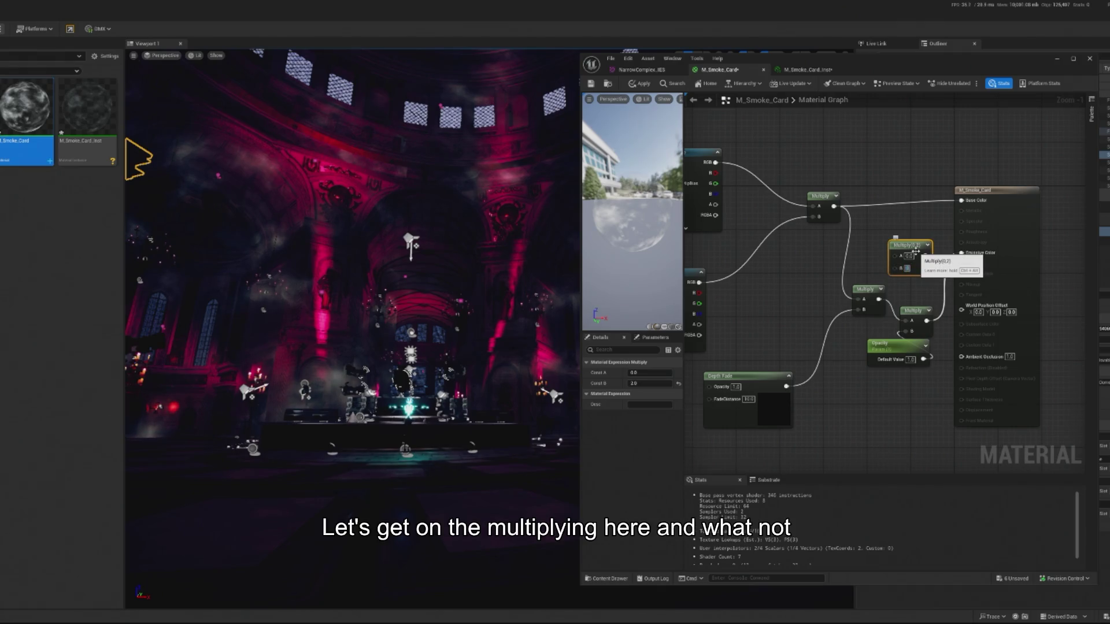
{"action": "mouse_move", "coordinate": [926, 321]}
{"action": "left_mouse_down"}
{"action": "mouse_move", "coordinate": [916, 283]}
{"action": "mouse_move", "coordinate": [929, 253]}
{"action": "left_mouse_up"}
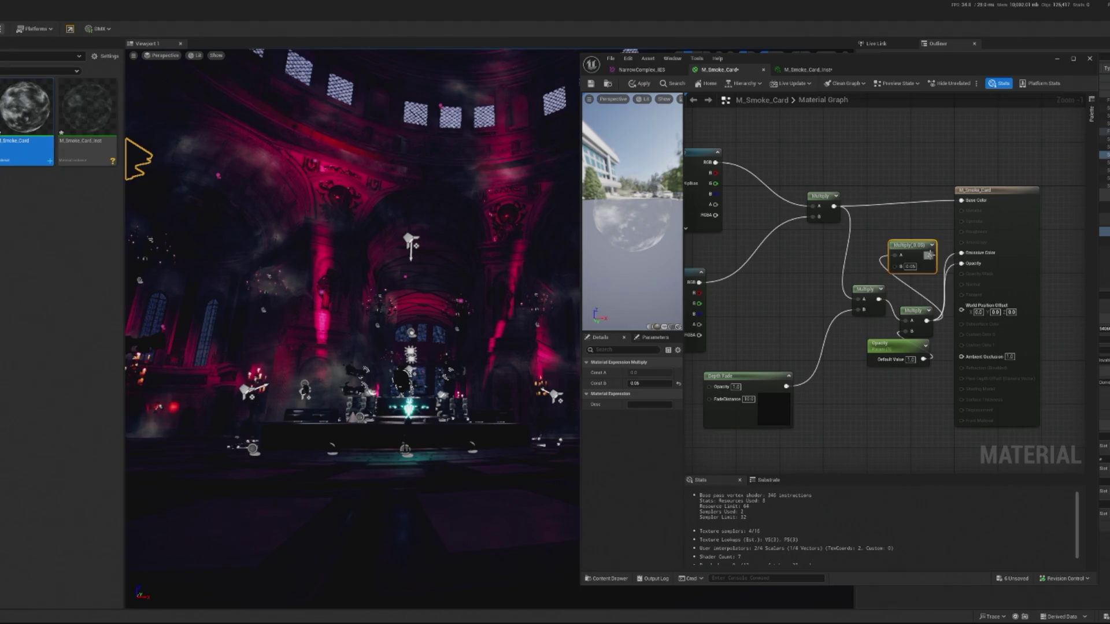
{"action": "left_click", "coordinate": [640, 83]}
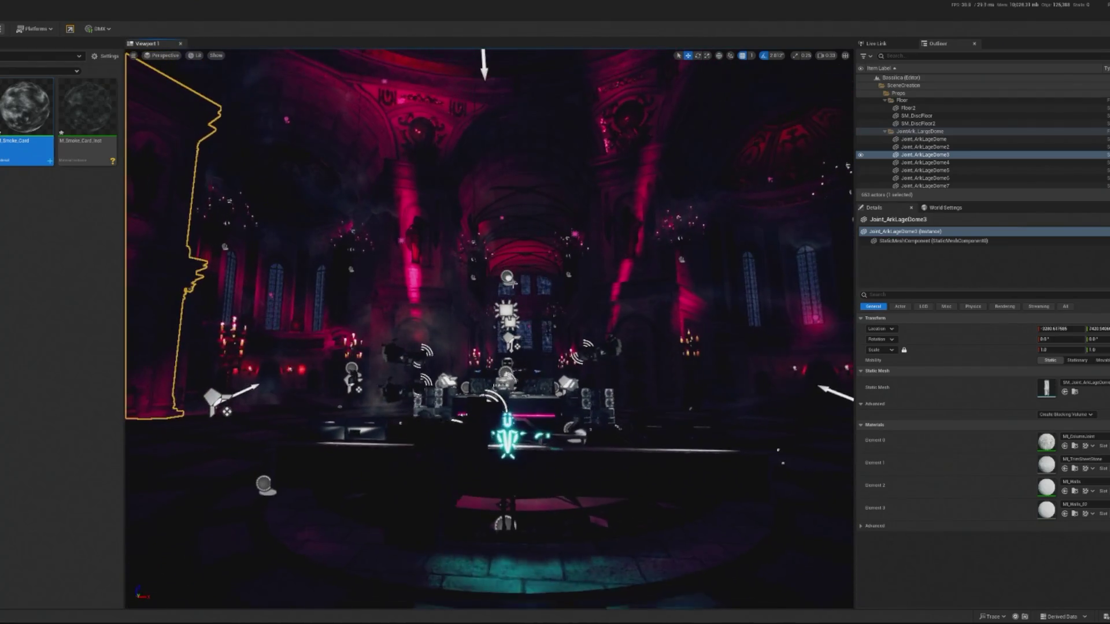
- Bring back the material editor, check the instance parameters, then minimize it to view the level
{"action": "double_click", "coordinate": [26, 116]}
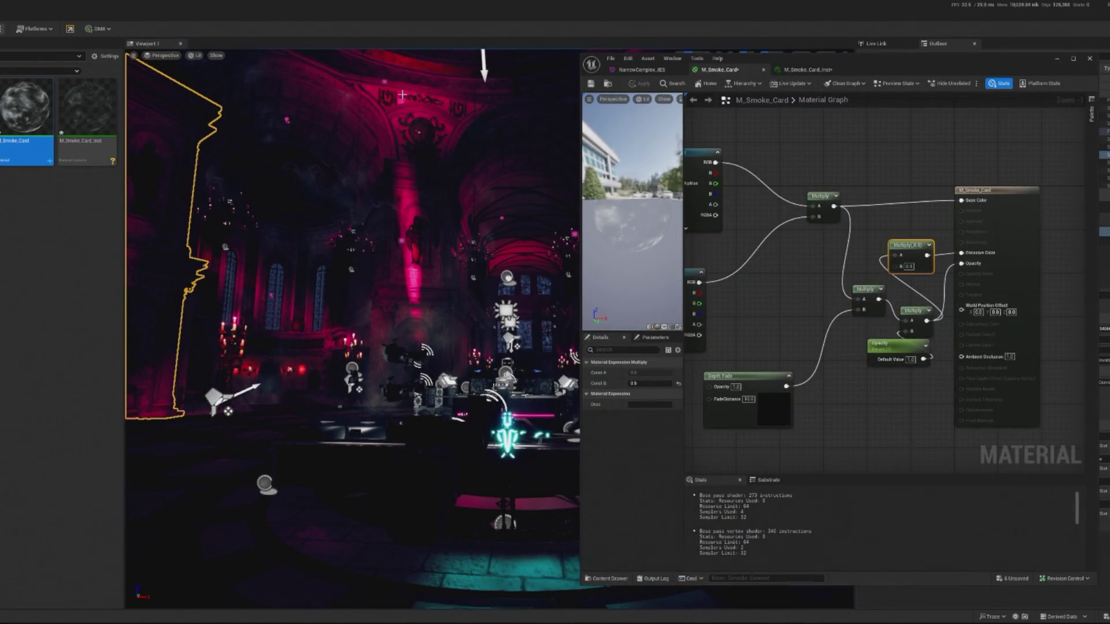
{"action": "left_click", "coordinate": [807, 69]}
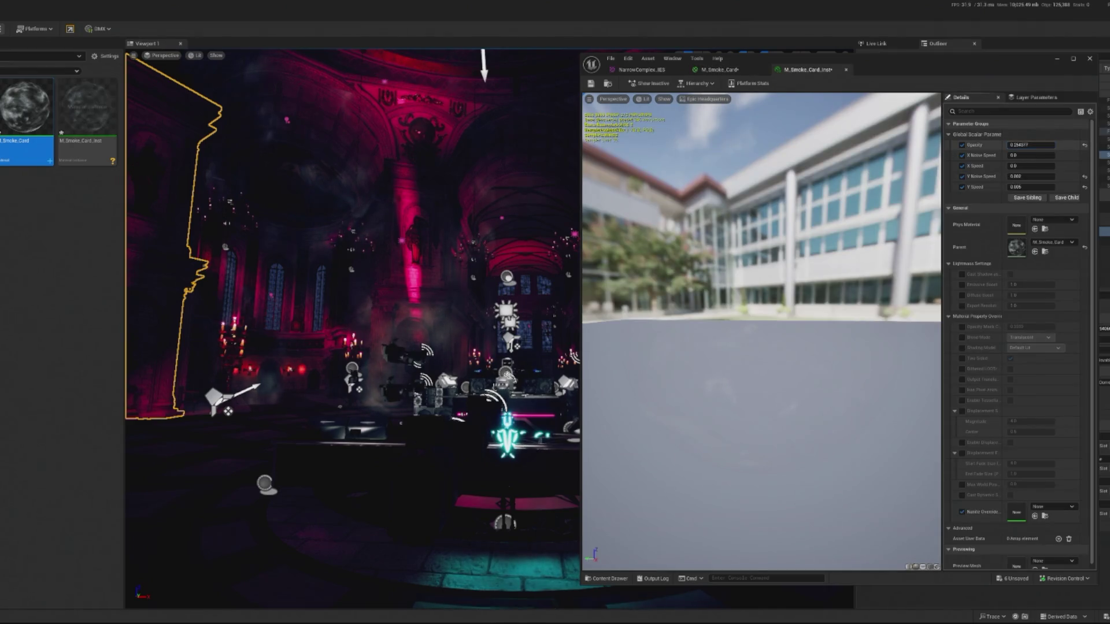
{"action": "left_click", "coordinate": [1056, 59]}
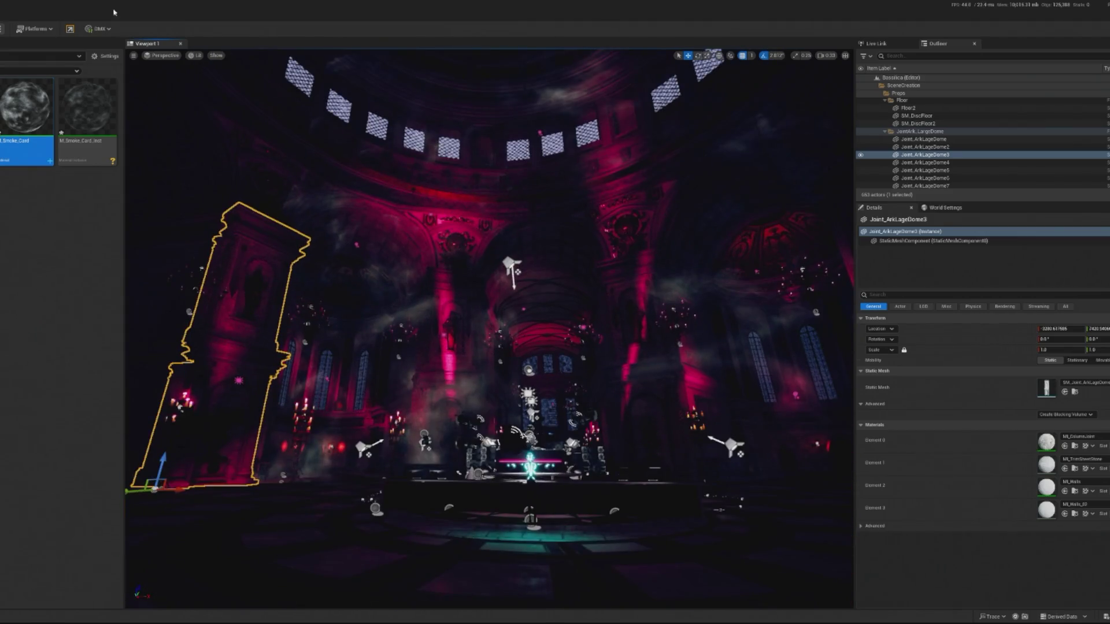
{"action": "key", "text": "alt+p"}
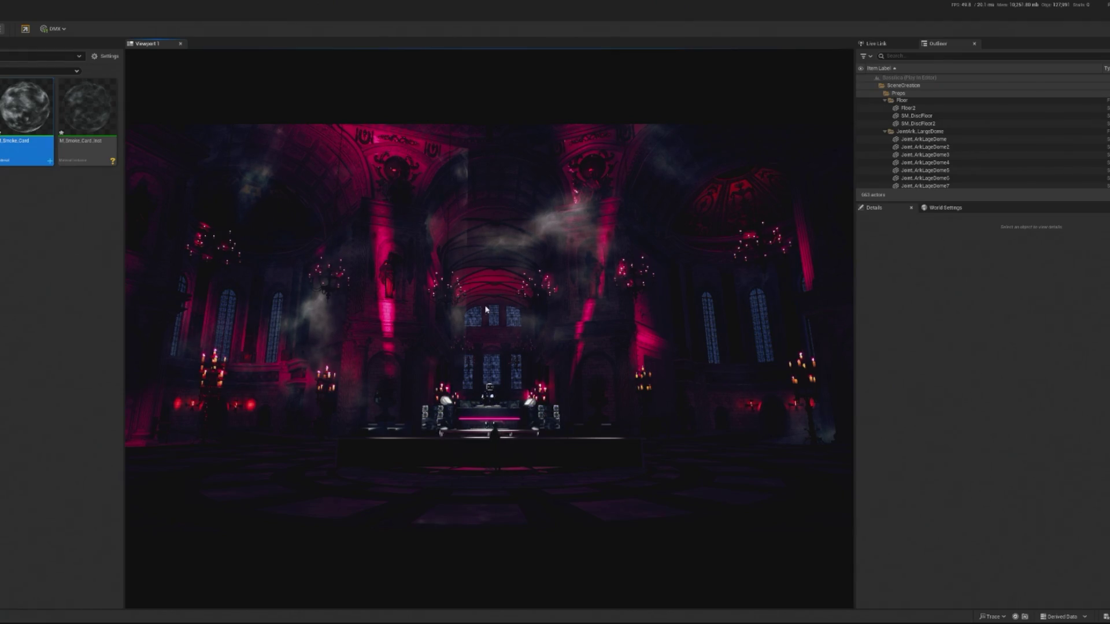
{"action": "key", "text": "Escape"}
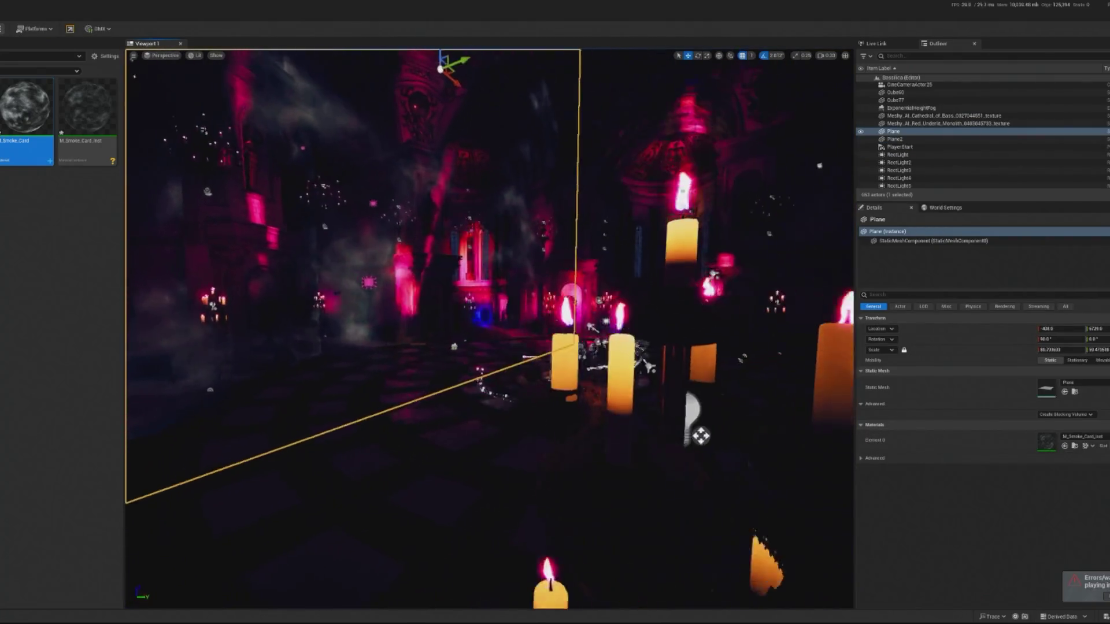
{"action": "scroll", "coordinate": [489, 181], "scroll_direction": "down", "scroll_amount": 5}
{"action": "key", "text": "Left"}
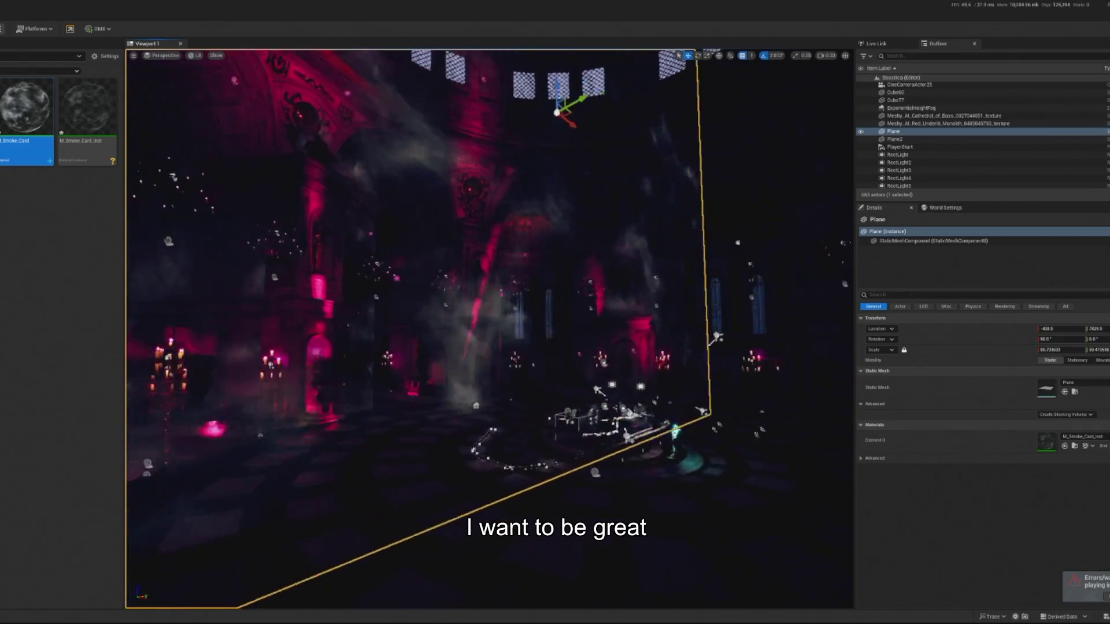
{"action": "key", "text": "Left"}
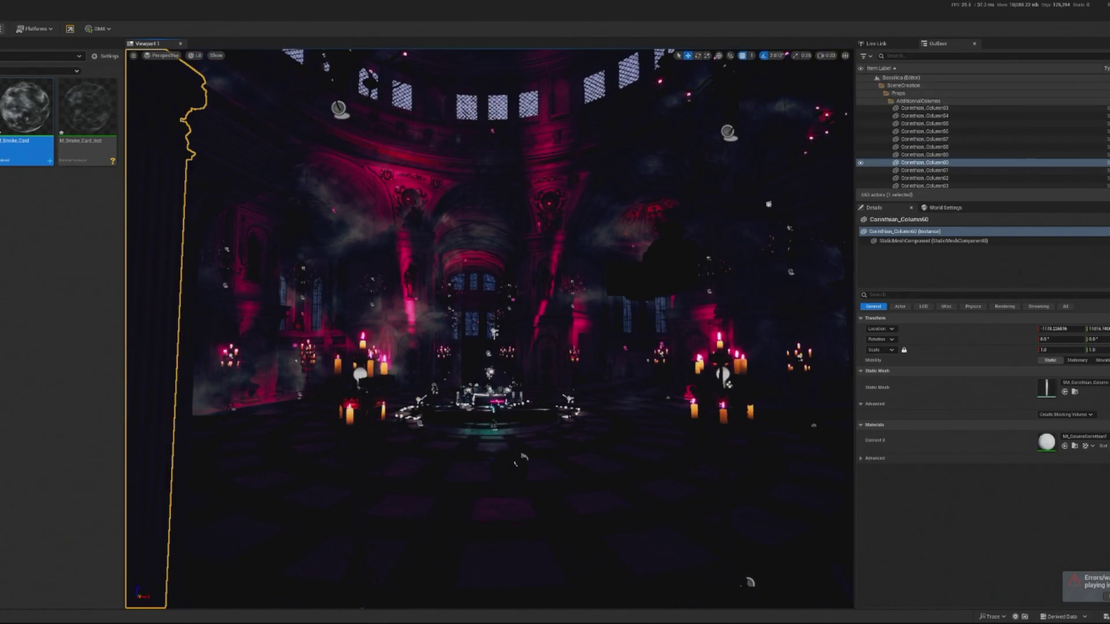
{"action": "left_click", "coordinate": [750, 582]}
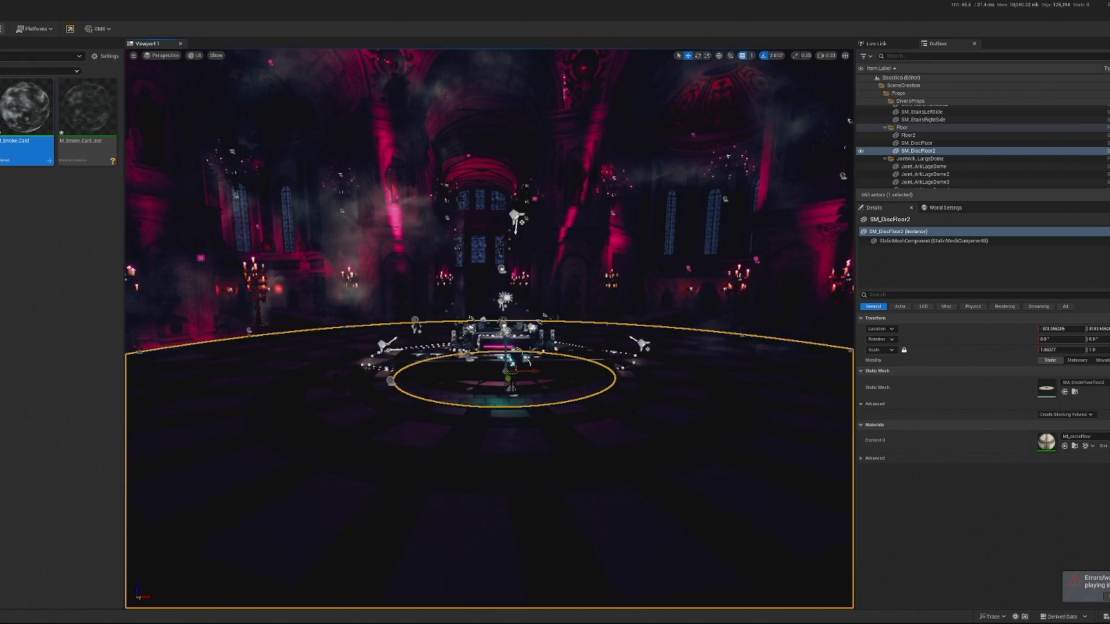
{"action": "key", "text": "alt+p"}
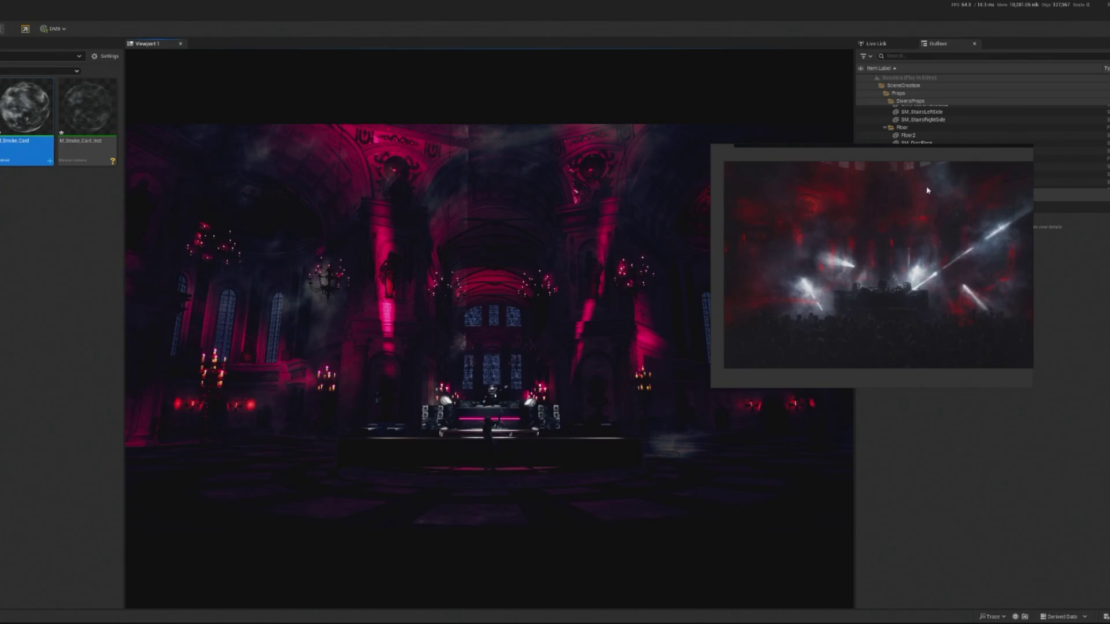
{"action": "key", "text": "Escape"}
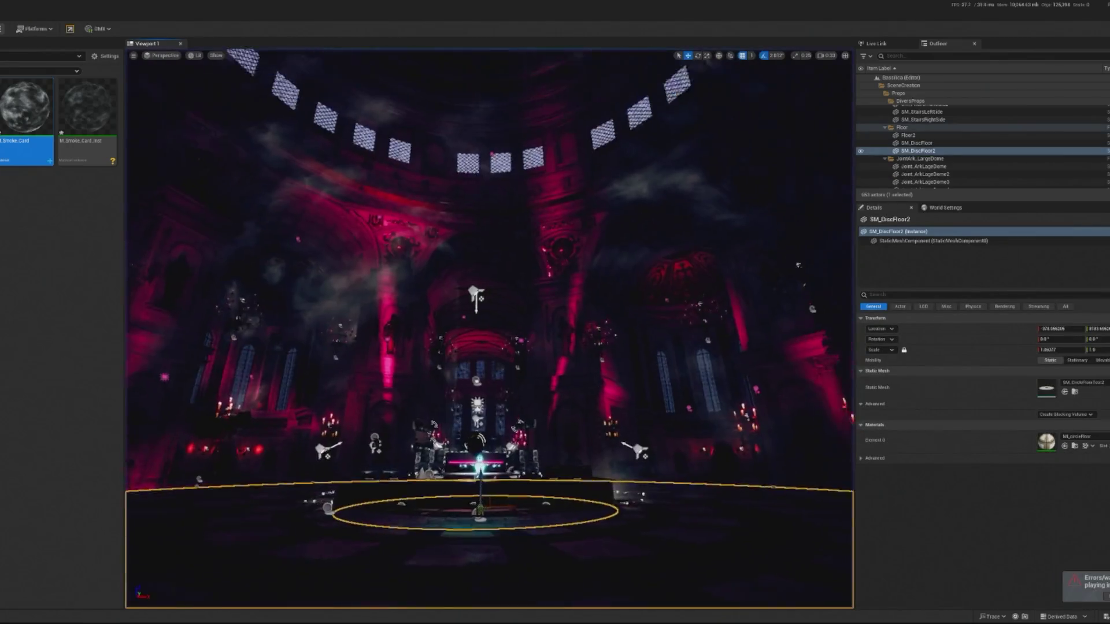
{"action": "left_click", "coordinate": [627, 486]}
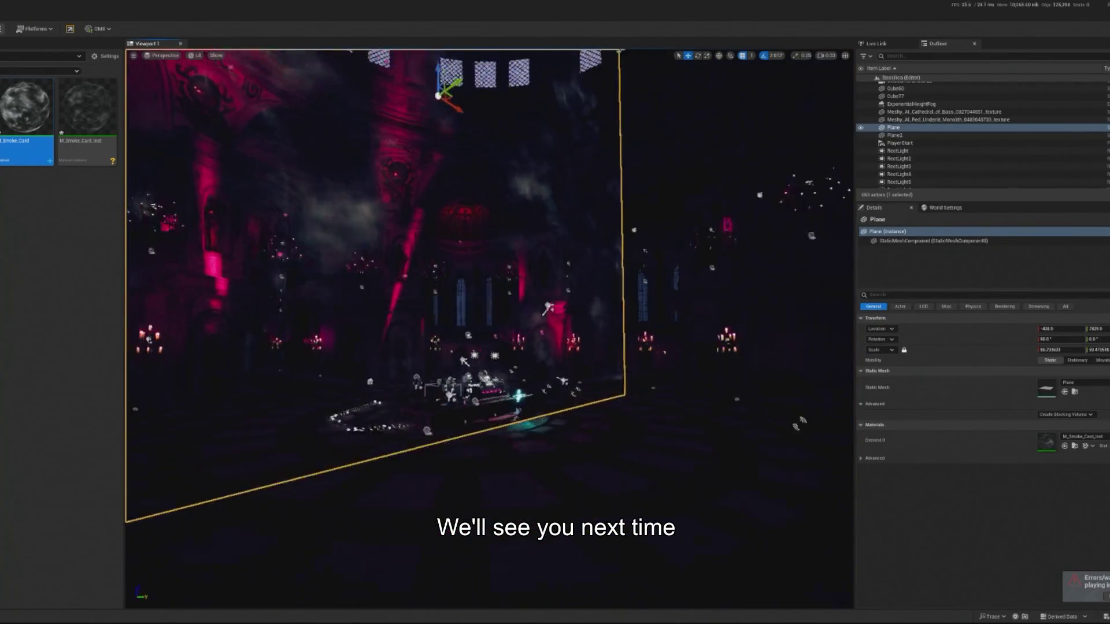
- Frame the first smoke card, Plane, and slide it sideways along Y
{"action": "key", "text": "f"}
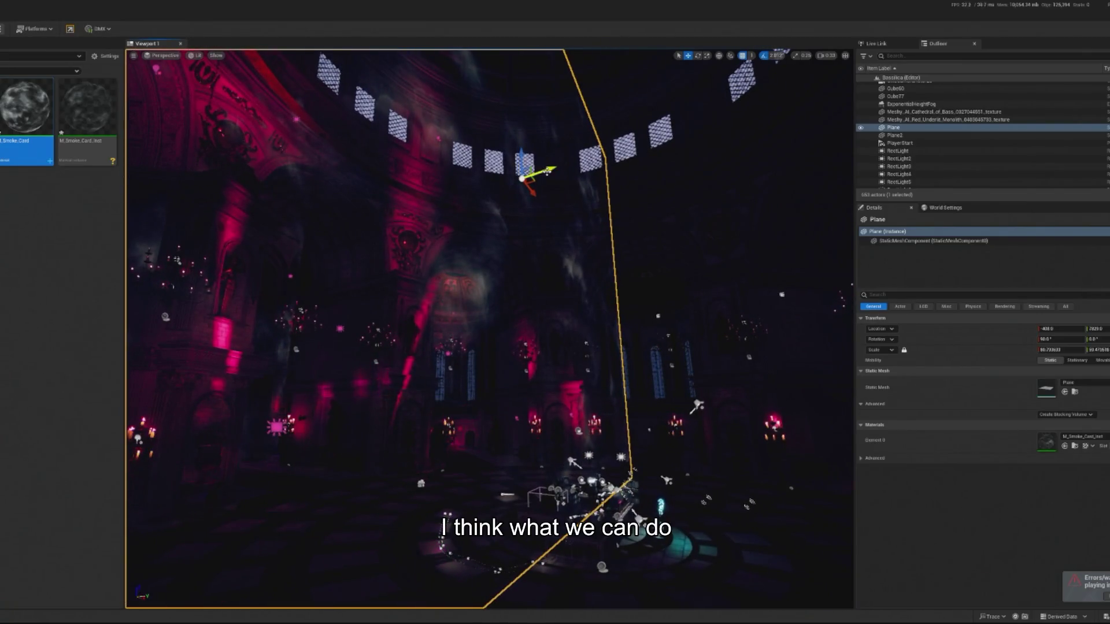
{"action": "mouse_move", "coordinate": [541, 157]}
{"action": "left_mouse_down"}
{"action": "mouse_move", "coordinate": [405, 191]}
{"action": "mouse_move", "coordinate": [474, 182]}
{"action": "left_mouse_up"}
{"action": "left_click", "coordinate": [578, 359]}
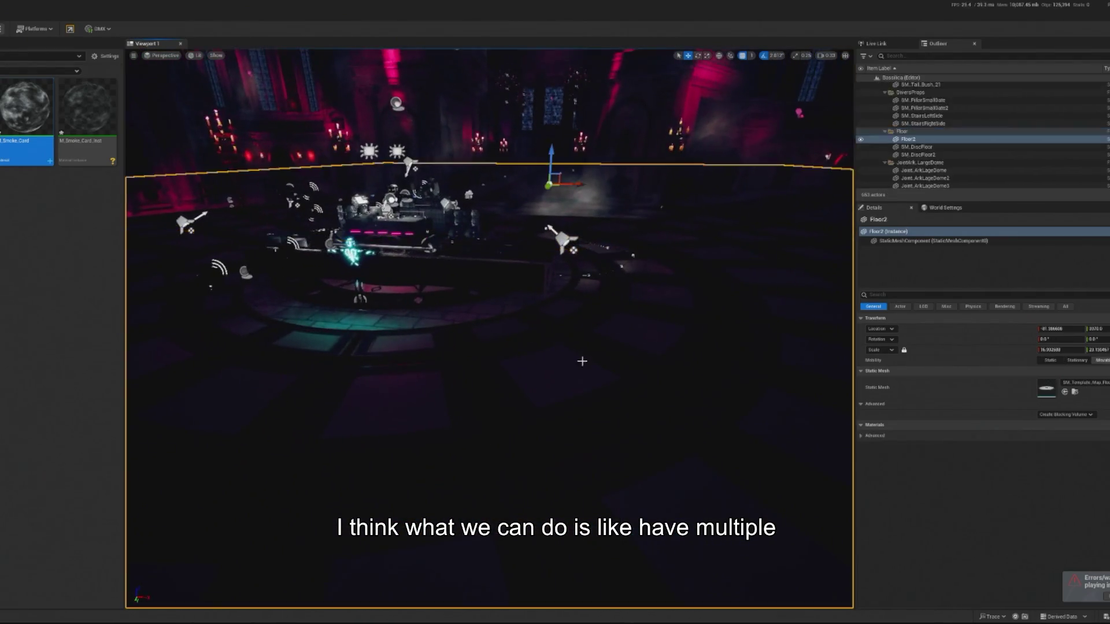
{"action": "left_click_drag", "start_coordinate": [578, 359], "coordinate": [555, 336]}
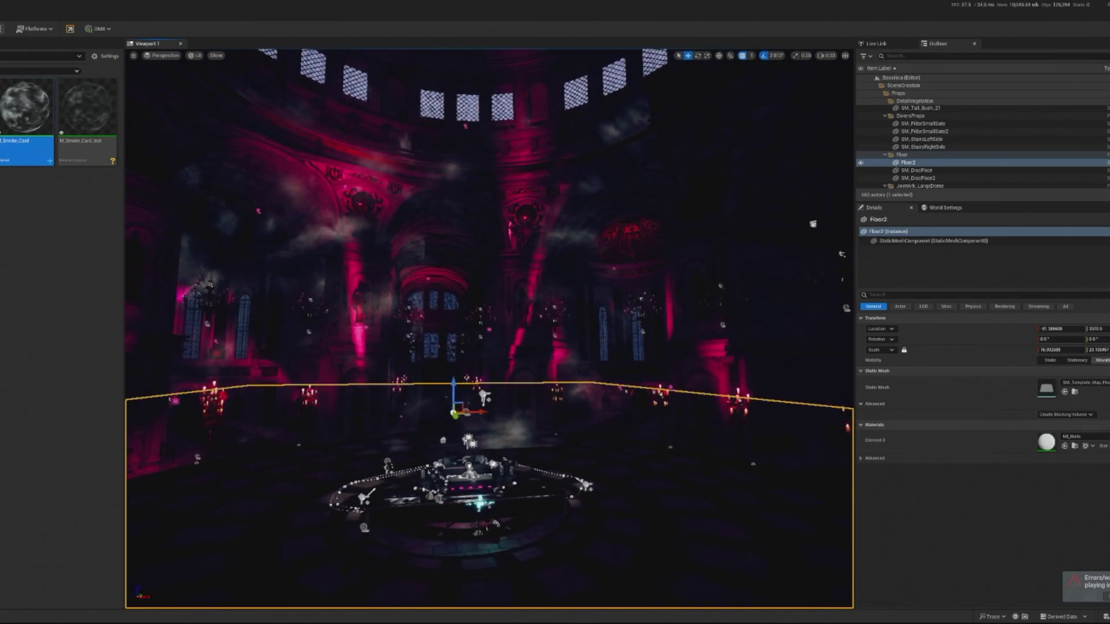
{"action": "left_click", "coordinate": [486, 231]}
{"action": "mouse_move", "coordinate": [486, 232]}
{"action": "left_mouse_down"}
{"action": "mouse_move", "coordinate": [480, 243]}
{"action": "mouse_move", "coordinate": [533, 259]}
{"action": "mouse_move", "coordinate": [530, 231]}
{"action": "mouse_move", "coordinate": [497, 240]}
{"action": "left_mouse_up"}
- Select Plane2, reset its scale to 1.0, and move it above the altar
{"action": "left_click", "coordinate": [456, 375]}
{"action": "mouse_move", "coordinate": [457, 376]}
{"action": "left_mouse_down"}
{"action": "mouse_move", "coordinate": [212, 178]}
{"action": "mouse_move", "coordinate": [471, 196]}
{"action": "mouse_move", "coordinate": [480, 474]}
{"action": "mouse_move", "coordinate": [468, 488]}
{"action": "mouse_move", "coordinate": [509, 472]}
{"action": "mouse_move", "coordinate": [691, 524]}
{"action": "left_mouse_up"}
{"action": "scroll", "coordinate": [489, 329], "scroll_direction": "down", "scroll_amount": 5}
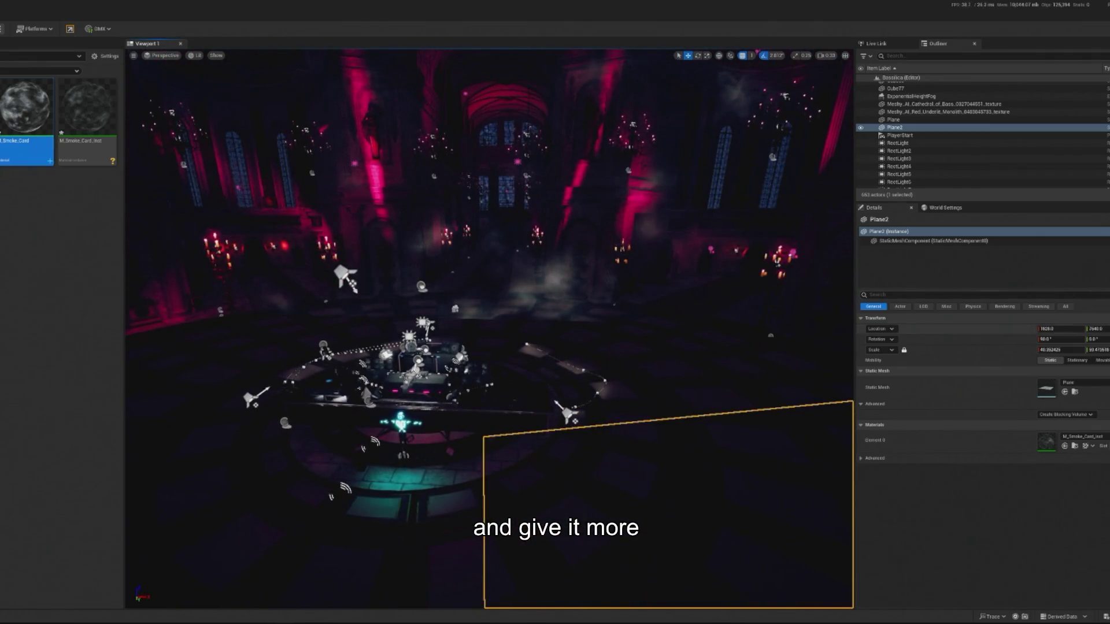
{"action": "scroll", "coordinate": [659, 502], "scroll_direction": "down", "scroll_amount": 5}
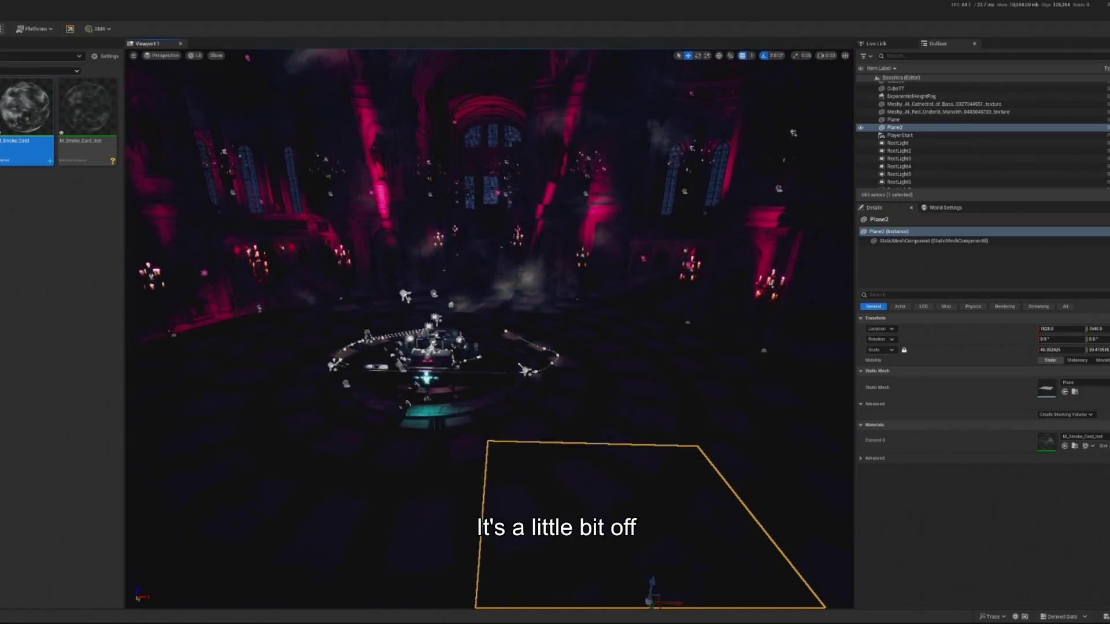
{"action": "scroll", "coordinate": [674, 585], "scroll_direction": "down", "scroll_amount": 3}
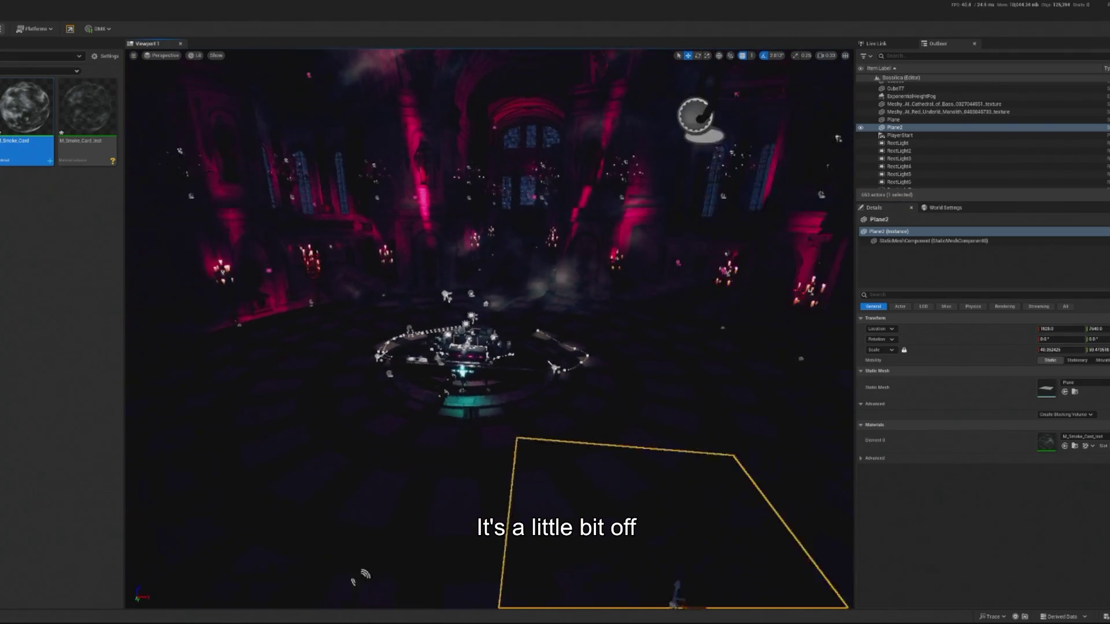
{"action": "key", "text": "ctrl+z"}
{"action": "mouse_move", "coordinate": [586, 525]}
{"action": "left_mouse_down"}
{"action": "mouse_move", "coordinate": [352, 543]}
{"action": "mouse_move", "coordinate": [417, 581]}
{"action": "left_mouse_up"}
{"action": "mouse_move", "coordinate": [364, 459]}
{"action": "left_mouse_down"}
{"action": "mouse_move", "coordinate": [347, 318]}
{"action": "mouse_move", "coordinate": [219, 351]}
{"action": "mouse_move", "coordinate": [310, 384]}
{"action": "mouse_move", "coordinate": [372, 310]}
{"action": "mouse_move", "coordinate": [451, 336]}
{"action": "mouse_move", "coordinate": [445, 347]}
{"action": "mouse_move", "coordinate": [486, 434]}
{"action": "mouse_move", "coordinate": [547, 448]}
{"action": "left_mouse_up"}
- Stretch Plane2 into a tall panel and lower it in front of the stage
{"action": "key", "text": "f"}
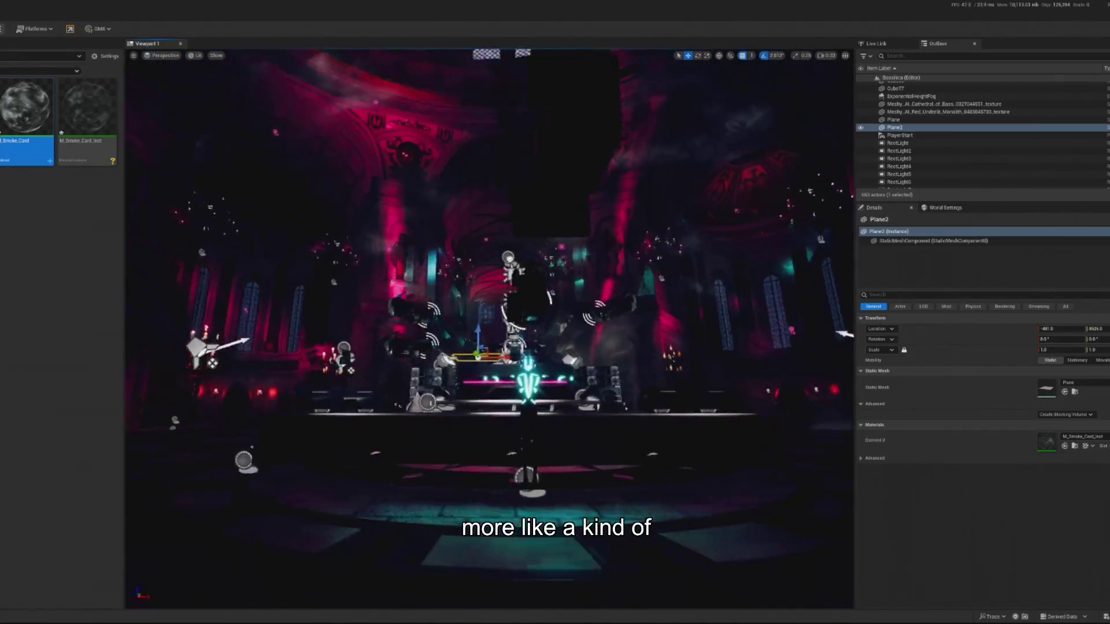
{"action": "key", "text": "e"}
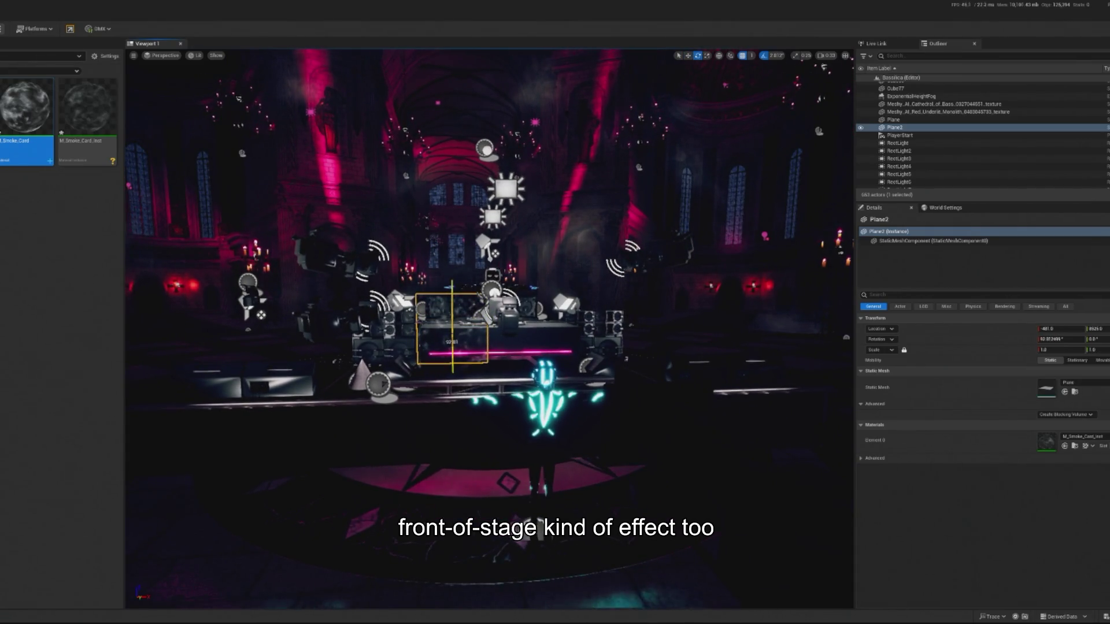
{"action": "key", "text": "w"}
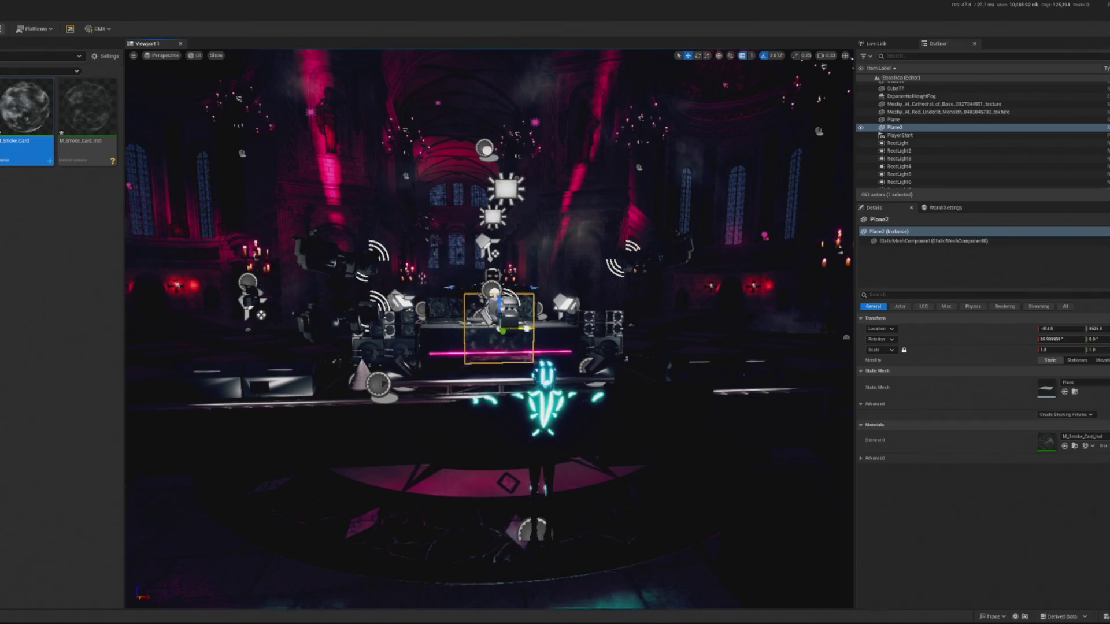
{"action": "left_click_drag", "start_coordinate": [513, 393], "coordinate": [439, 389]}
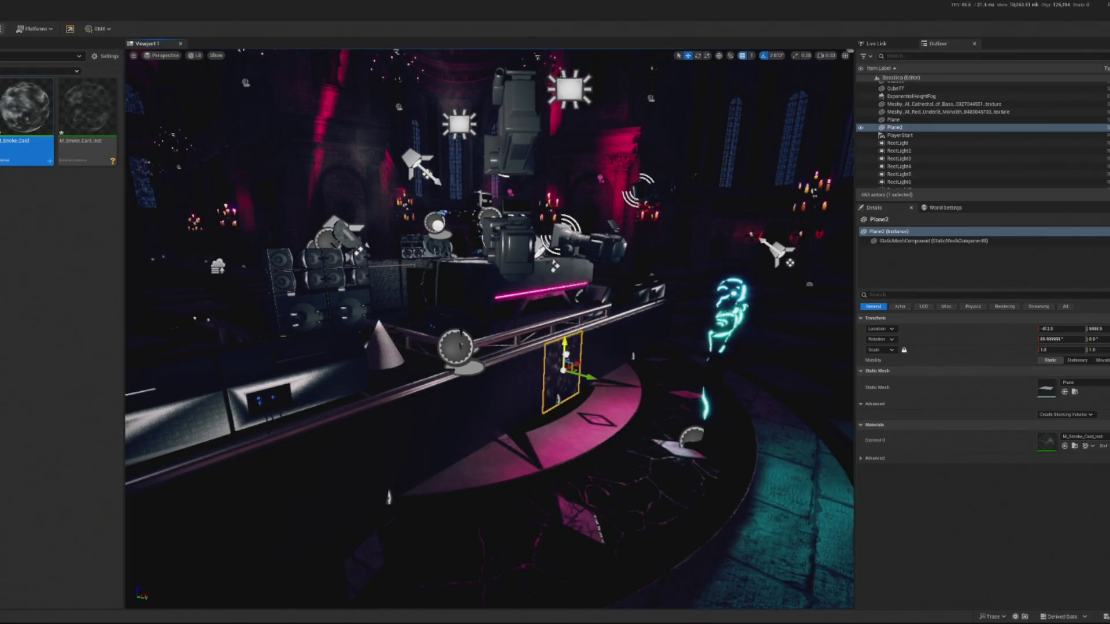
{"action": "key", "text": "f"}
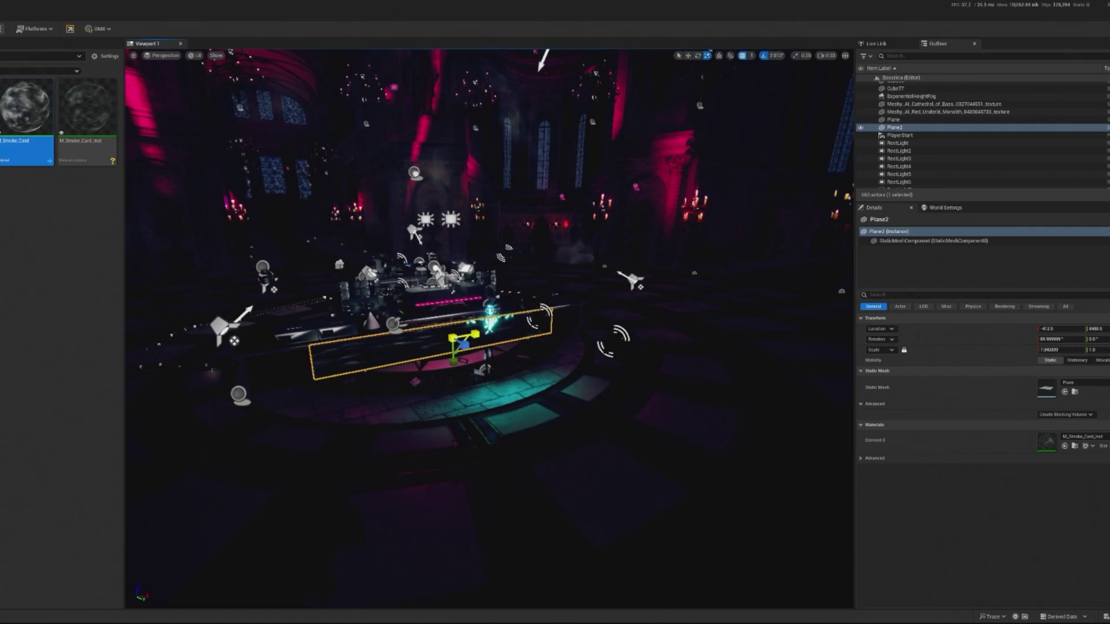
{"action": "left_click_drag", "start_coordinate": [454, 360], "coordinate": [454, 277]}
{"action": "left_click_drag", "start_coordinate": [489, 329], "coordinate": [411, 329]}
{"action": "key", "text": "w"}
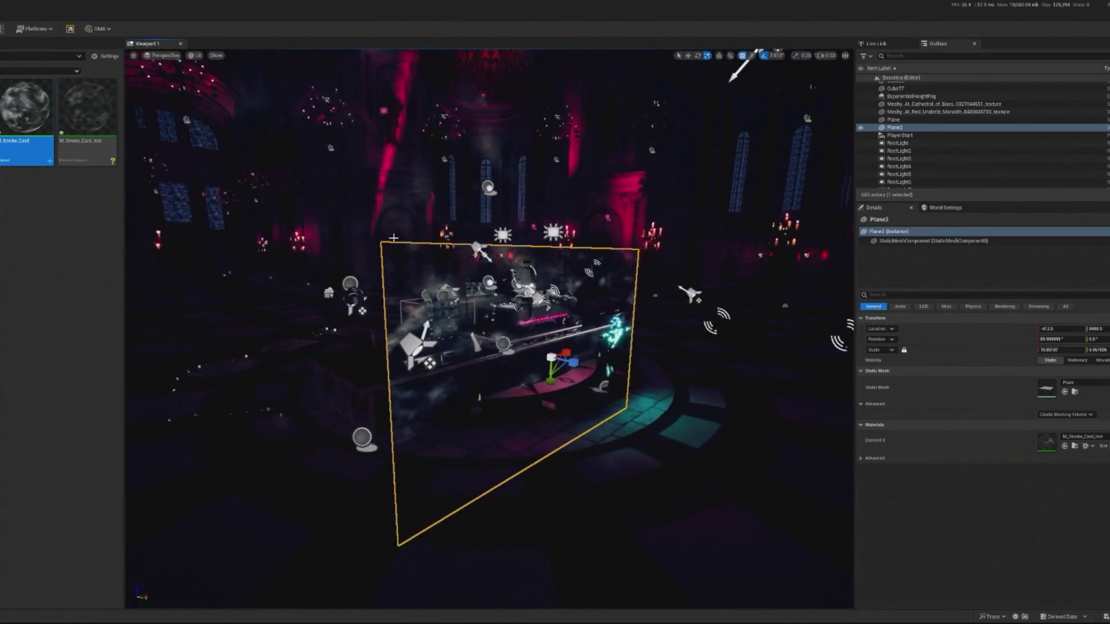
{"action": "left_click_drag", "start_coordinate": [553, 336], "coordinate": [553, 374]}
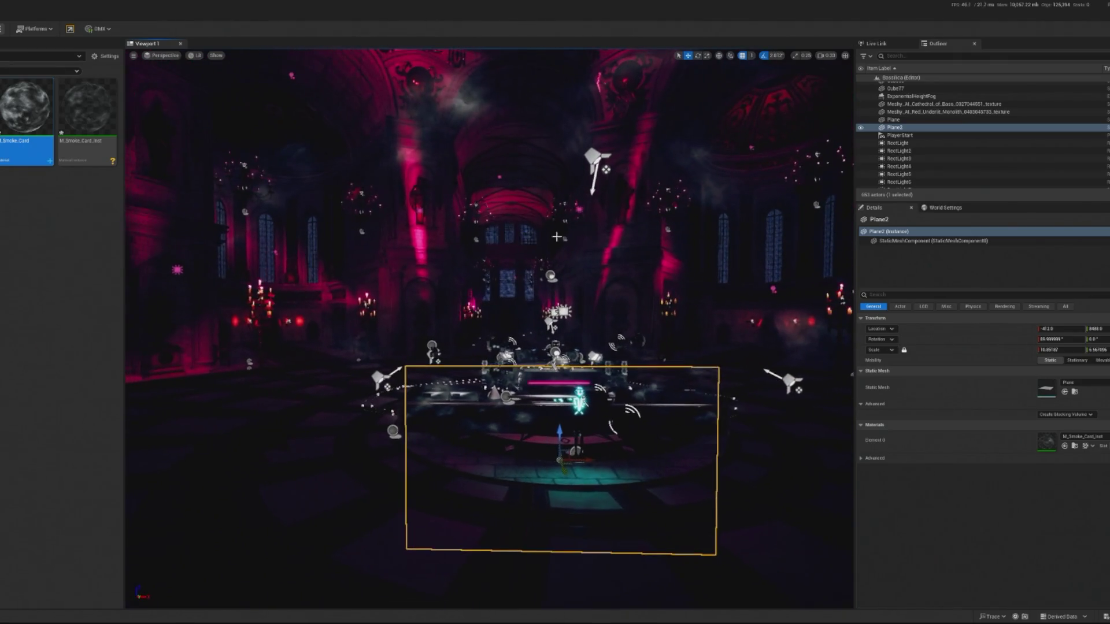
- Select the first smoke card, Plane, and reposition it
{"action": "left_click", "coordinate": [533, 168]}
{"action": "key", "text": "f"}
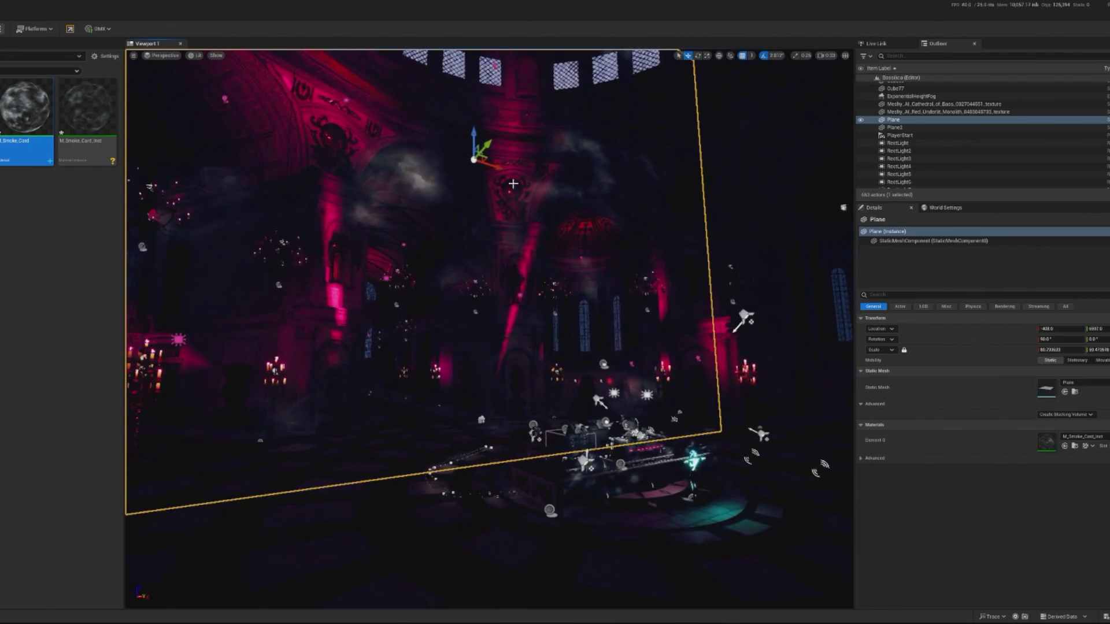
{"action": "left_click_drag", "start_coordinate": [497, 191], "coordinate": [524, 169]}
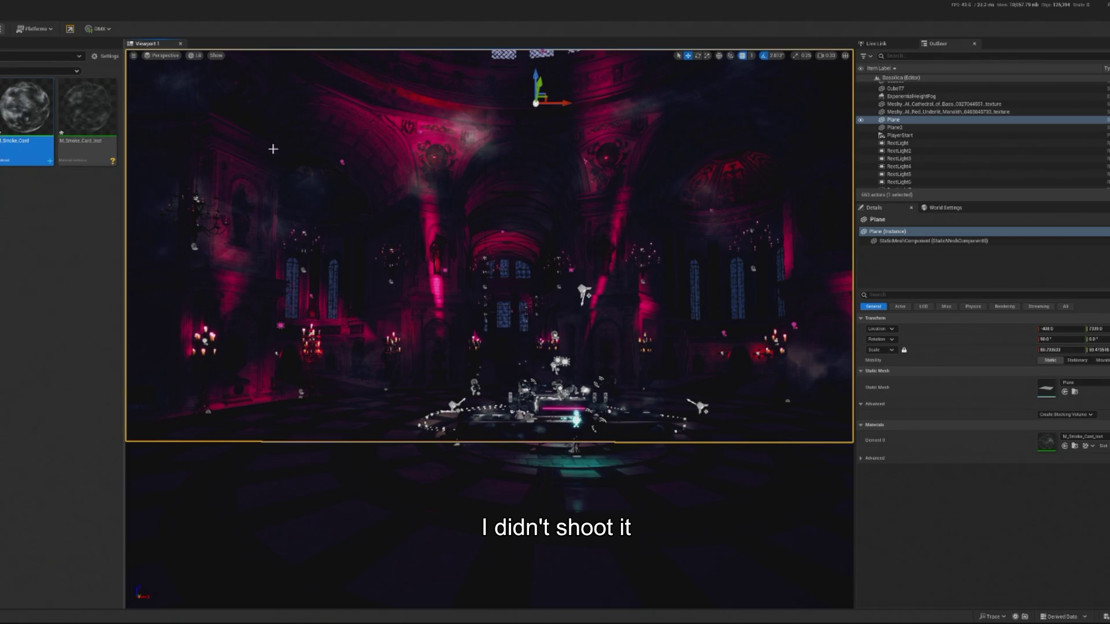
{"action": "scroll", "coordinate": [561, 458], "scroll_direction": "up", "scroll_amount": 10}
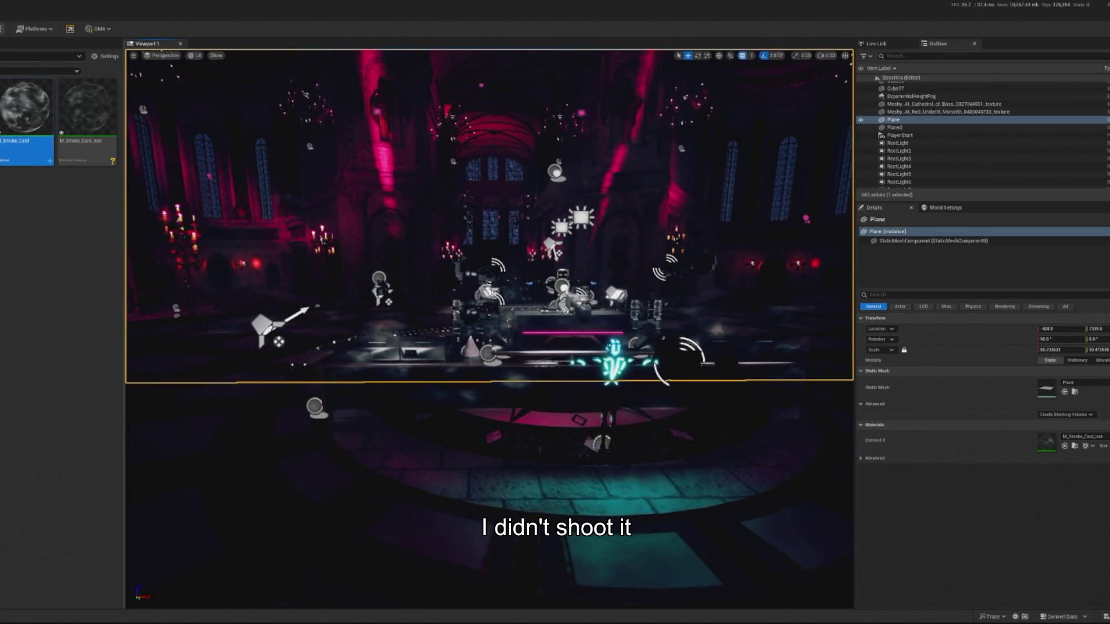
- Delete Plane2 and open the M_Smoke_Card_Inst material instance
{"action": "left_click", "coordinate": [548, 405]}
{"action": "key", "text": "Delete"}
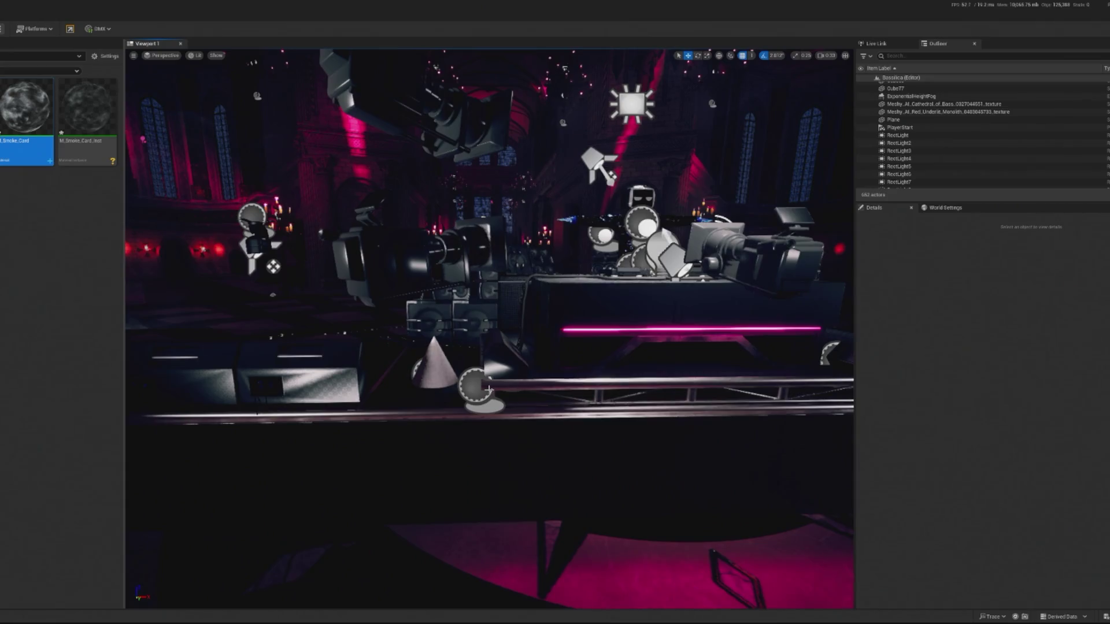
{"action": "scroll", "coordinate": [661, 489], "scroll_direction": "down", "scroll_amount": 10}
{"action": "scroll", "coordinate": [661, 489], "scroll_direction": "up", "scroll_amount": 5}
{"action": "double_click", "coordinate": [87, 107]}
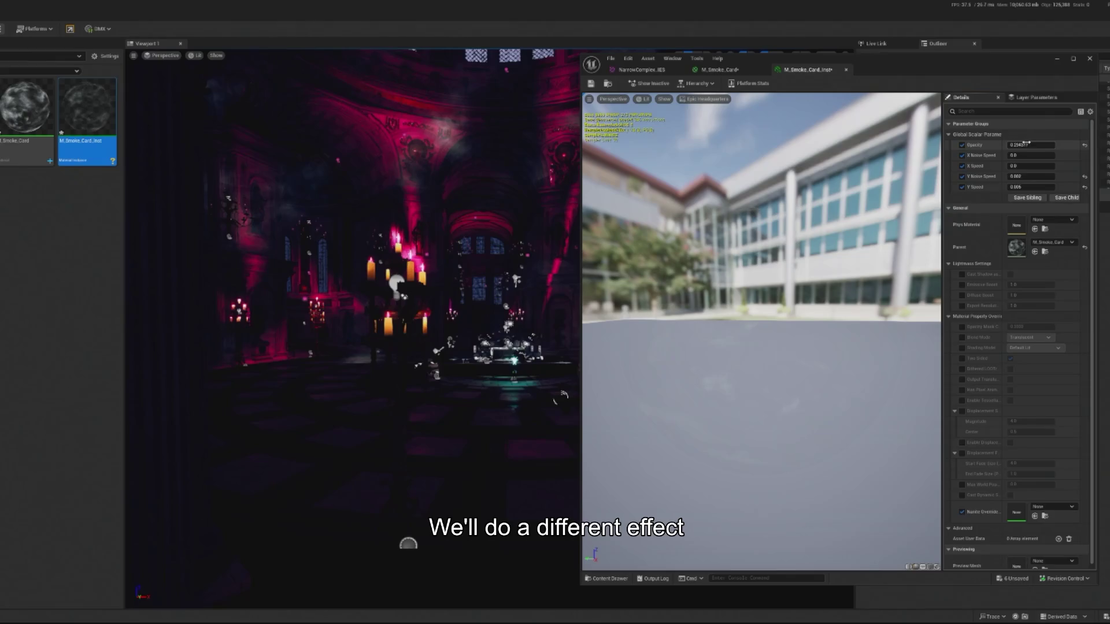
- Raise smoke opacity to 0.383, close the instance editor, and play in editor to preview
{"action": "left_click_drag", "start_coordinate": [1027, 144], "coordinate": [1044, 144]}
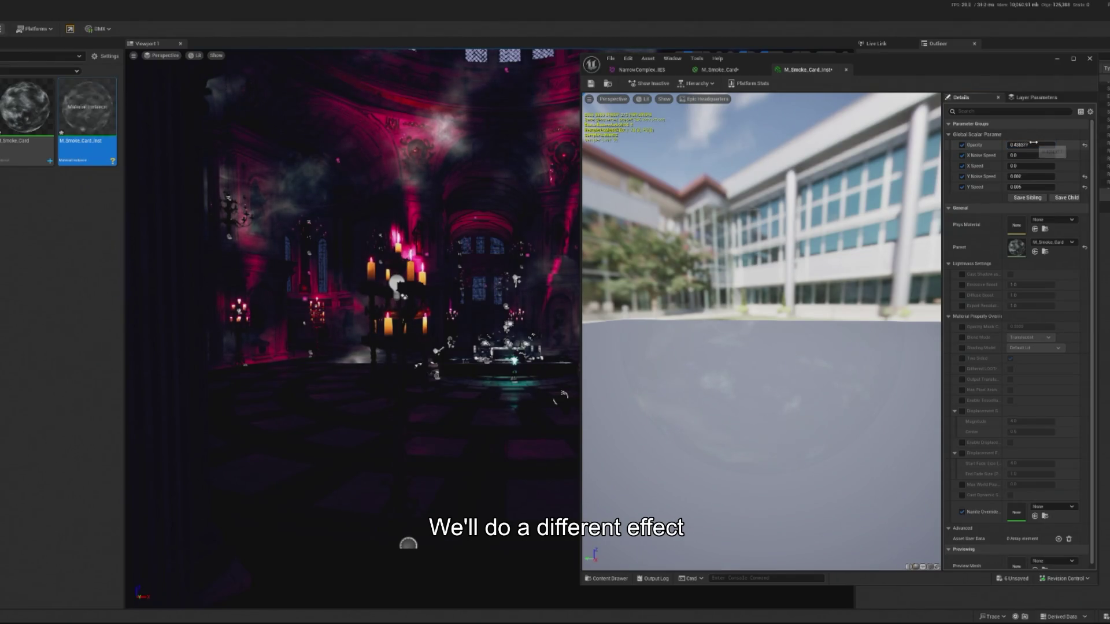
{"action": "left_click", "coordinate": [1089, 58]}
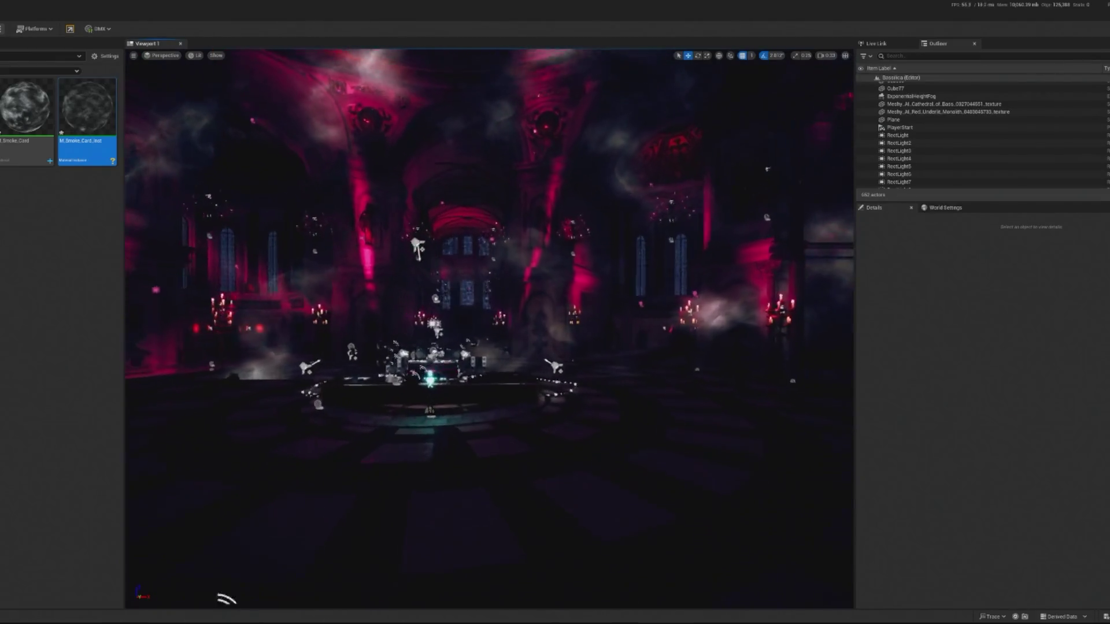
{"action": "scroll", "coordinate": [265, 100], "scroll_direction": "up", "scroll_amount": 5}
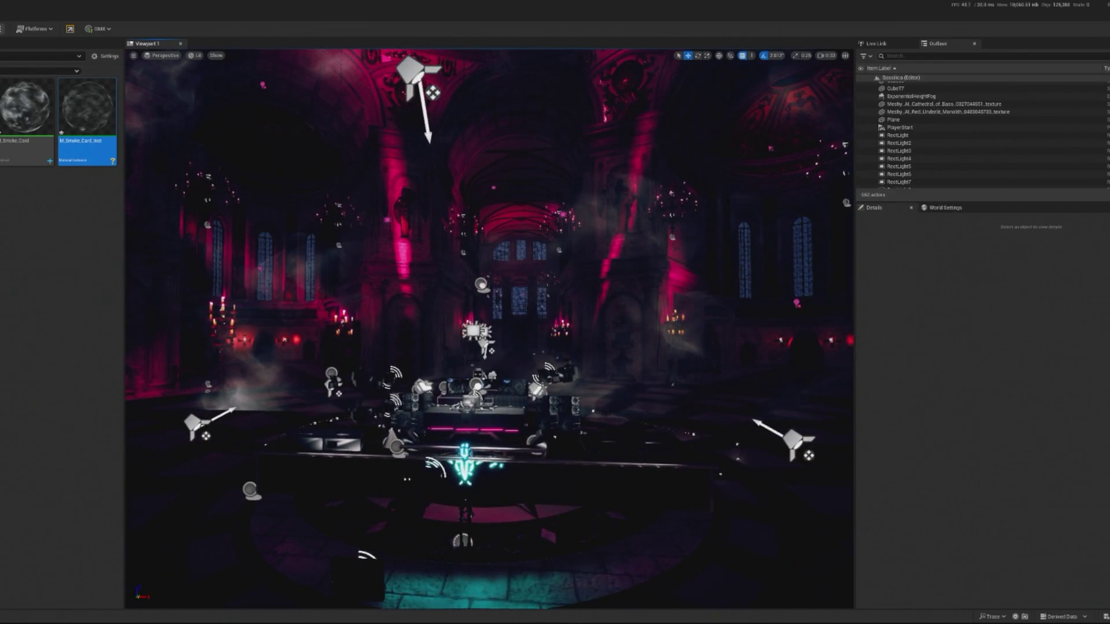
{"action": "key", "text": "alt+p"}
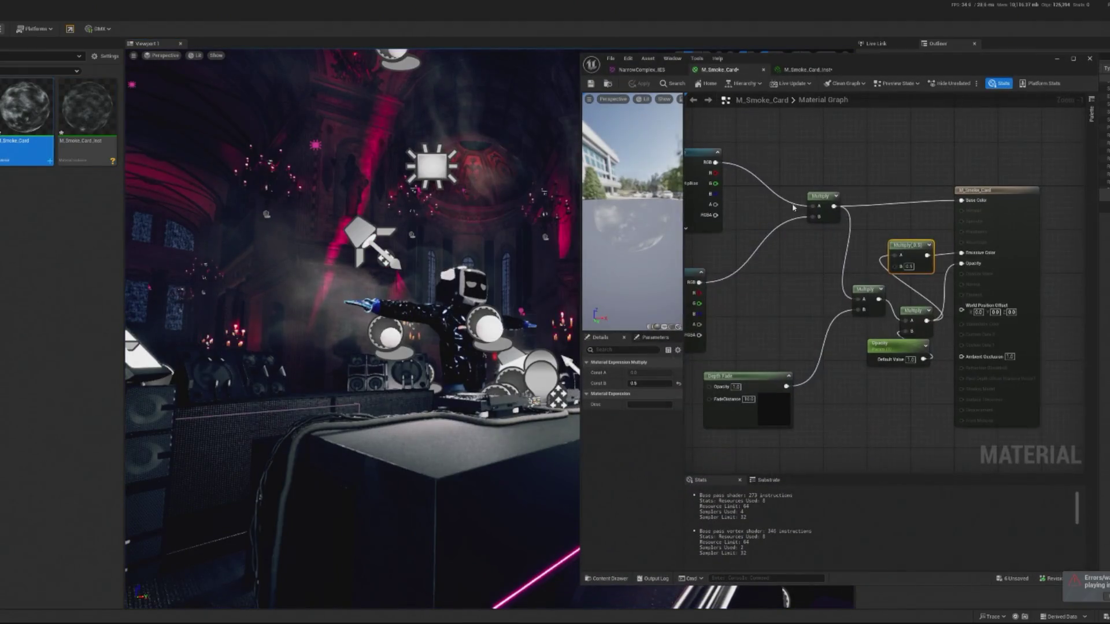
- Try Y Noise Speed values of -0.08 and -0.005 before settling on 0.005
{"action": "left_click", "coordinate": [809, 69]}
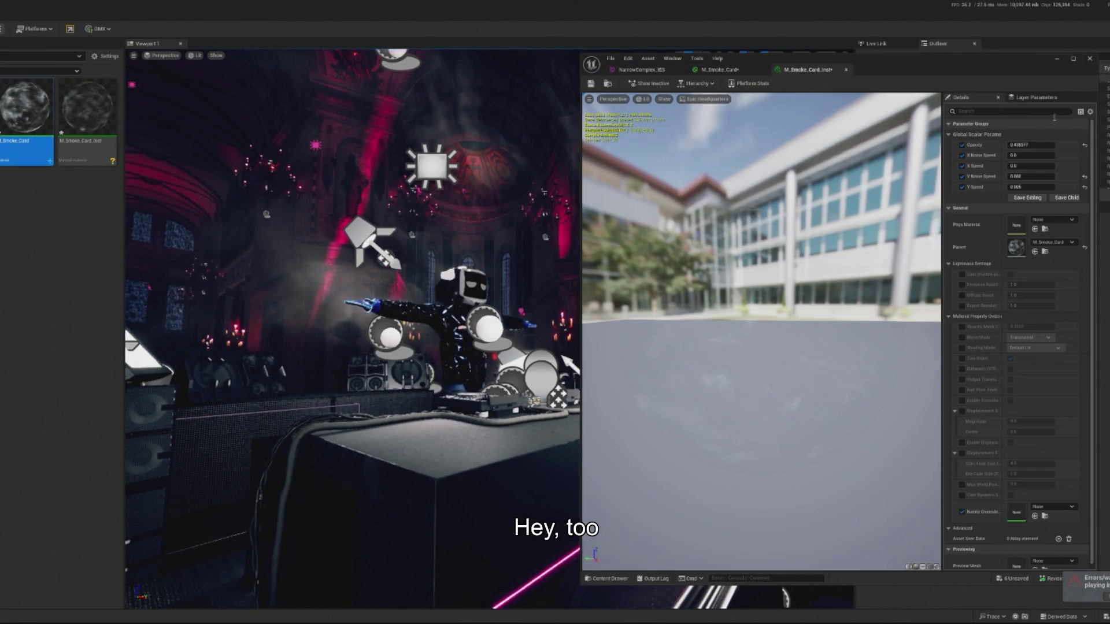
{"action": "left_click", "coordinate": [1049, 176]}
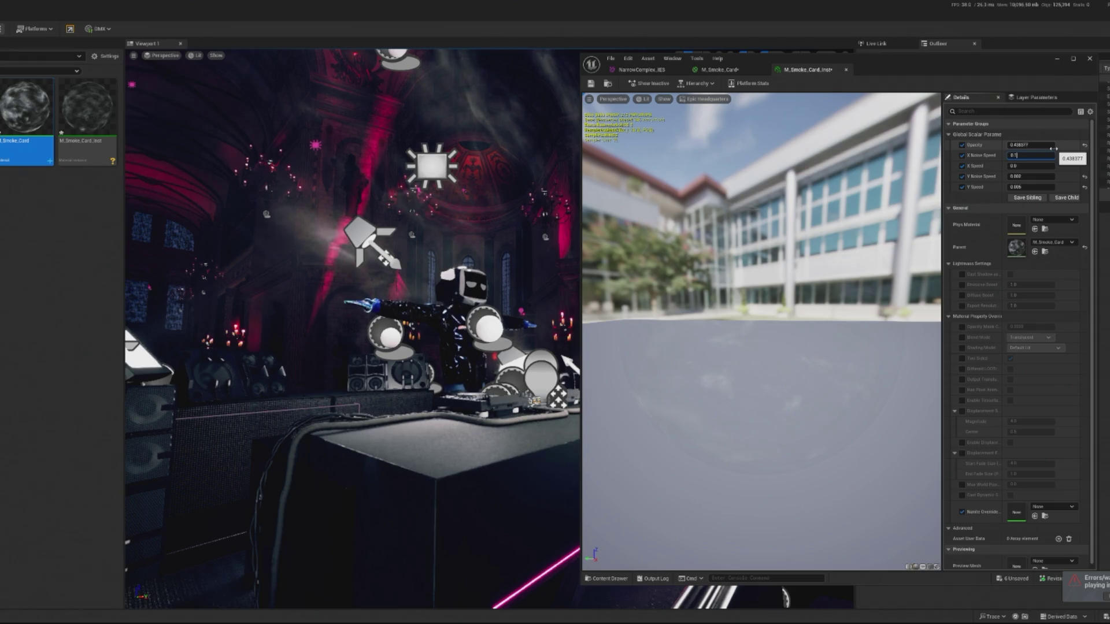
{"action": "key", "text": "BackSpace"}
{"action": "key", "text": "BackSpace"}
{"action": "key", "text": "BackSpace"}
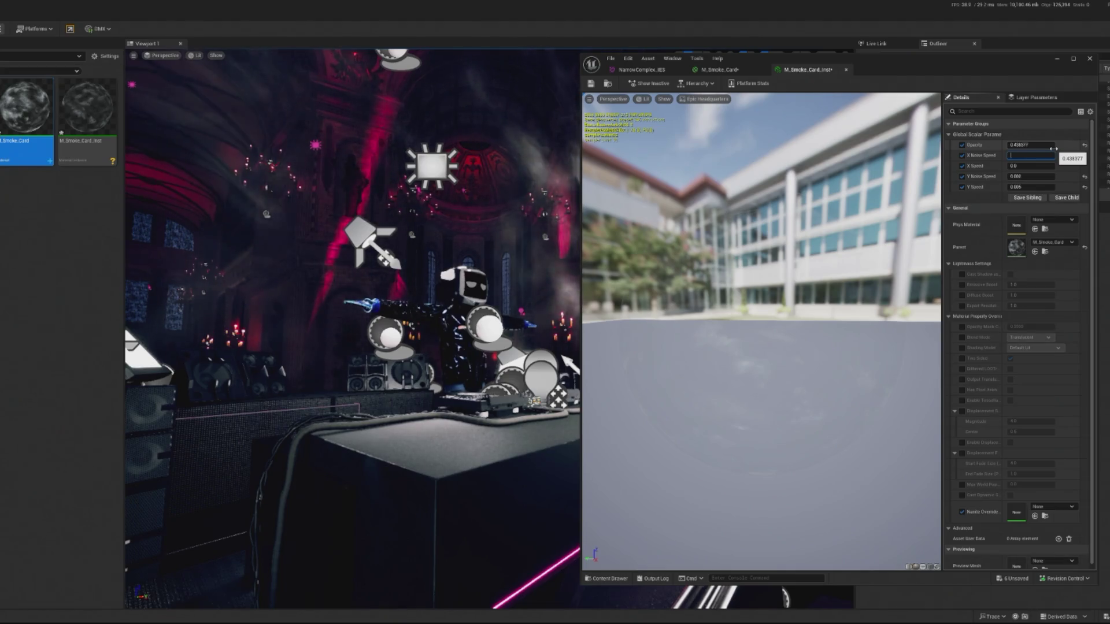
{"action": "type", "text": "-"}
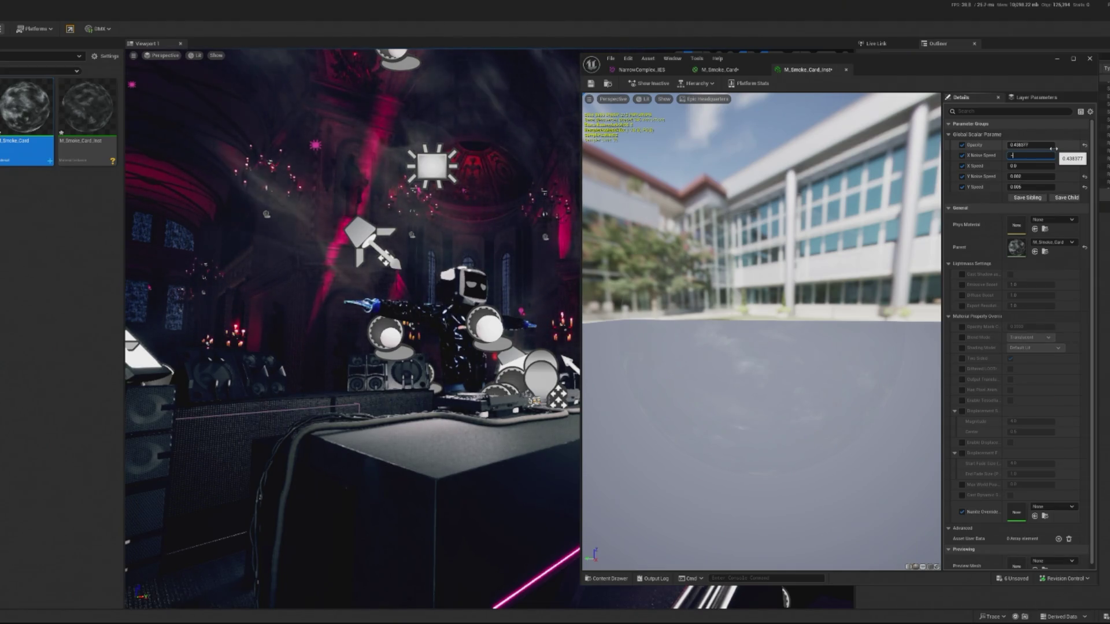
{"action": "key", "text": "Return"}
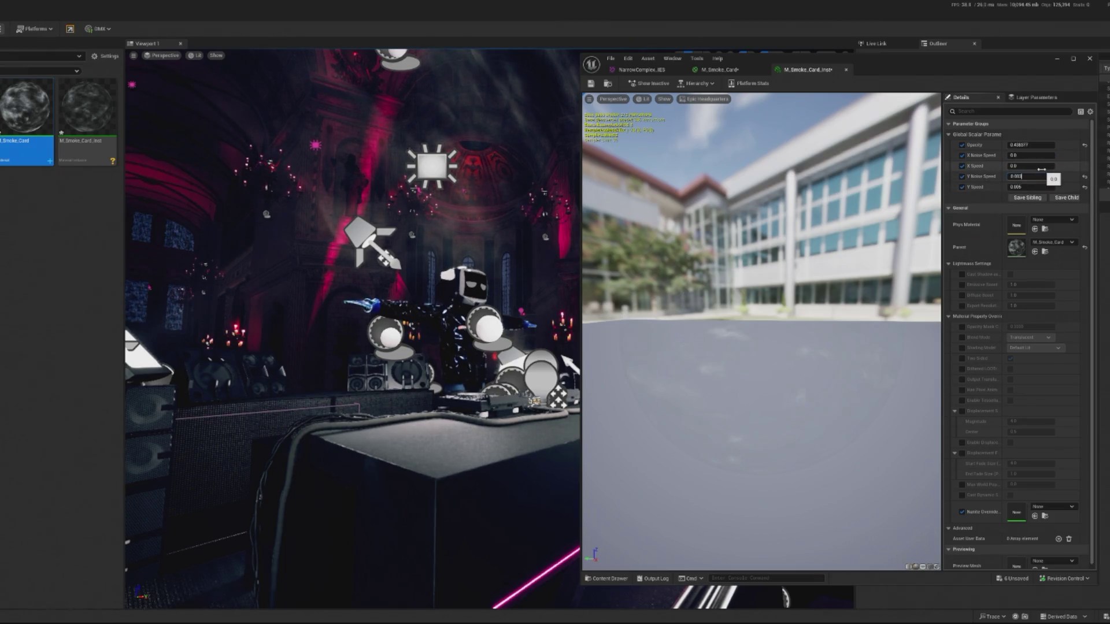
{"action": "key", "text": "Return"}
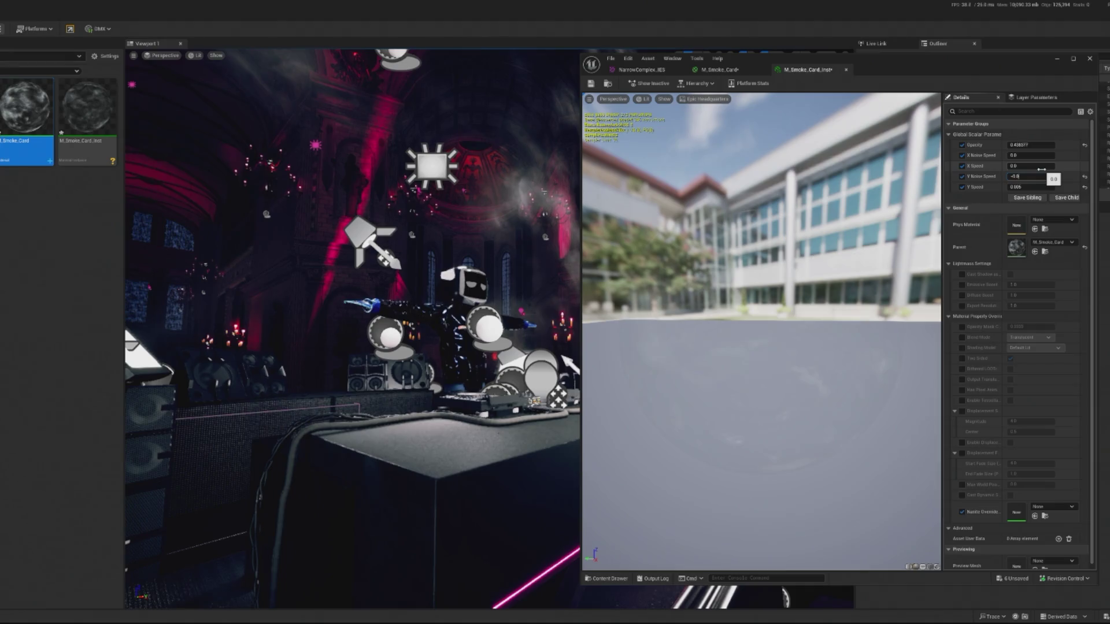
{"action": "key", "text": "Return"}
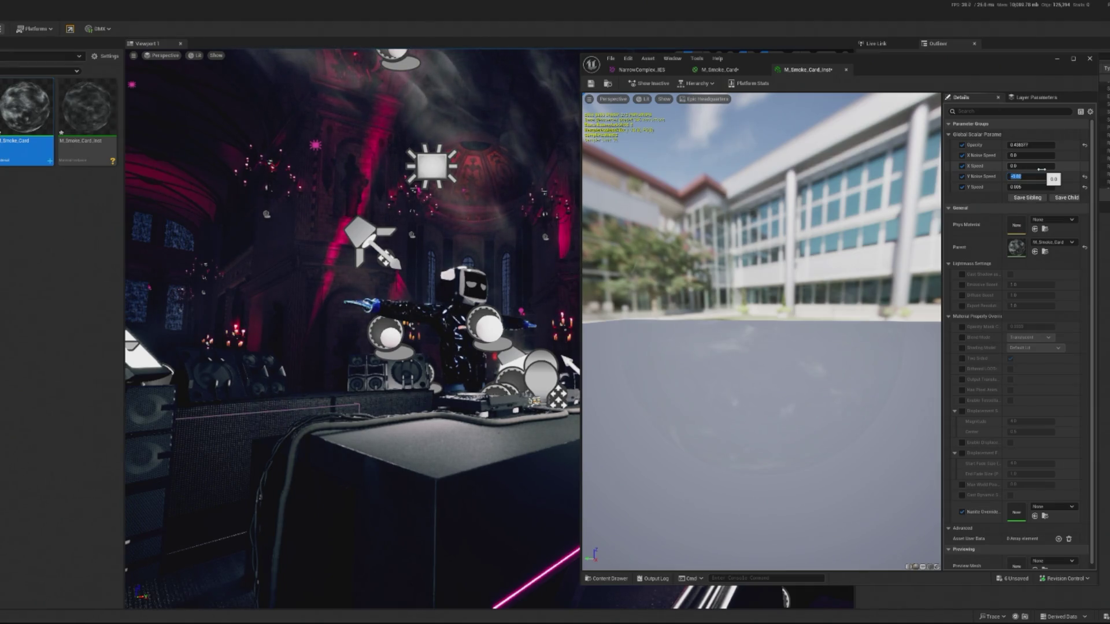
{"action": "type", "text": "-0.00"}
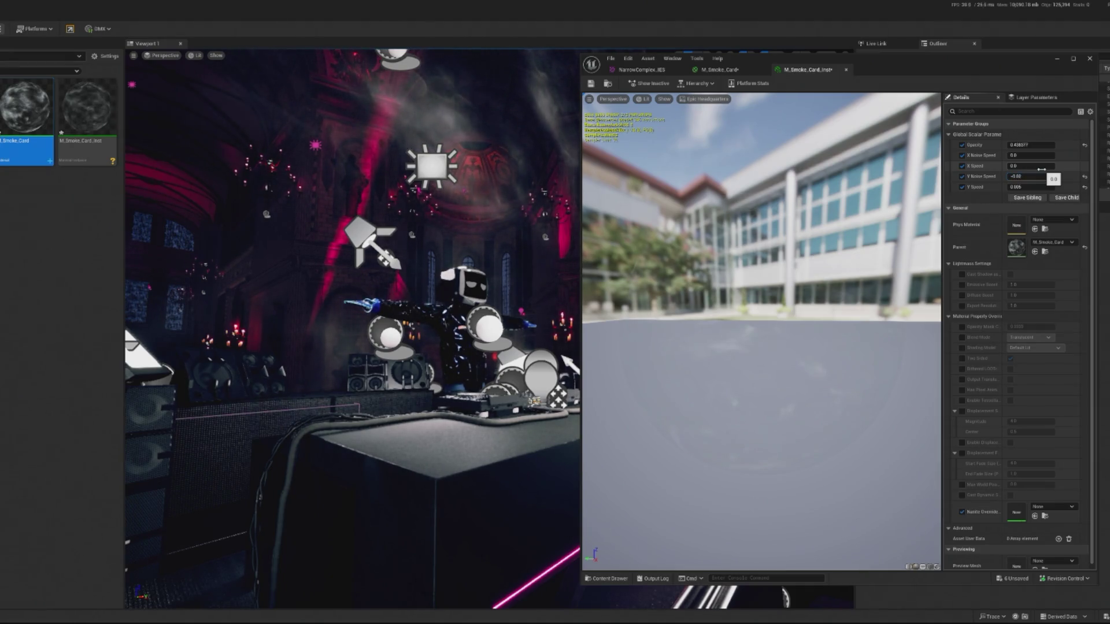
{"action": "type", "text": "5"}
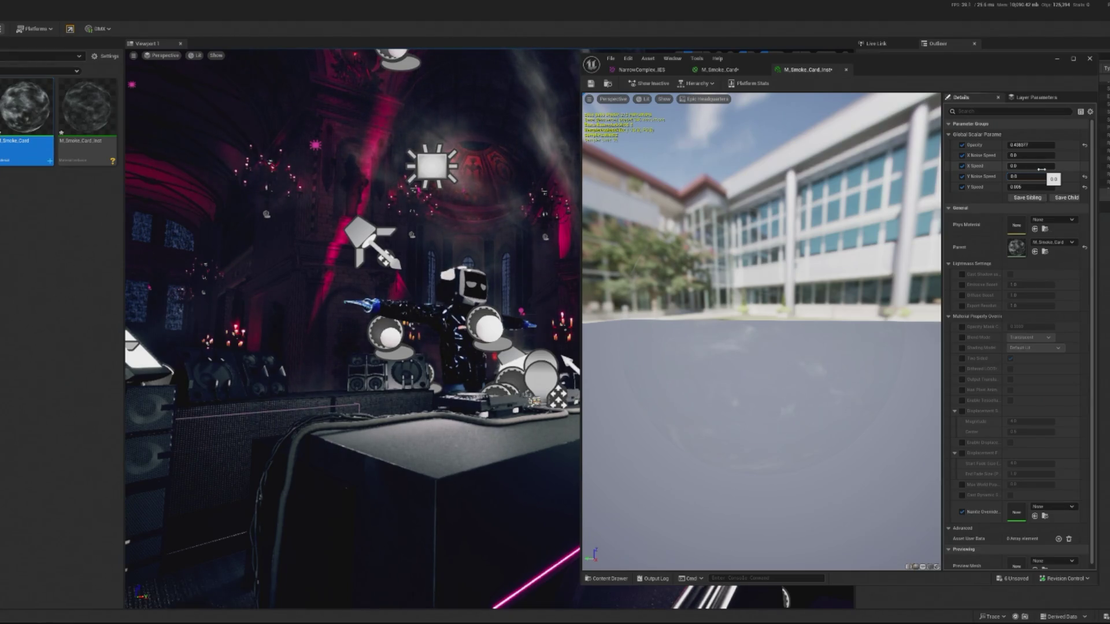
{"action": "key", "text": "Return"}
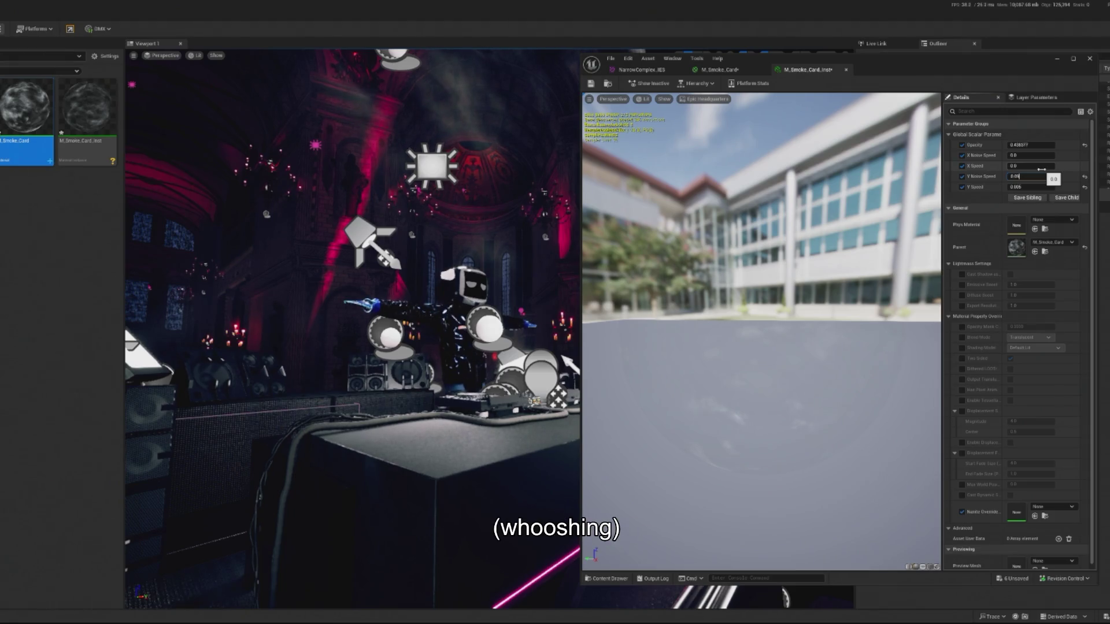
{"action": "type", "text": "0.0"}
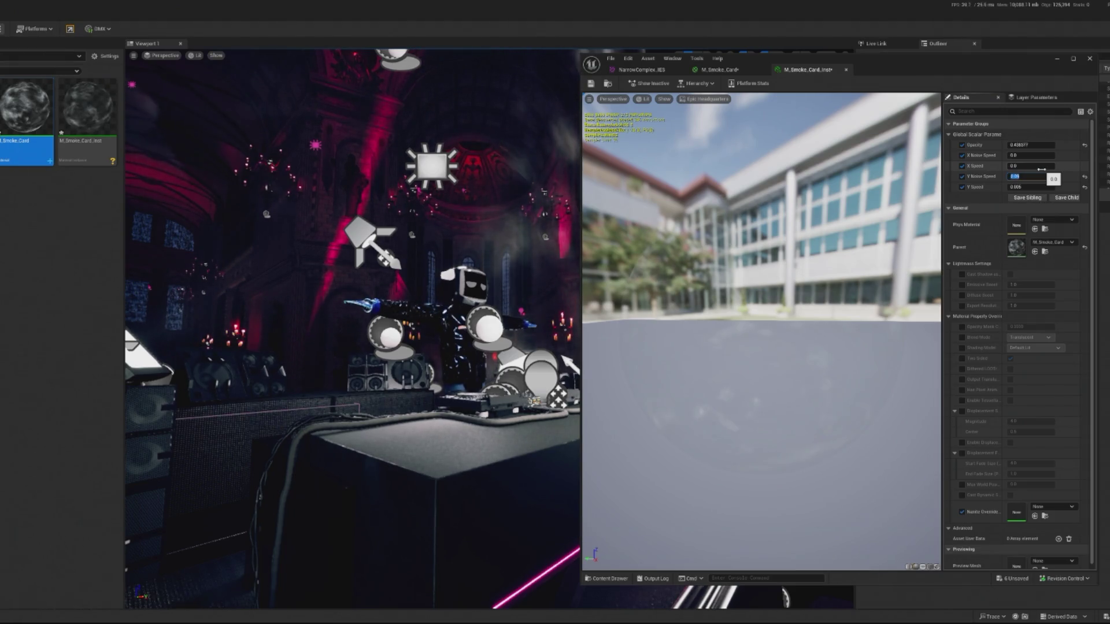
{"action": "type", "text": "05"}
{"action": "key", "text": "Return"}
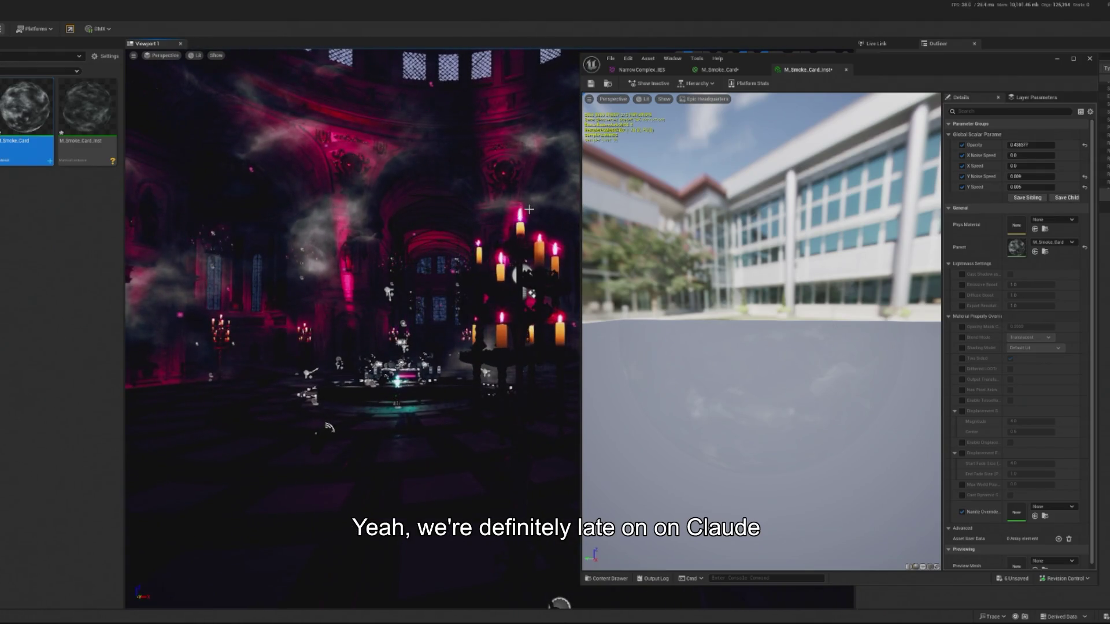
- Play-test the level and move the play camera closer to the DJ
{"action": "left_click", "coordinate": [1057, 58]}
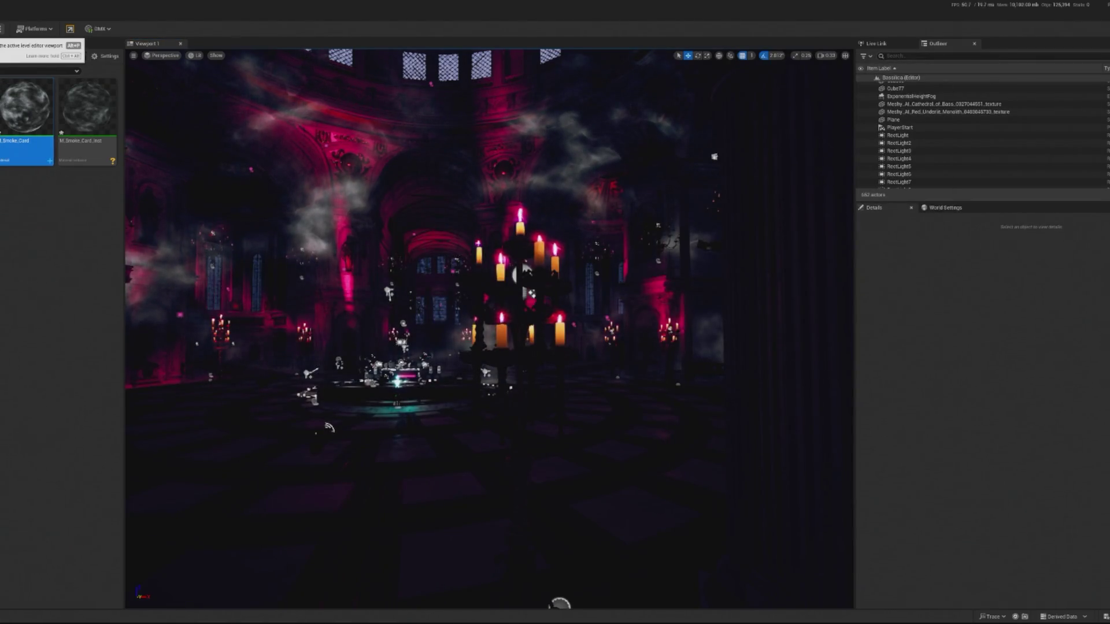
{"action": "key", "text": "alt+p"}
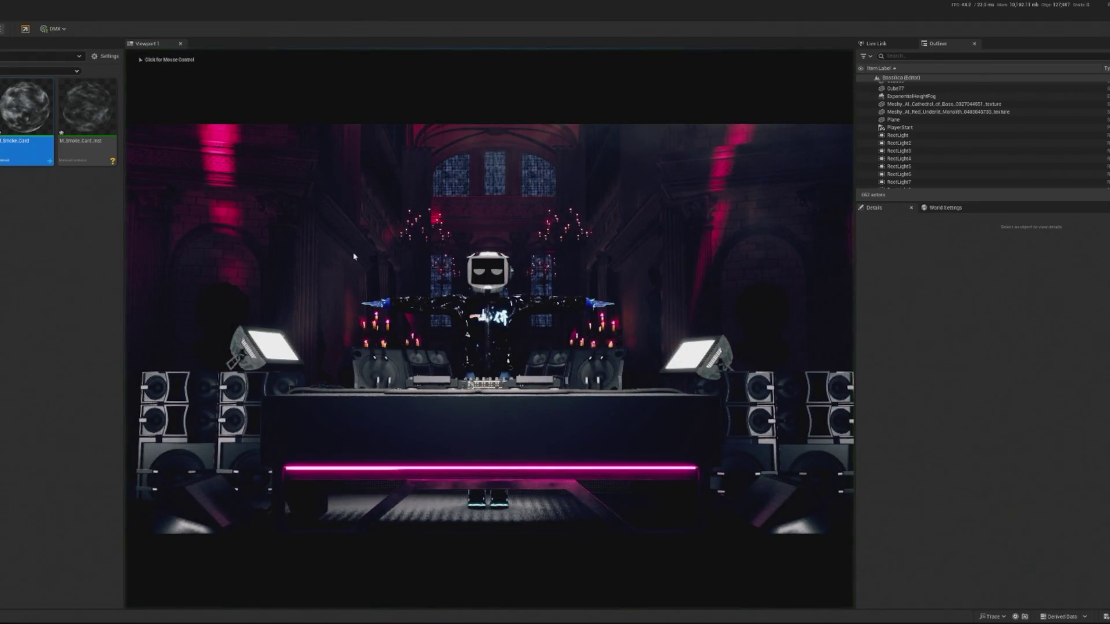
{"action": "left_click", "coordinate": [354, 256]}
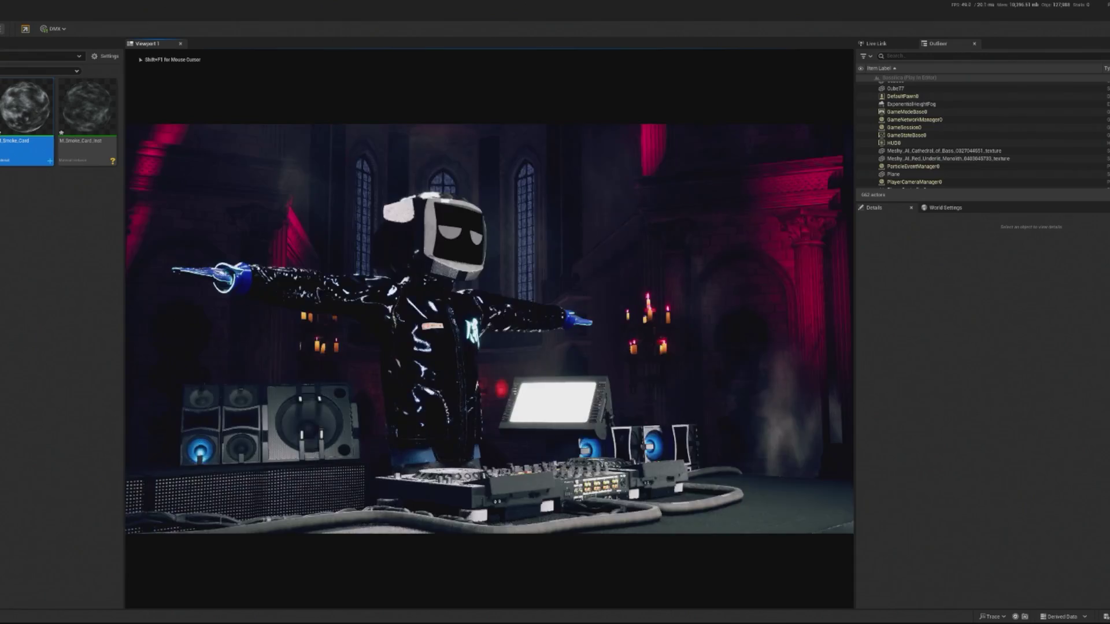
{"action": "key", "text": "F1"}
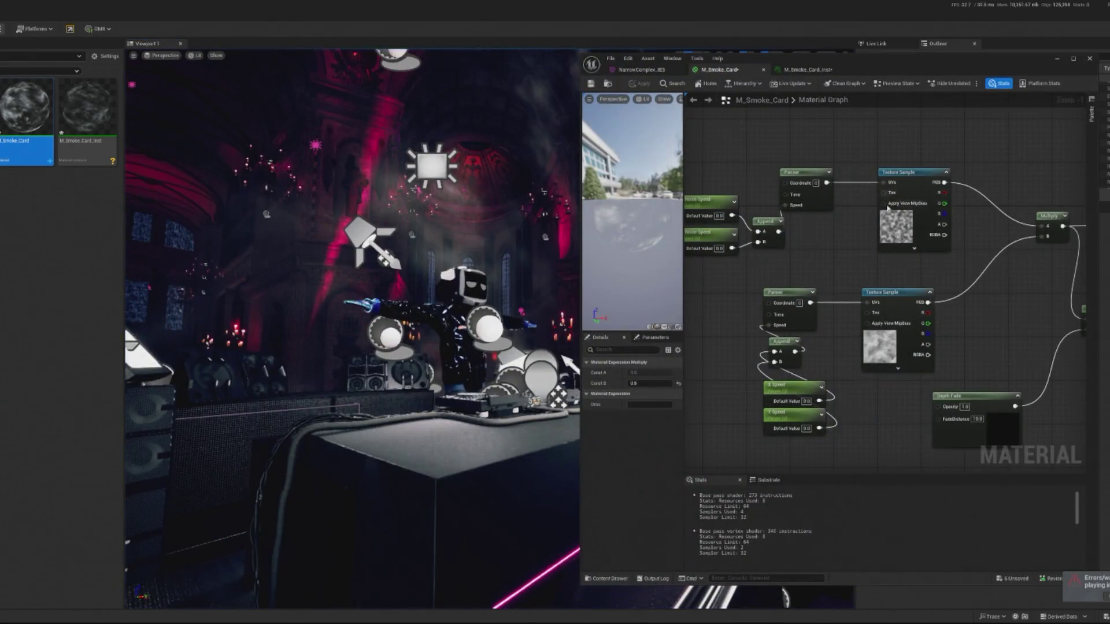
- Lower the Y Noise Speed value, then return to the level framed on the smoke Plane
{"action": "left_click", "coordinate": [808, 70]}
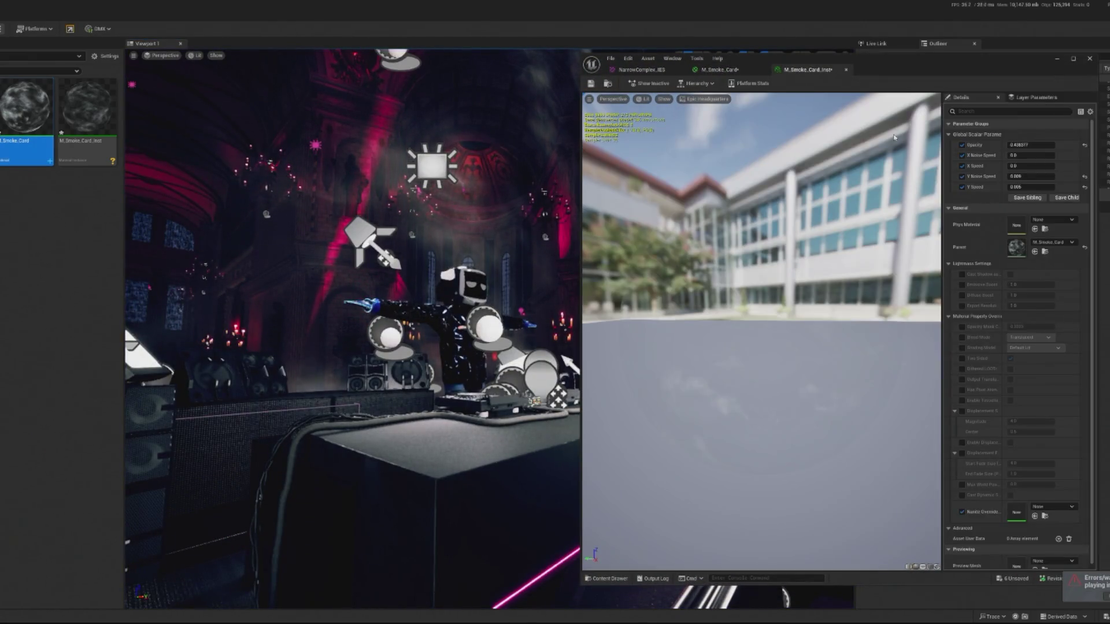
{"action": "left_click_drag", "start_coordinate": [1033, 178], "coordinate": [1045, 184]}
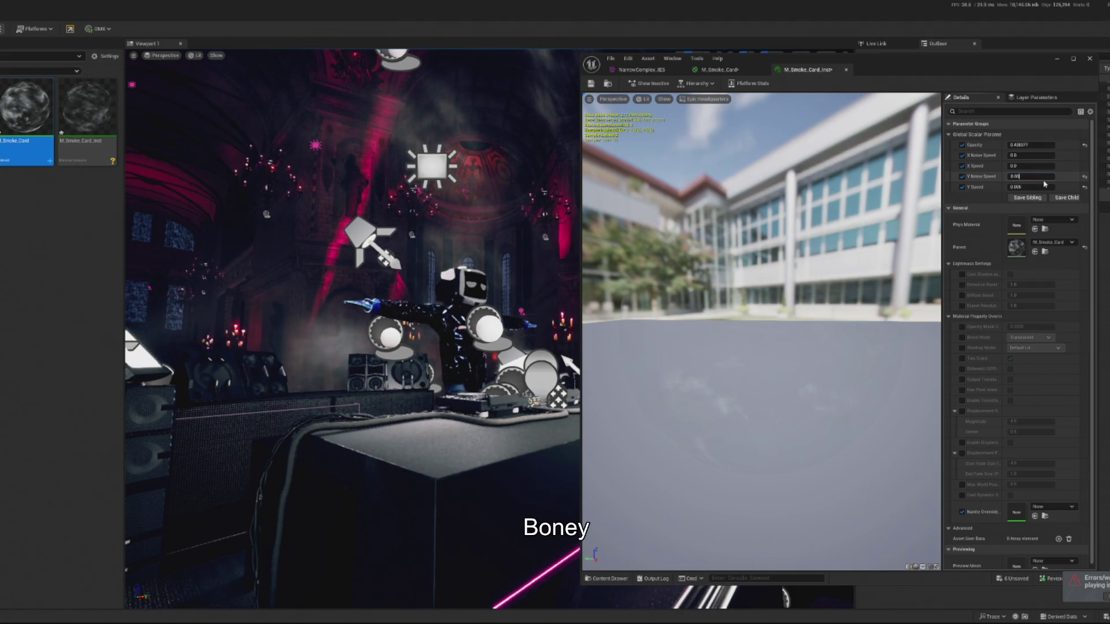
{"action": "left_click", "coordinate": [1045, 183]}
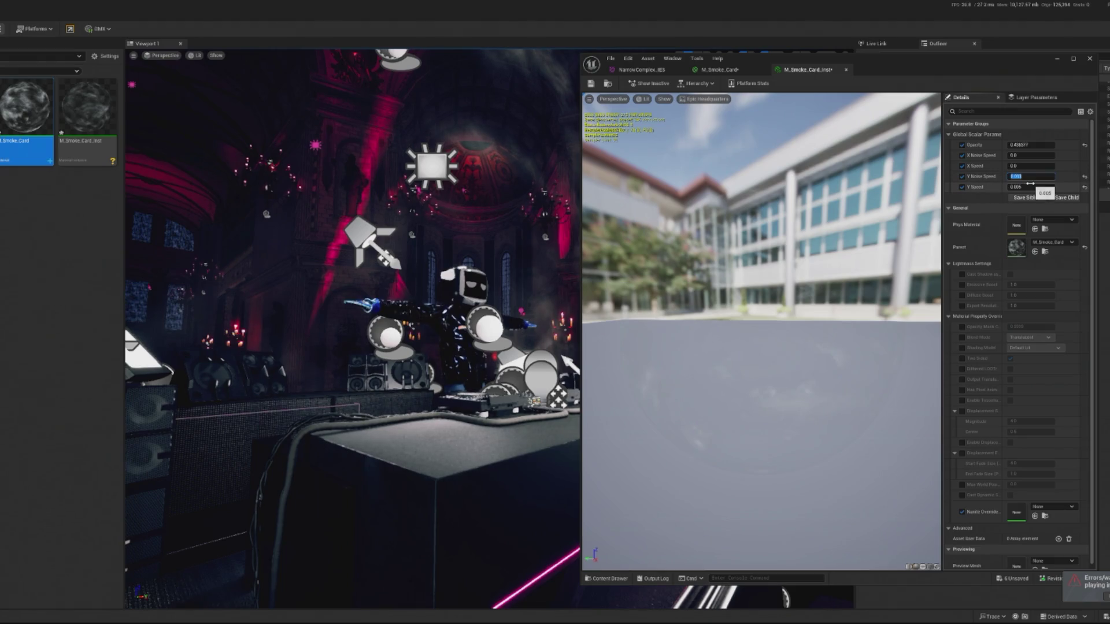
{"action": "left_click", "coordinate": [1059, 60]}
{"action": "double_click", "coordinate": [893, 120]}
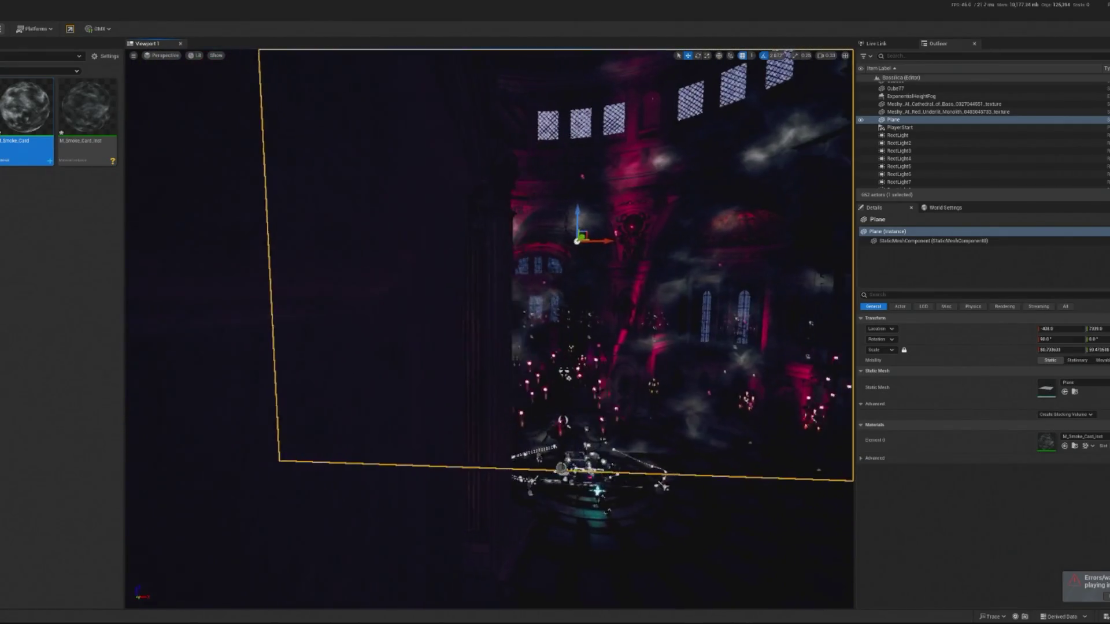
{"action": "key", "text": "e"}
{"action": "key", "text": "r"}
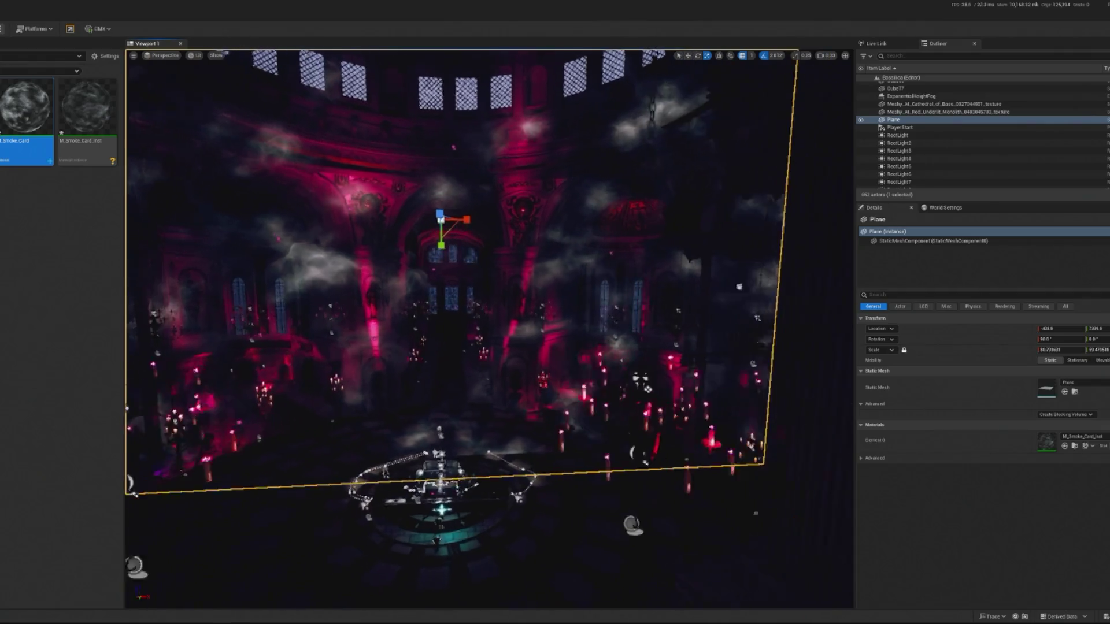
{"action": "key", "text": "w"}
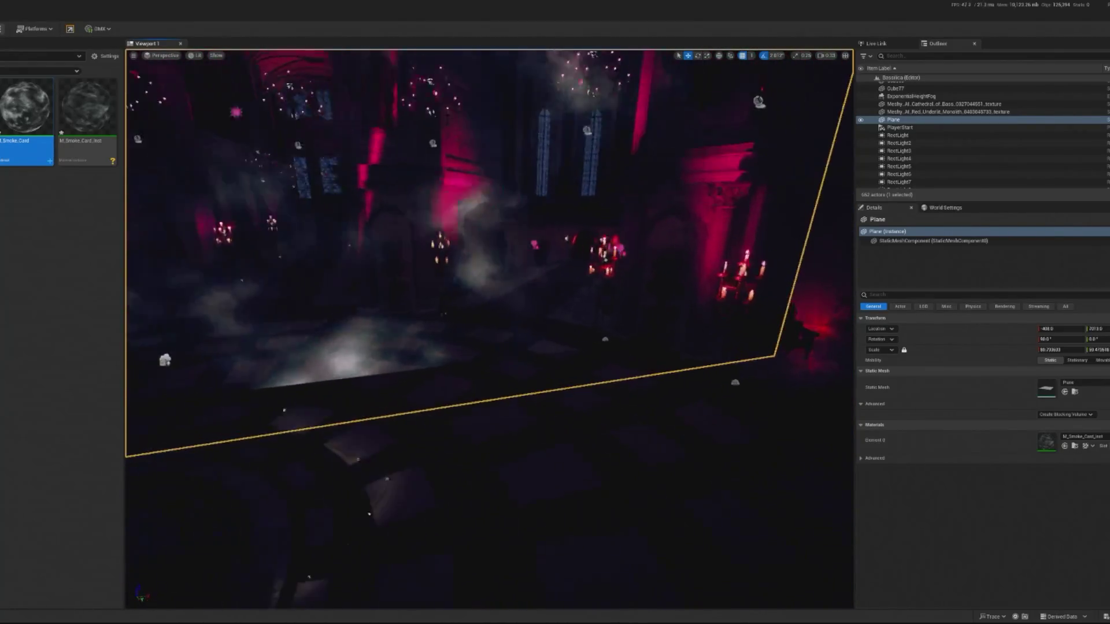
{"action": "left_click", "coordinate": [402, 437]}
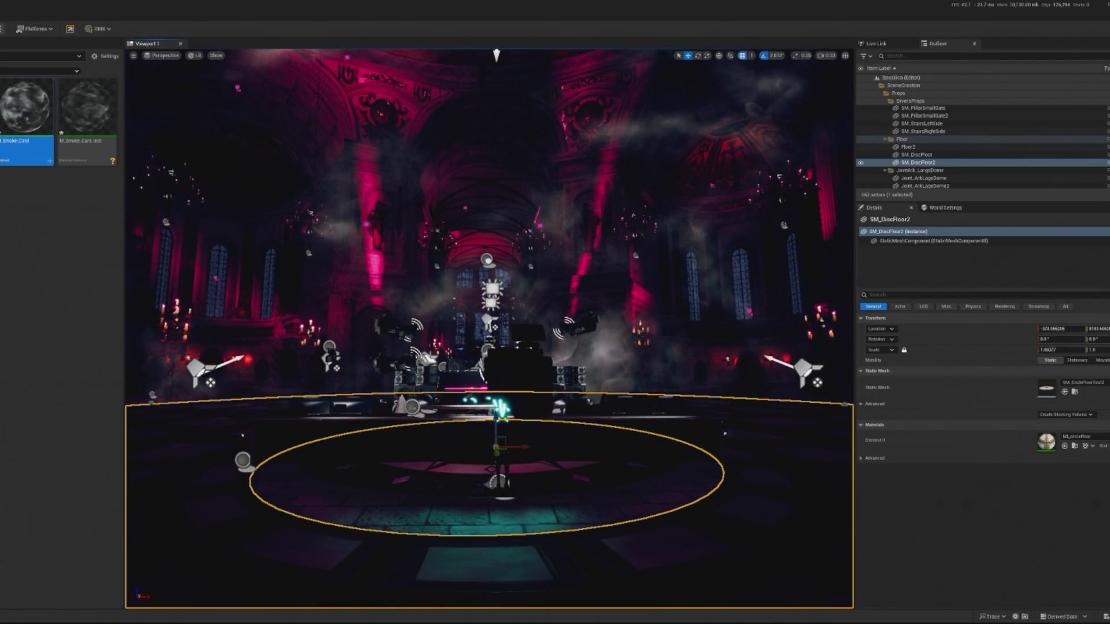
- Run and stop a quick play test, then select and frame the smoke Plane
{"action": "key", "text": "alt+p"}
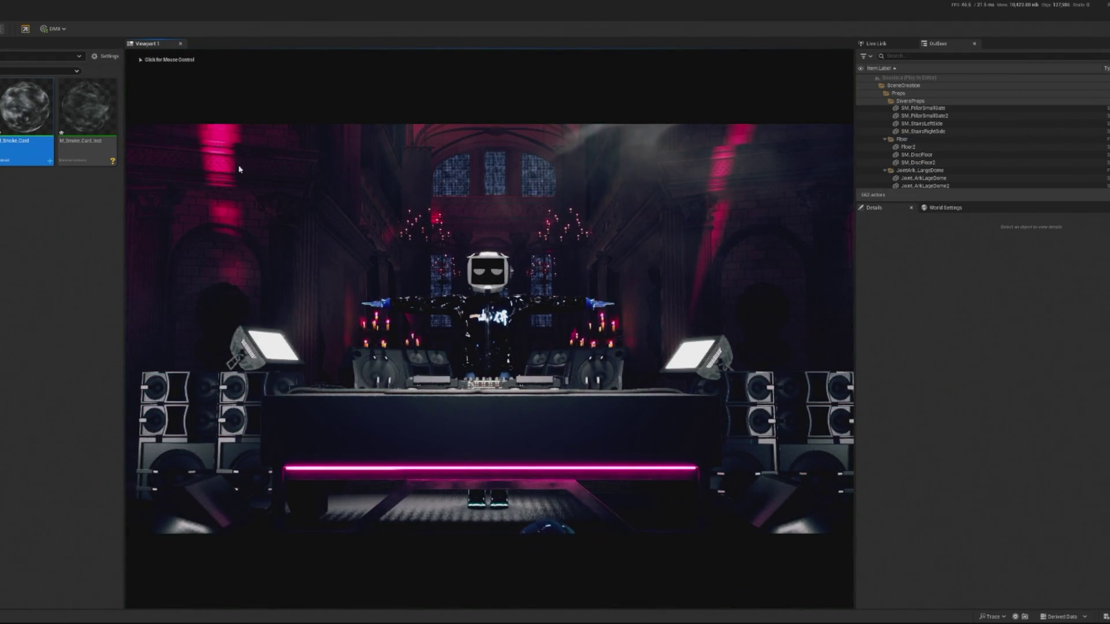
{"action": "key", "text": "Escape"}
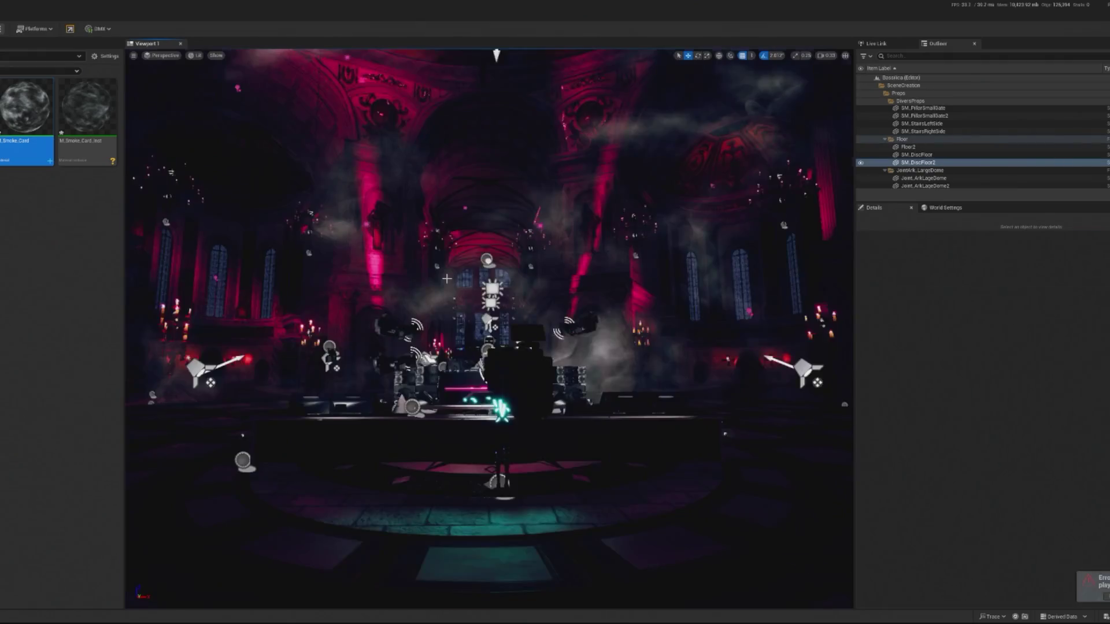
{"action": "left_click", "coordinate": [451, 294]}
{"action": "key", "text": "f"}
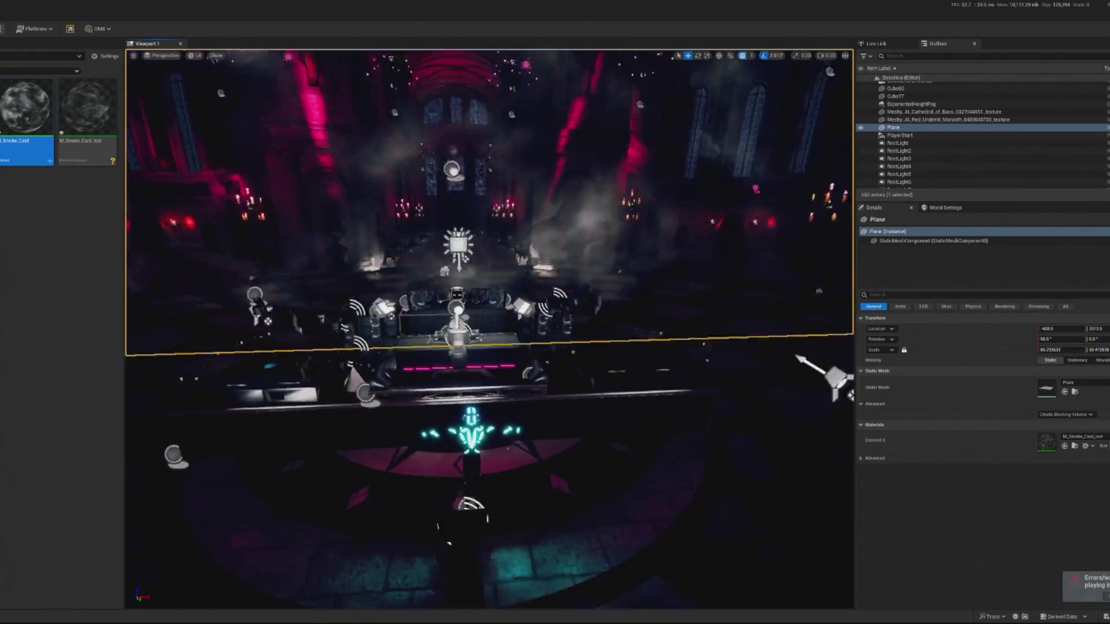
- Alt-drag a duplicate Plane2 beside the original and narrow it to about 47.9 in X
{"action": "mouse_move", "coordinate": [529, 96]}
{"action": "left_mouse_down"}
{"action": "mouse_move", "coordinate": [298, 114]}
{"action": "mouse_move", "coordinate": [797, 119]}
{"action": "mouse_move", "coordinate": [797, 134]}
{"action": "mouse_move", "coordinate": [758, 137]}
{"action": "left_mouse_up"}
{"action": "key", "text": "e"}
{"action": "key", "text": "r"}
{"action": "key", "text": "w"}
{"action": "scroll", "coordinate": [847, 339], "scroll_direction": "up", "scroll_amount": 10}
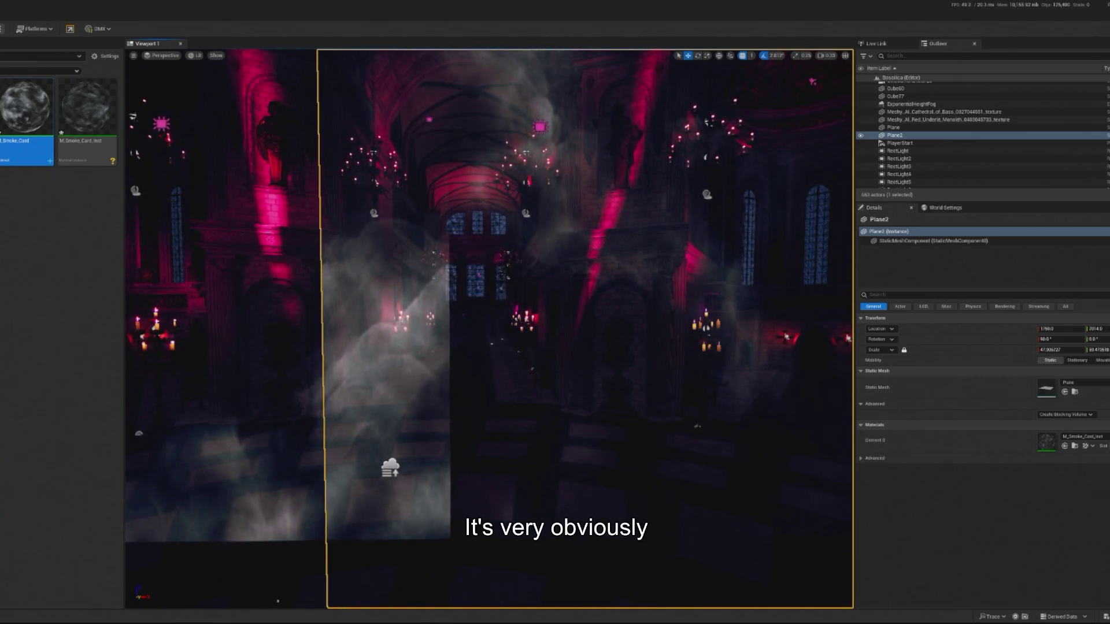
- Undo the stray floor selection and the Plane2 duplicate, then pan the M_Smoke_Card graph
{"action": "scroll", "coordinate": [847, 339], "scroll_direction": "down", "scroll_amount": 10}
{"action": "left_click", "coordinate": [446, 458]}
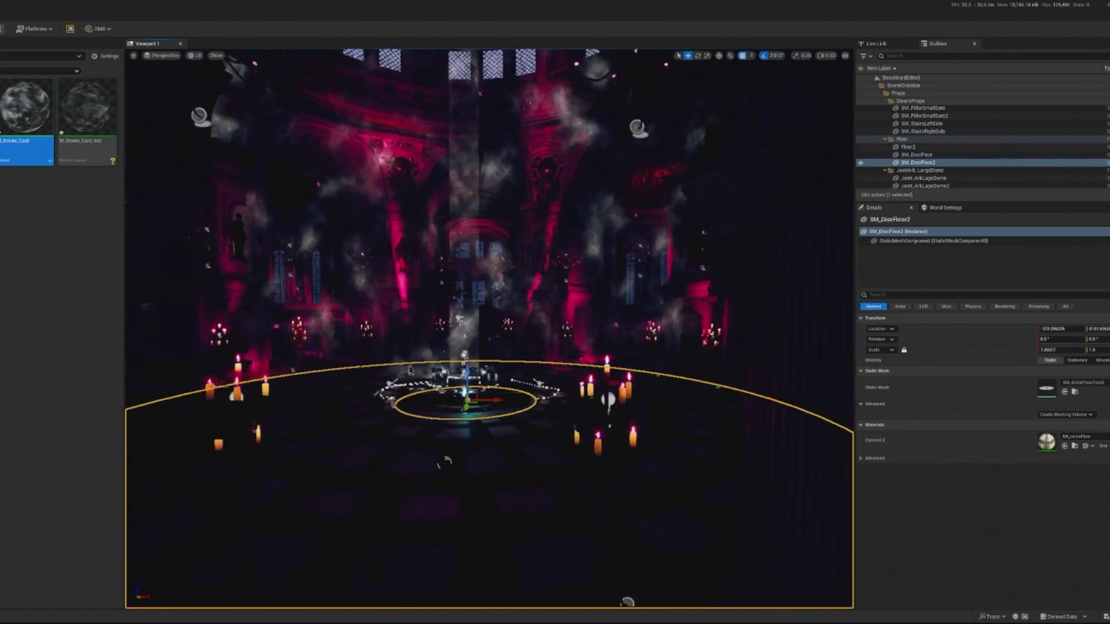
{"action": "key", "text": "ctrl+z"}
{"action": "scroll", "coordinate": [541, 470], "scroll_direction": "up", "scroll_amount": 5}
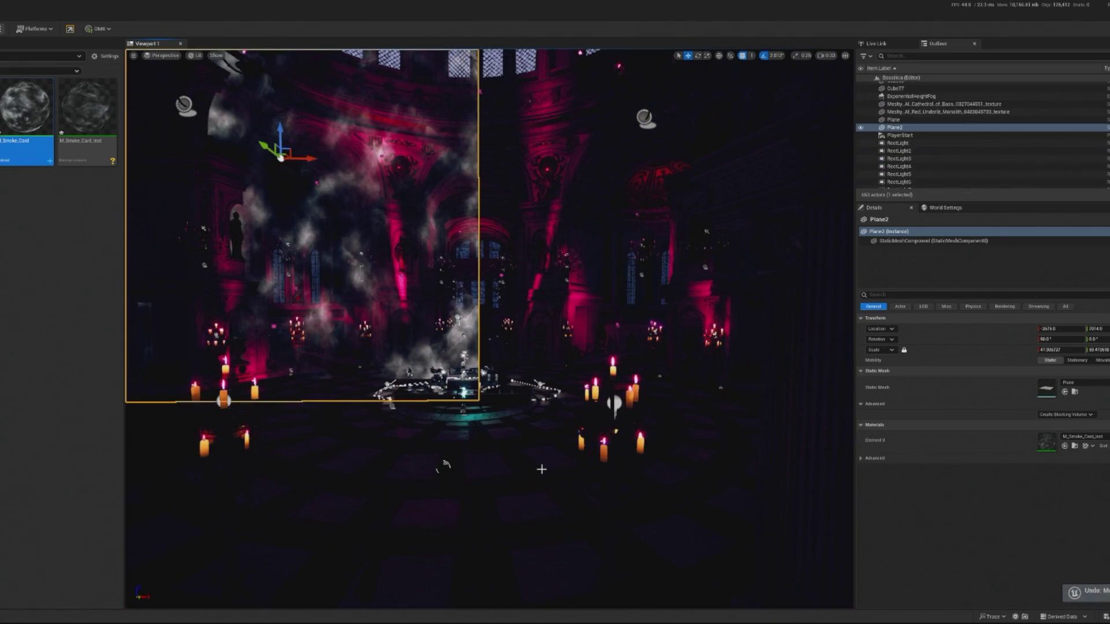
{"action": "key", "text": "ctrl+z"}
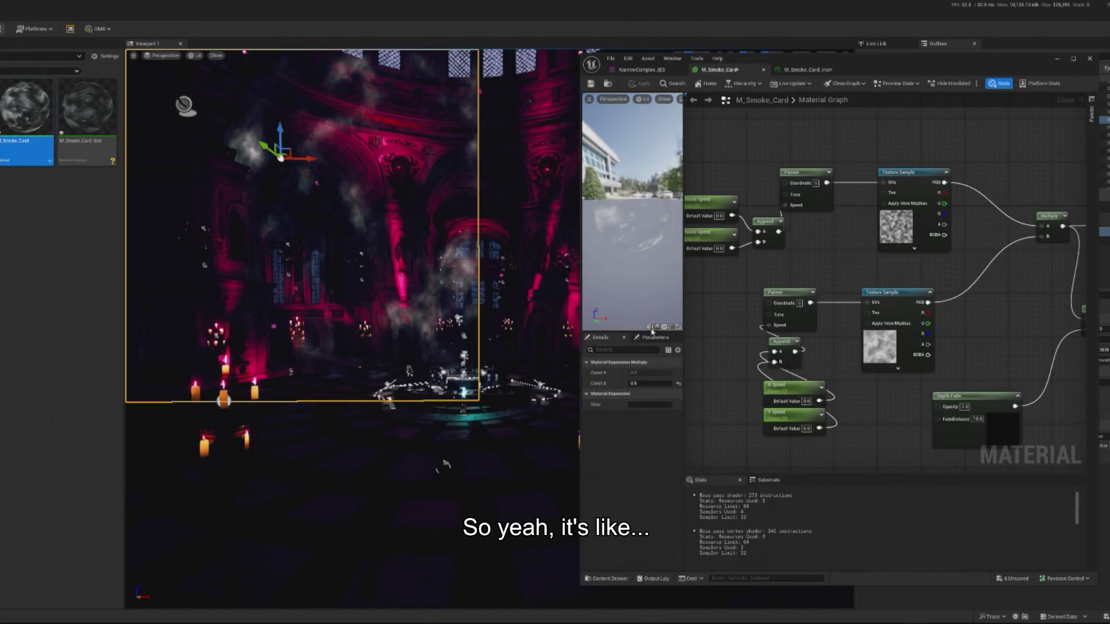
{"action": "left_click_drag", "start_coordinate": [823, 321], "coordinate": [860, 312]}
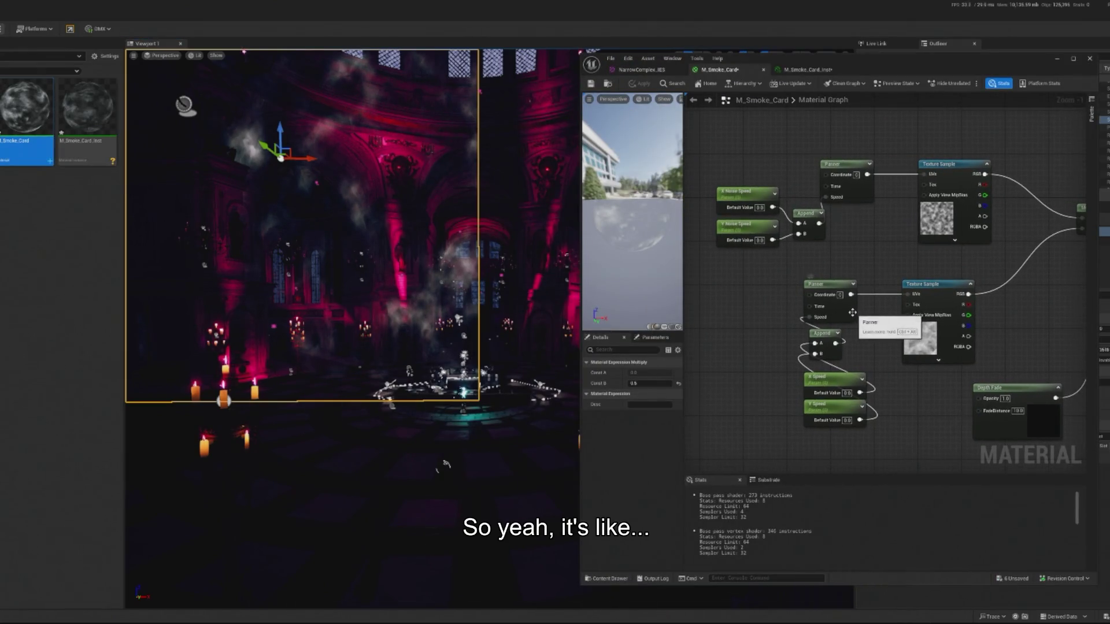
- Add a TextureCoordinate node and two Constant nodes on the graph's left
{"action": "right_click", "coordinate": [710, 332]}
{"action": "type", "text": "textu"}
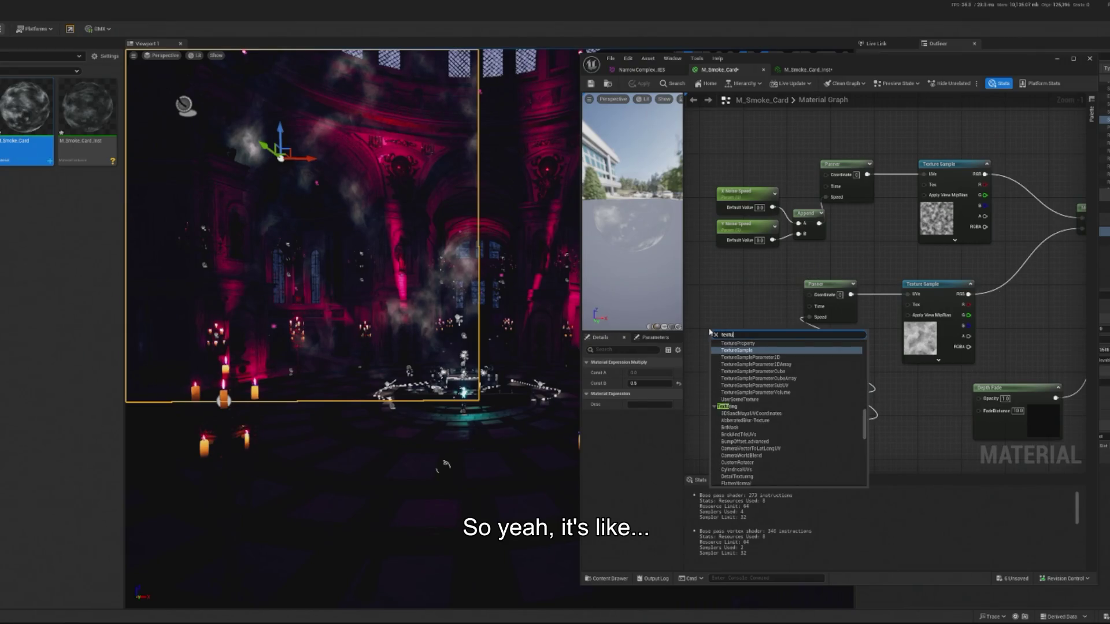
{"action": "type", "text": "reco"}
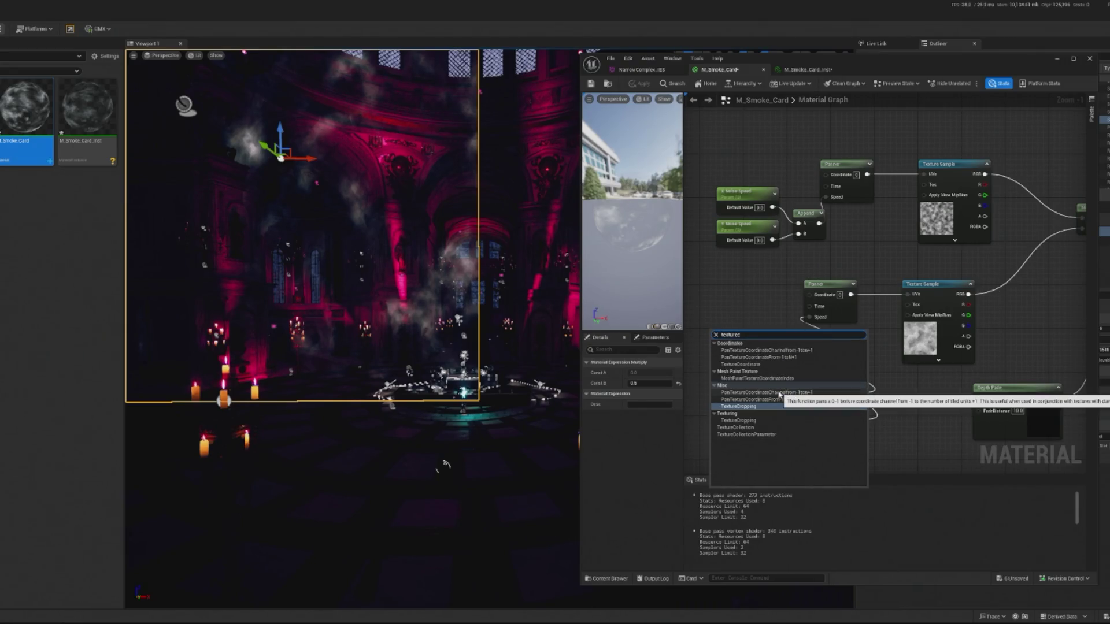
{"action": "left_click", "coordinate": [750, 365]}
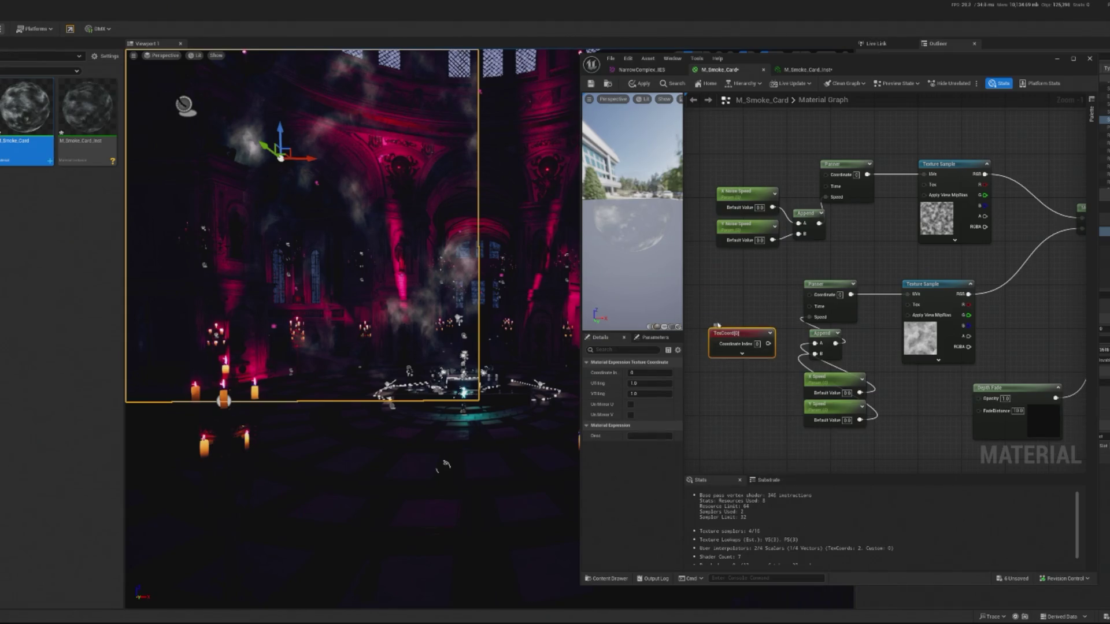
{"action": "left_click_drag", "start_coordinate": [761, 317], "coordinate": [841, 316]}
{"action": "mouse_move", "coordinate": [745, 325]}
{"action": "left_mouse_down"}
{"action": "mouse_move", "coordinate": [697, 319]}
{"action": "mouse_move", "coordinate": [759, 315]}
{"action": "mouse_move", "coordinate": [729, 306]}
{"action": "left_mouse_up"}
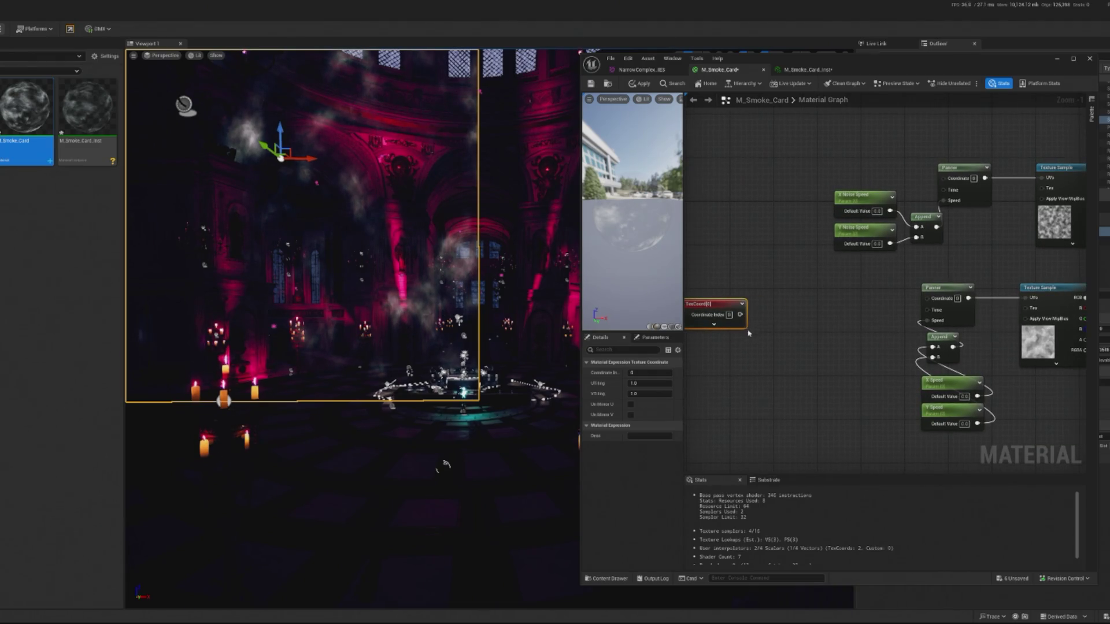
{"action": "left_click", "coordinate": [749, 352]}
{"action": "left_click", "coordinate": [770, 355]}
{"action": "mouse_move", "coordinate": [797, 362]}
{"action": "left_mouse_down"}
{"action": "mouse_move", "coordinate": [783, 379]}
{"action": "mouse_move", "coordinate": [776, 371]}
{"action": "left_mouse_up"}
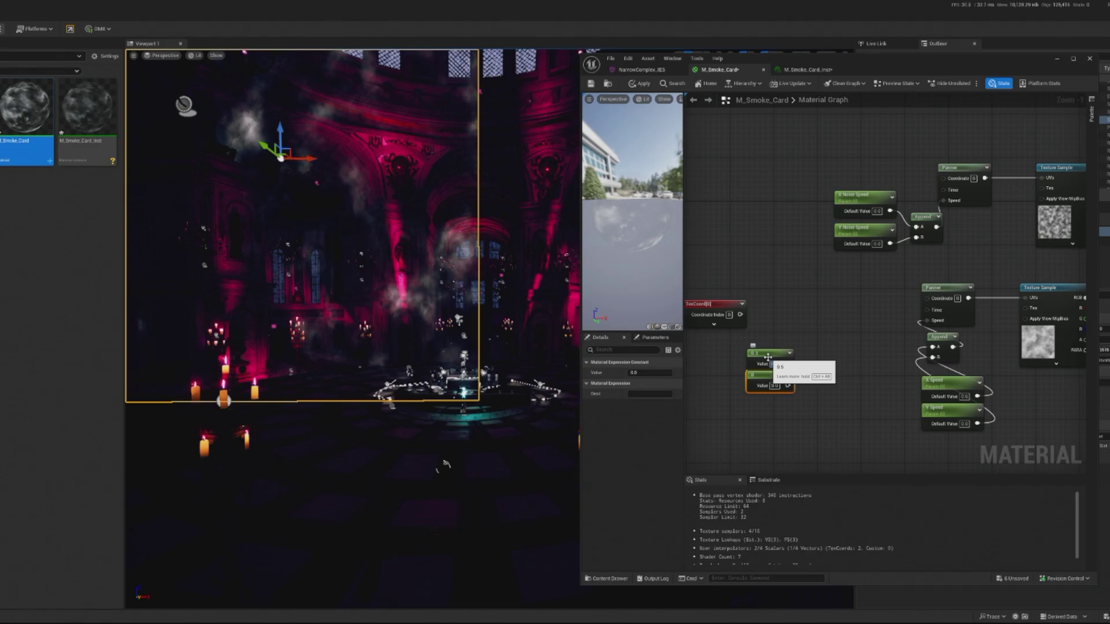
- Expand the TexCoord settings and set the constants to 0.5
{"action": "left_click", "coordinate": [714, 324]}
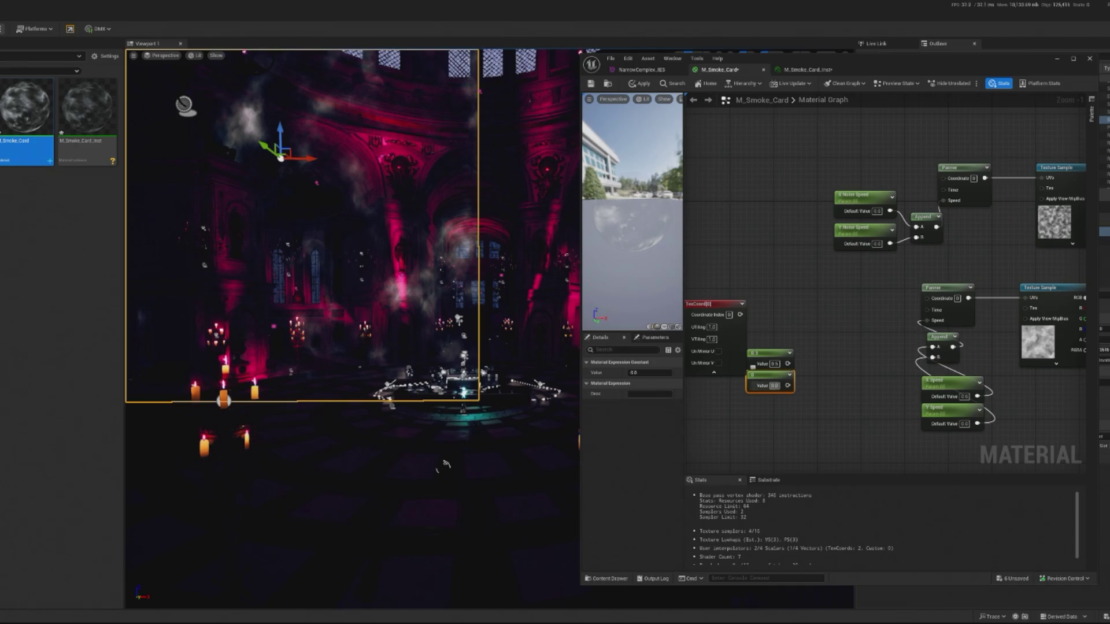
{"action": "type", "text": "0.5"}
{"action": "key", "text": "Return"}
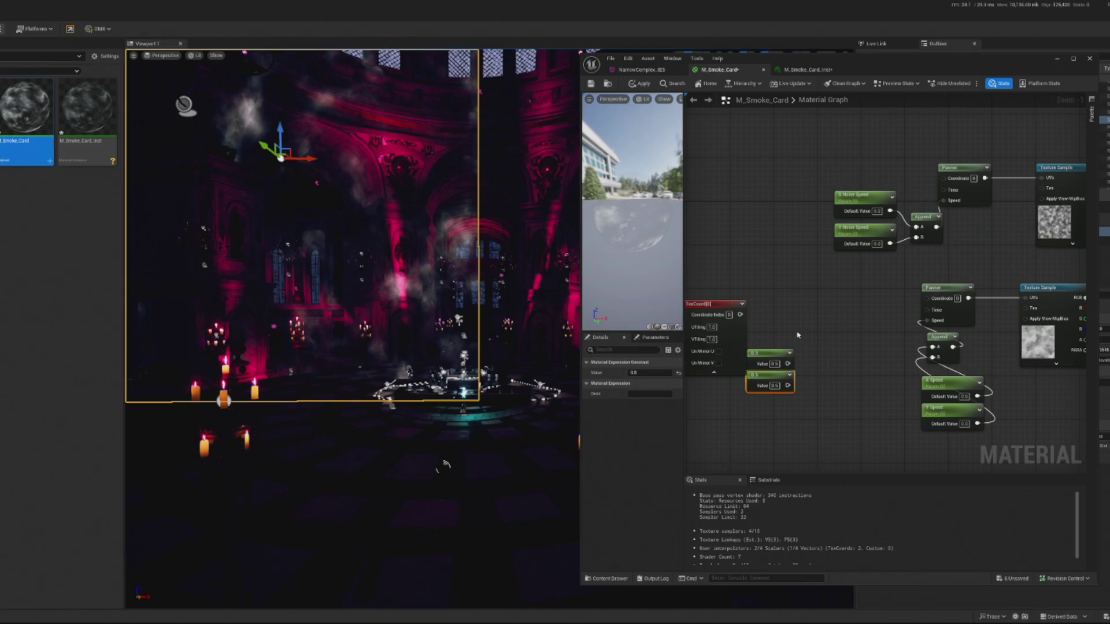
{"action": "left_click", "coordinate": [797, 335]}
{"action": "left_click_drag", "start_coordinate": [787, 386], "coordinate": [804, 335]}
{"action": "type", "text": "minus"}
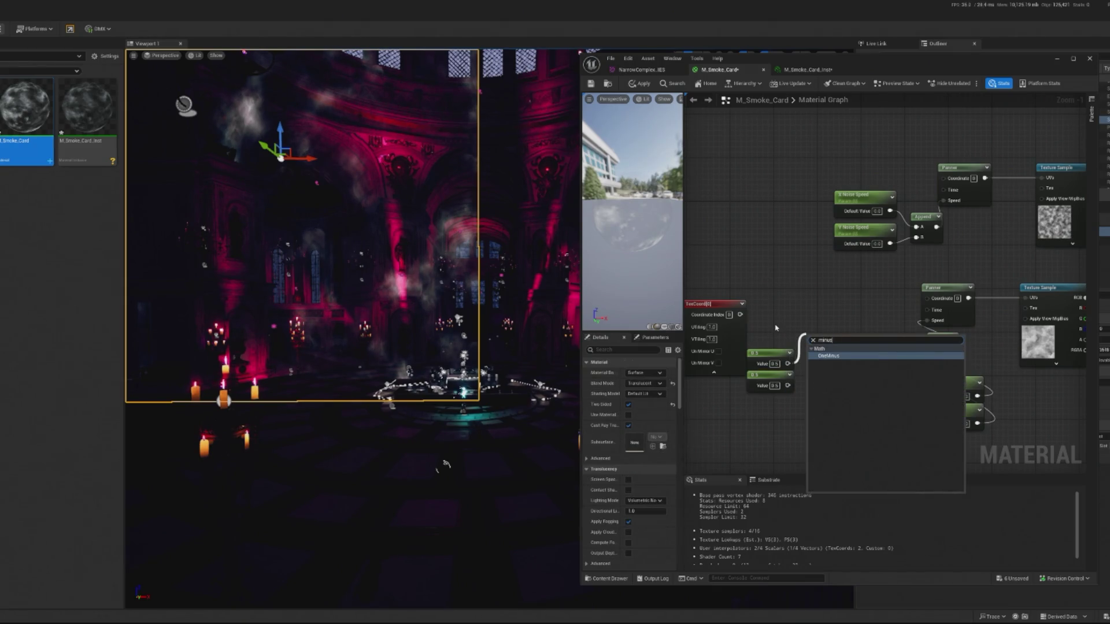
{"action": "left_click_drag", "start_coordinate": [788, 364], "coordinate": [808, 370]}
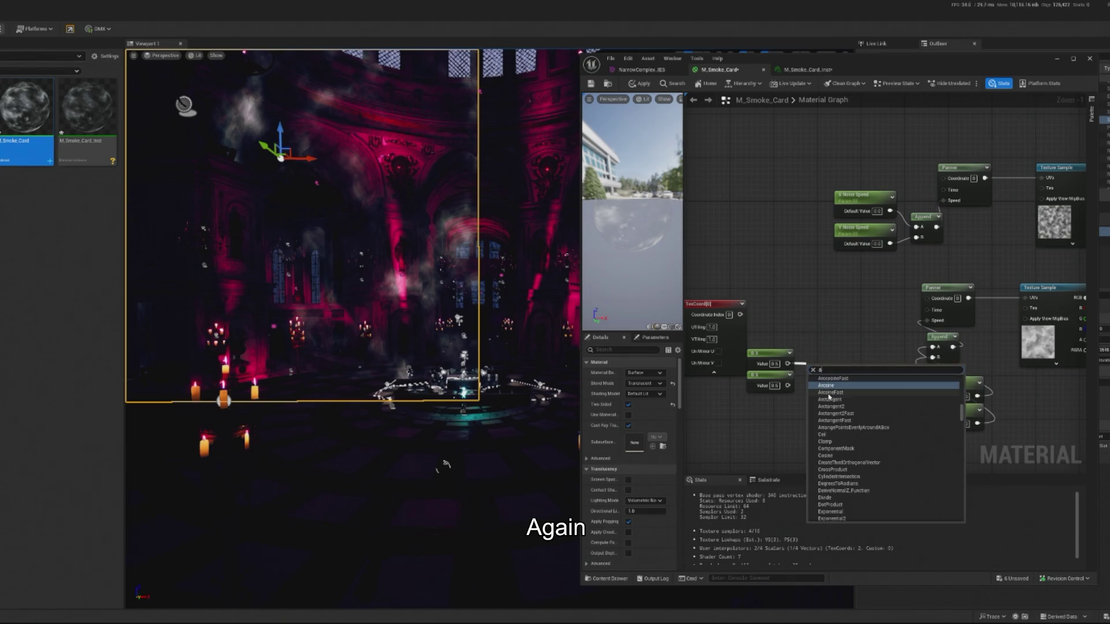
{"action": "left_click", "coordinate": [933, 239]}
- Copy-paste the existing Append node and wire the 0.5 constants into it
{"action": "left_click", "coordinate": [933, 239]}
{"action": "key", "text": "ctrl+c"}
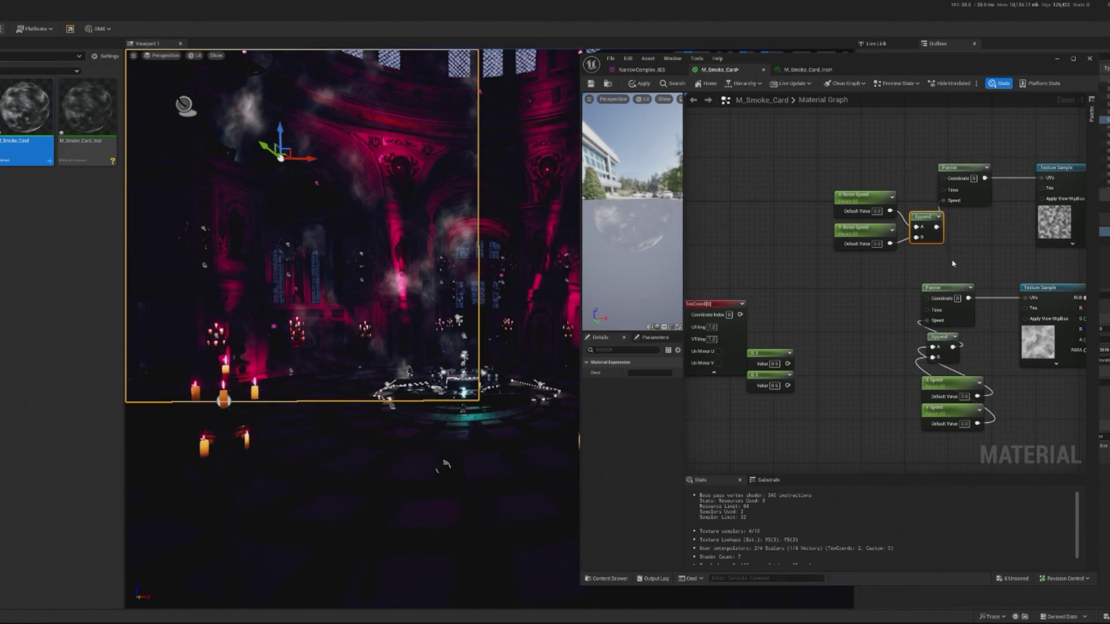
{"action": "key", "text": "ctrl+v"}
{"action": "left_click_drag", "start_coordinate": [824, 331], "coordinate": [824, 352]}
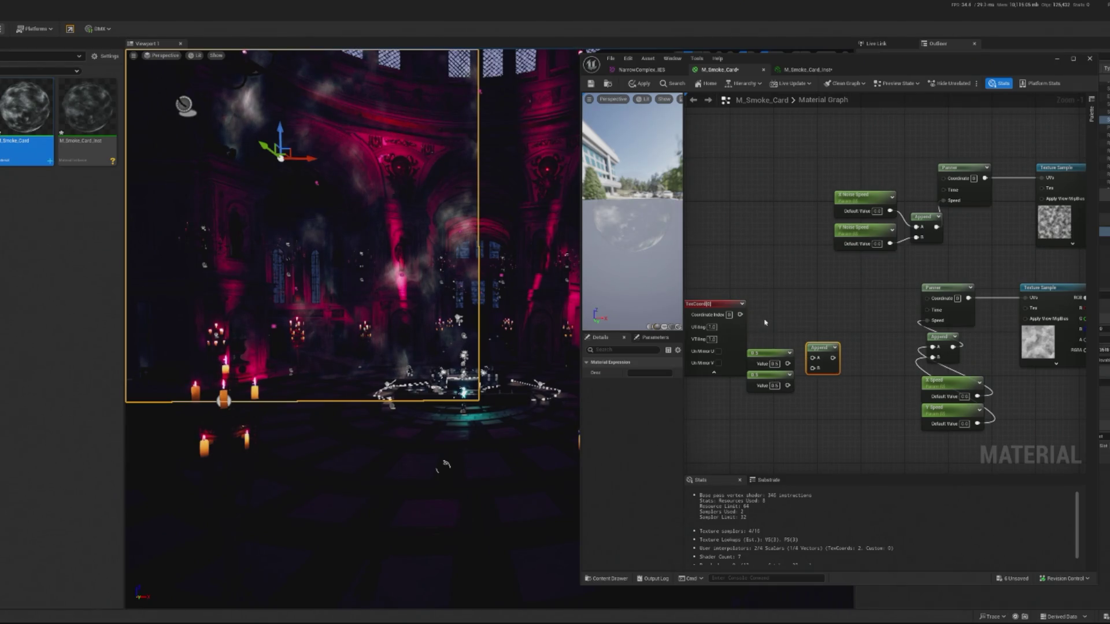
{"action": "left_click_drag", "start_coordinate": [787, 364], "coordinate": [813, 358]}
{"action": "right_click", "coordinate": [821, 368]}
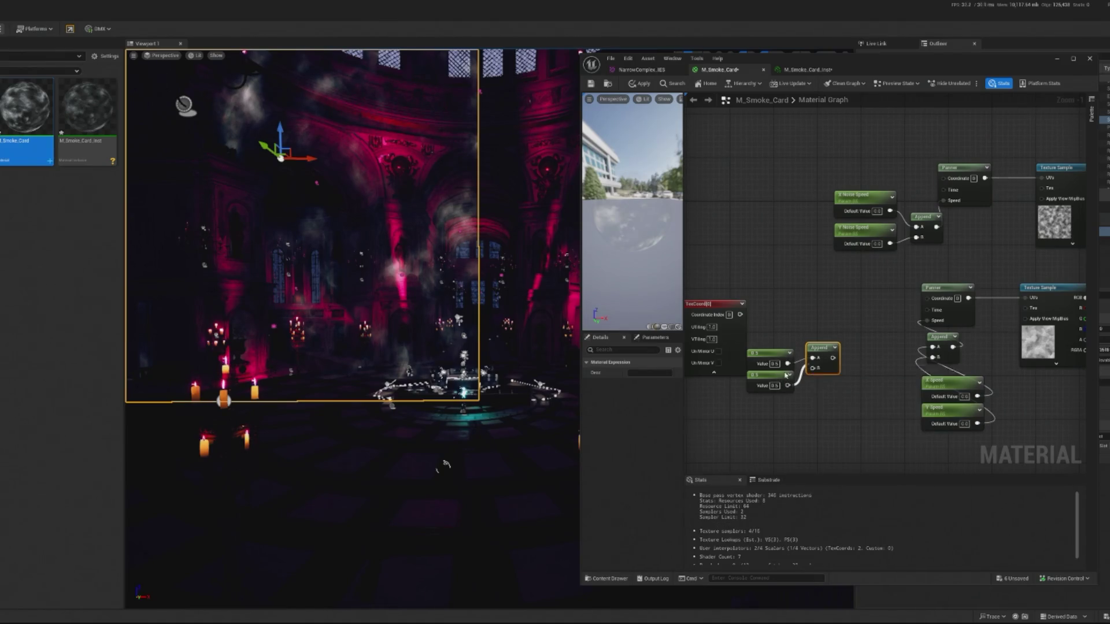
{"action": "left_click", "coordinate": [769, 381]}
- Add a Subtract node taking the appended 0.5 vector, with TexCoord in input A
{"action": "mouse_move", "coordinate": [833, 358]}
{"action": "left_mouse_down"}
{"action": "mouse_move", "coordinate": [812, 368]}
{"action": "mouse_move", "coordinate": [844, 345]}
{"action": "left_mouse_up"}
{"action": "type", "text": "minus"}
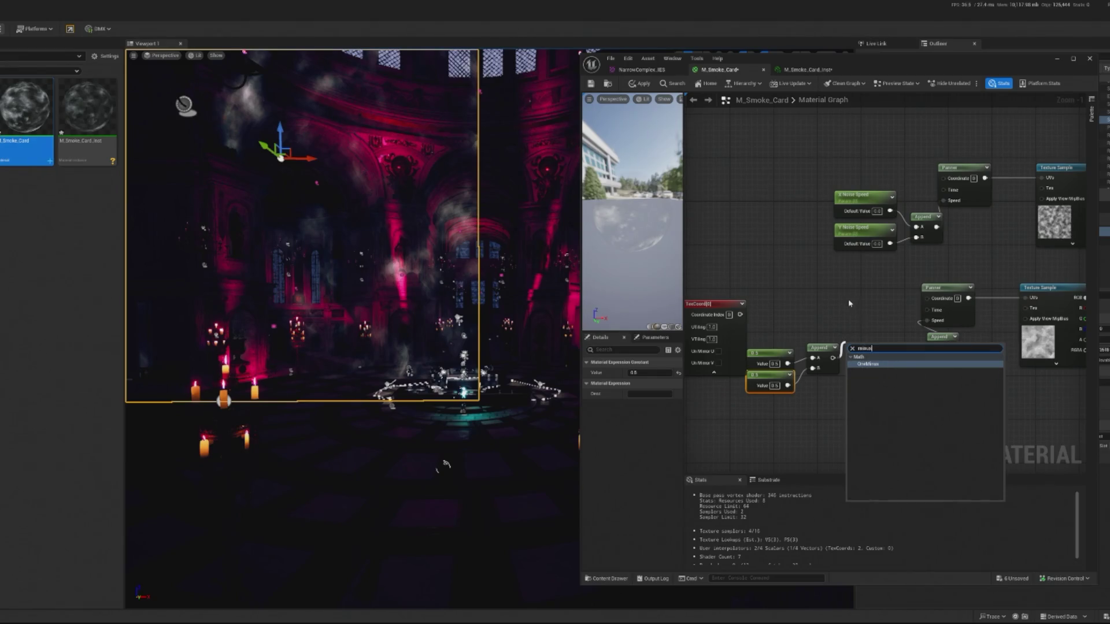
{"action": "left_click_drag", "start_coordinate": [833, 358], "coordinate": [833, 315]}
{"action": "type", "text": "subtr"}
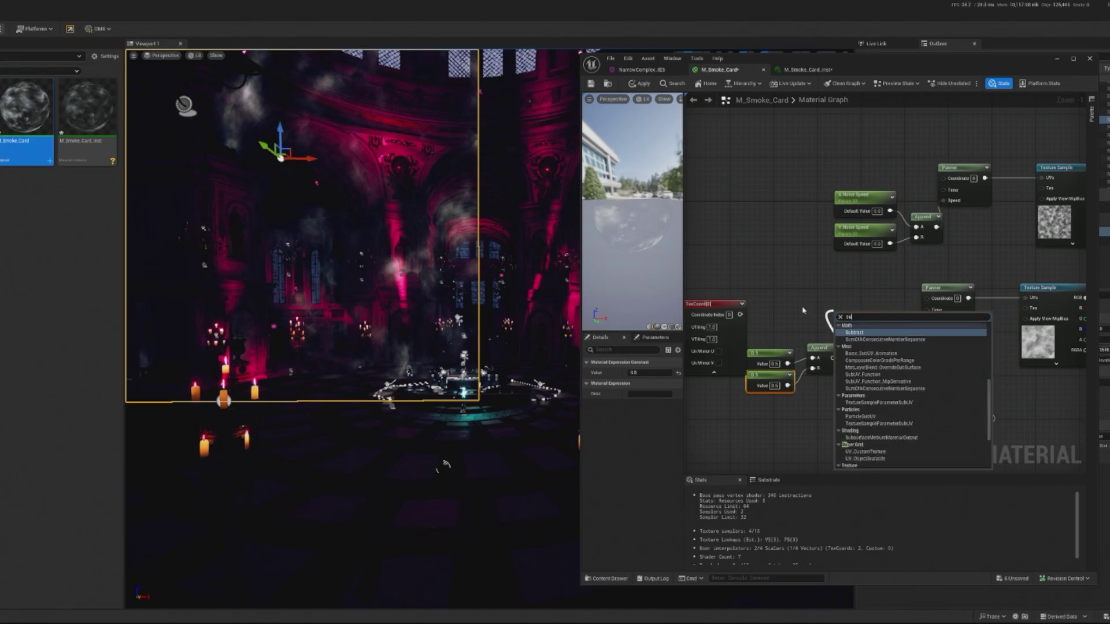
{"action": "left_click", "coordinate": [854, 346]}
{"action": "mouse_move", "coordinate": [850, 316]}
{"action": "left_mouse_down"}
{"action": "mouse_move", "coordinate": [800, 304]}
{"action": "mouse_move", "coordinate": [797, 320]}
{"action": "left_mouse_up"}
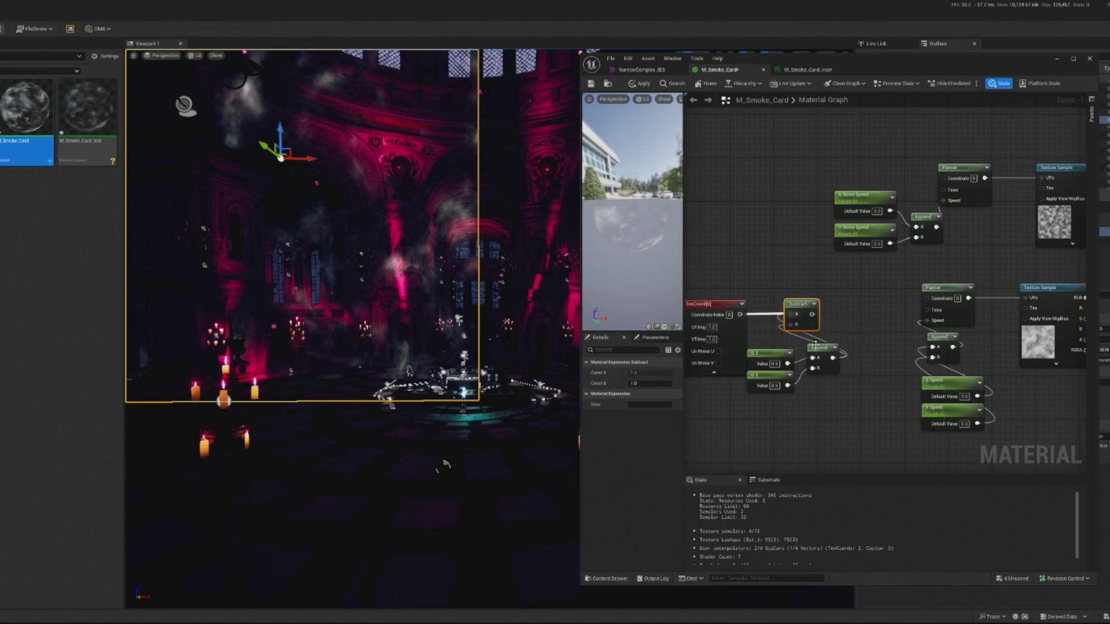
{"action": "mouse_move", "coordinate": [798, 405]}
{"action": "left_mouse_down"}
{"action": "mouse_move", "coordinate": [746, 348]}
{"action": "mouse_move", "coordinate": [809, 388]}
{"action": "mouse_move", "coordinate": [792, 353]}
{"action": "left_mouse_up"}
{"action": "left_click", "coordinate": [819, 353], "text": "shift"}
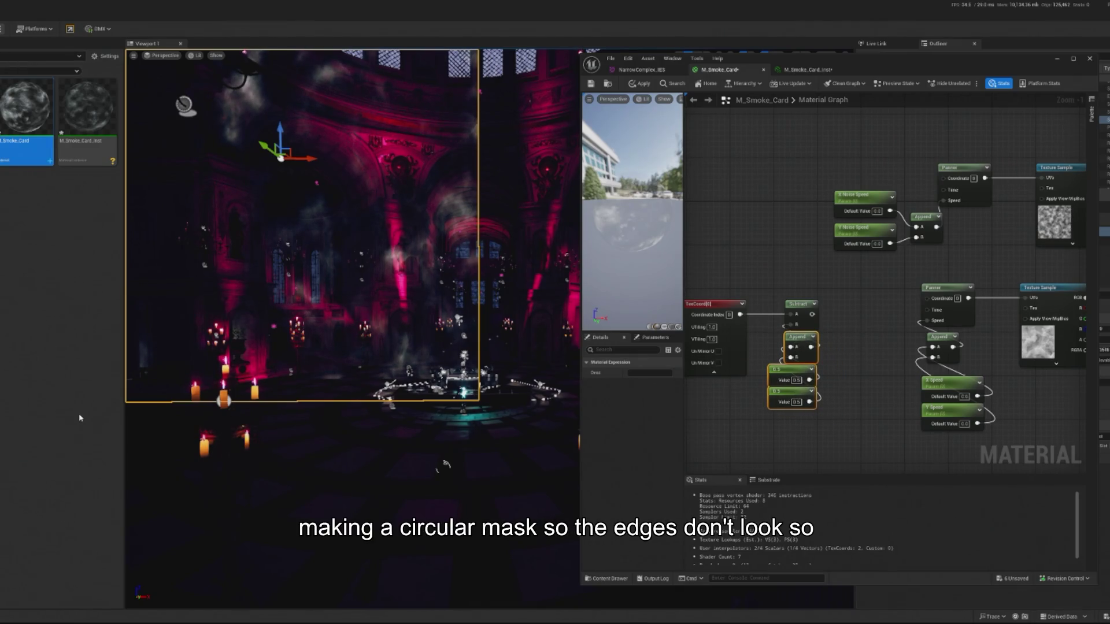
{"action": "right_click", "coordinate": [849, 327]}
- Add a Length node and wire the Subtract result into it
{"action": "type", "text": "length"}
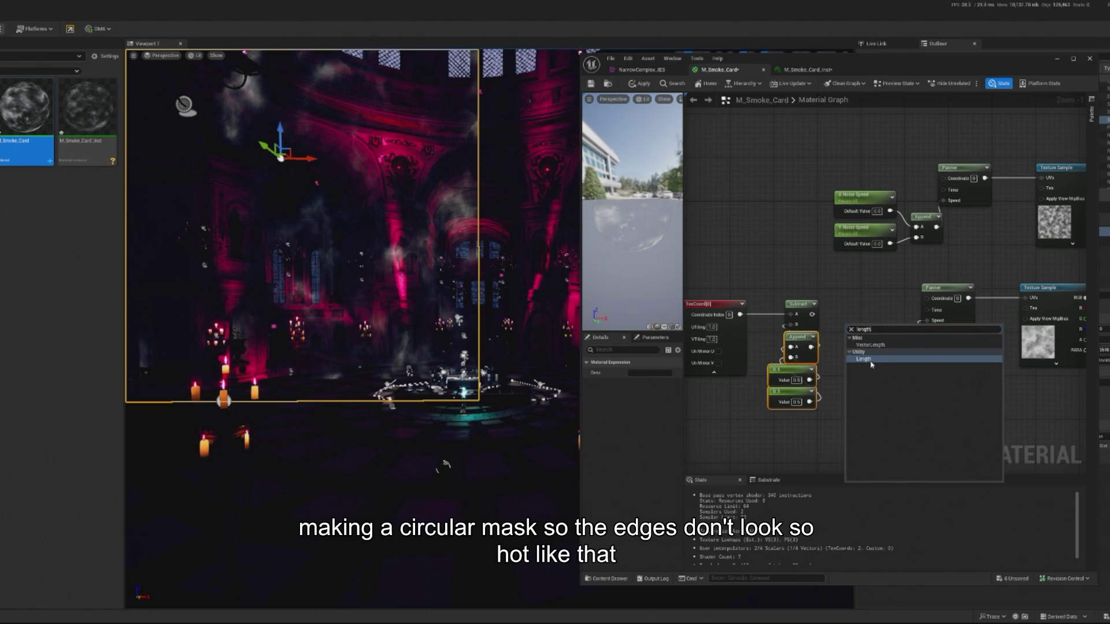
{"action": "left_click", "coordinate": [873, 364]}
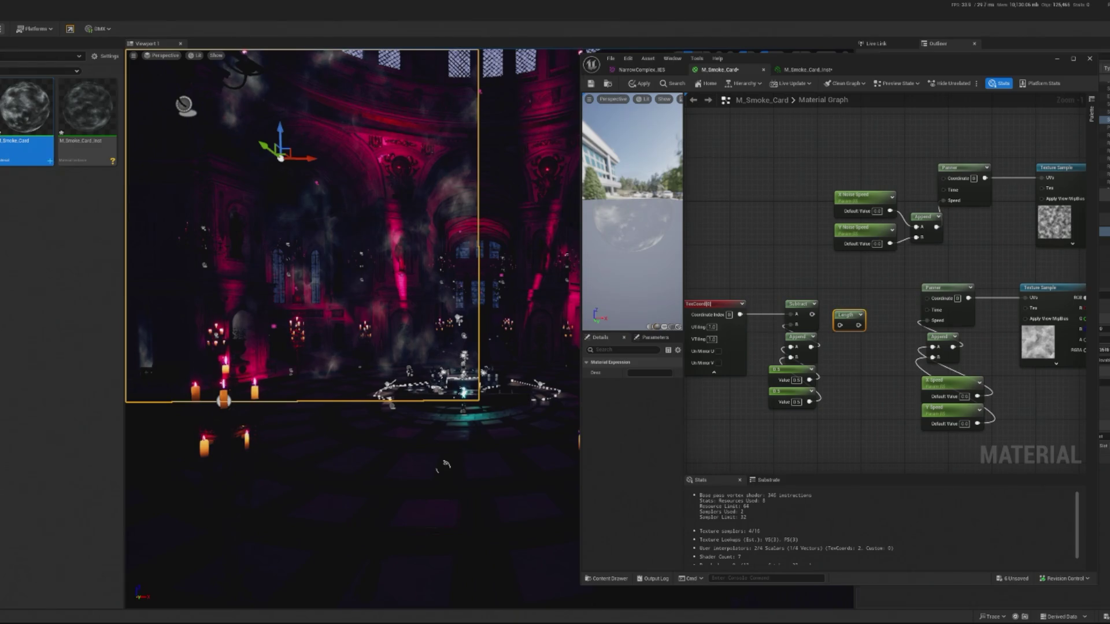
{"action": "mouse_move", "coordinate": [812, 315]}
{"action": "left_mouse_down"}
{"action": "mouse_move", "coordinate": [840, 325]}
{"action": "mouse_move", "coordinate": [842, 305]}
{"action": "left_mouse_up"}
- Shift the graph view and move the centred-UV node group left
{"action": "right_click", "coordinate": [843, 303]}
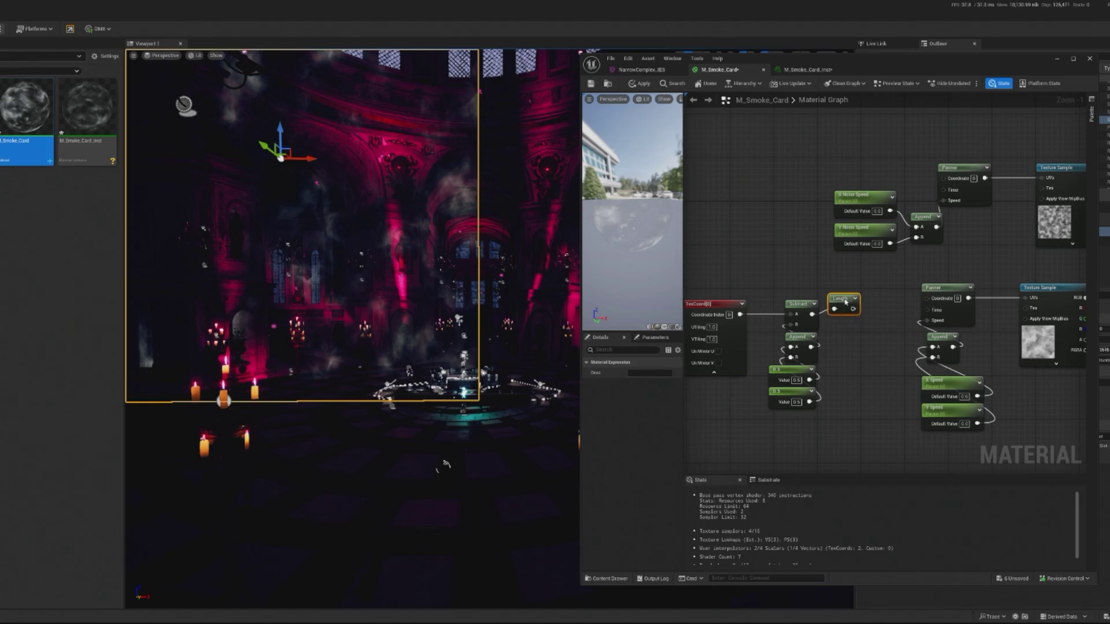
{"action": "left_click_drag", "start_coordinate": [717, 280], "coordinate": [873, 413]}
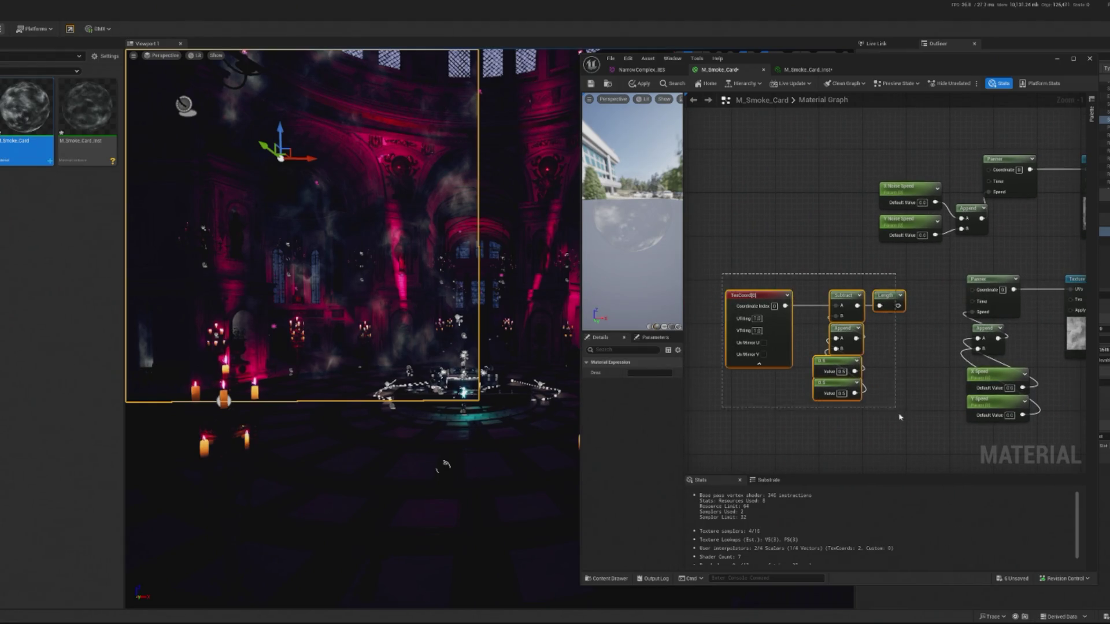
{"action": "left_click_drag", "start_coordinate": [896, 305], "coordinate": [863, 300]}
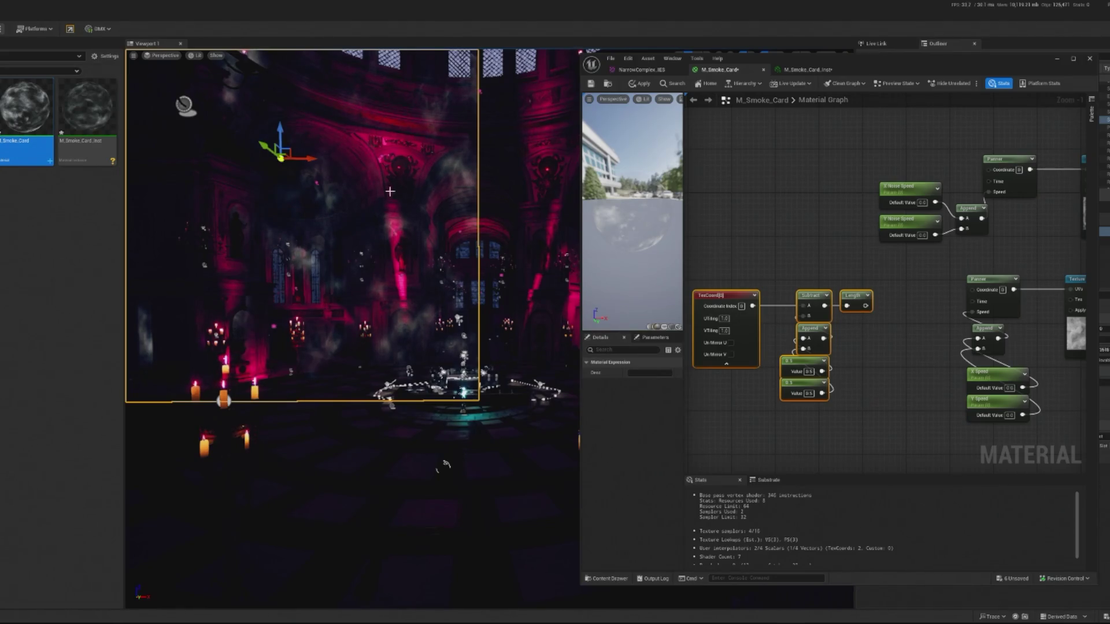
{"action": "mouse_move", "coordinate": [624, 195]}
{"action": "left_mouse_down"}
{"action": "mouse_move", "coordinate": [630, 220]}
{"action": "mouse_move", "coordinate": [607, 219]}
{"action": "left_mouse_up"}
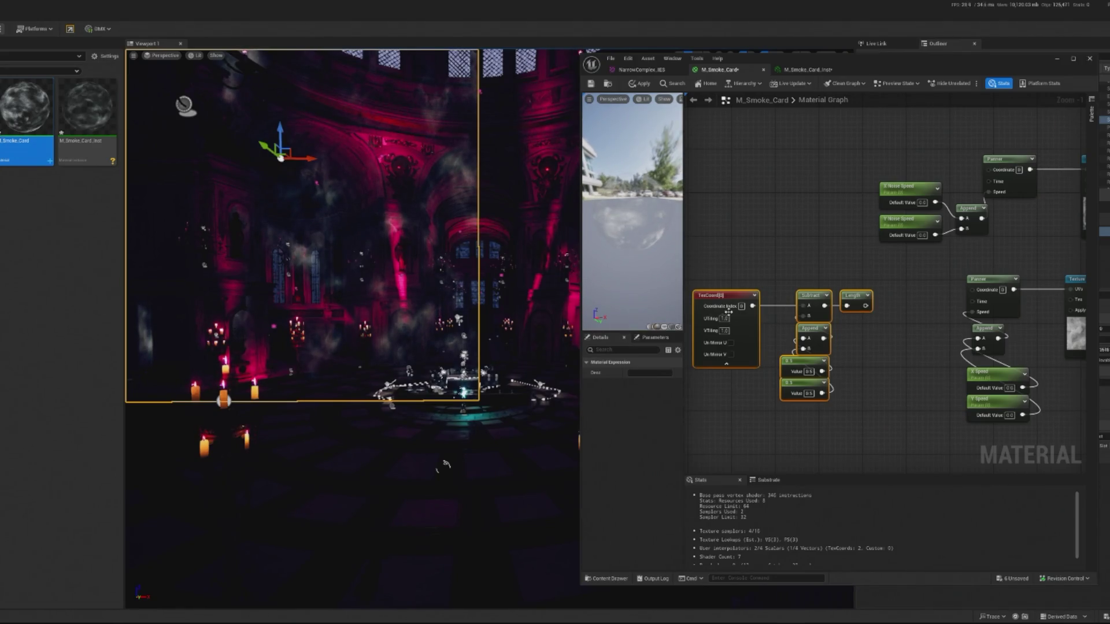
- Break the Length node's existing links from its context menu
{"action": "right_click", "coordinate": [861, 299]}
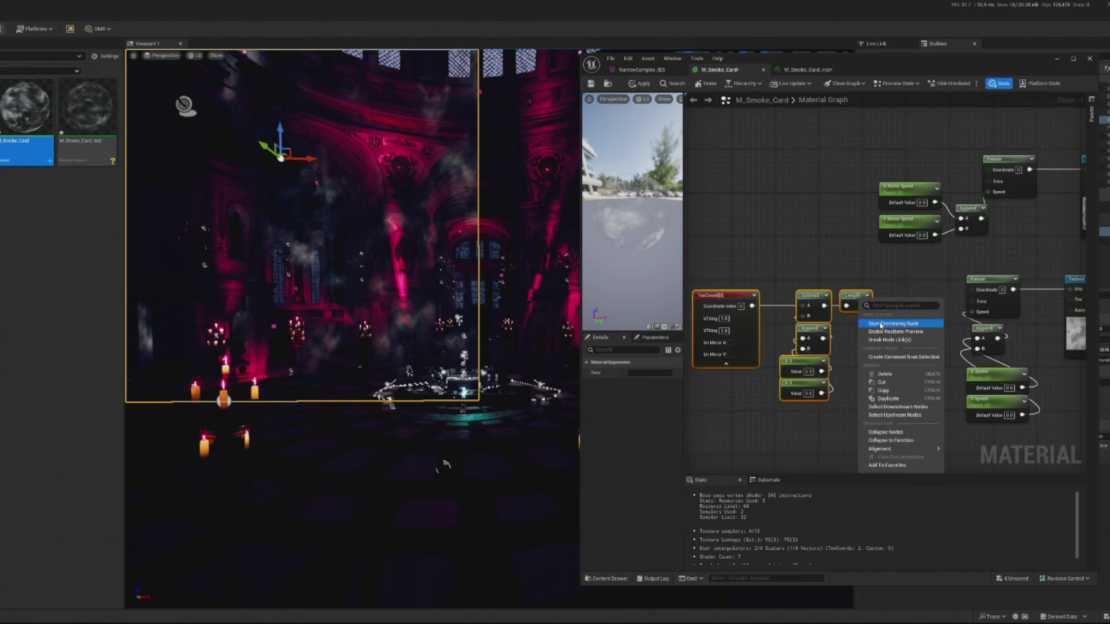
{"action": "left_click", "coordinate": [882, 325]}
{"action": "right_click", "coordinate": [852, 296]}
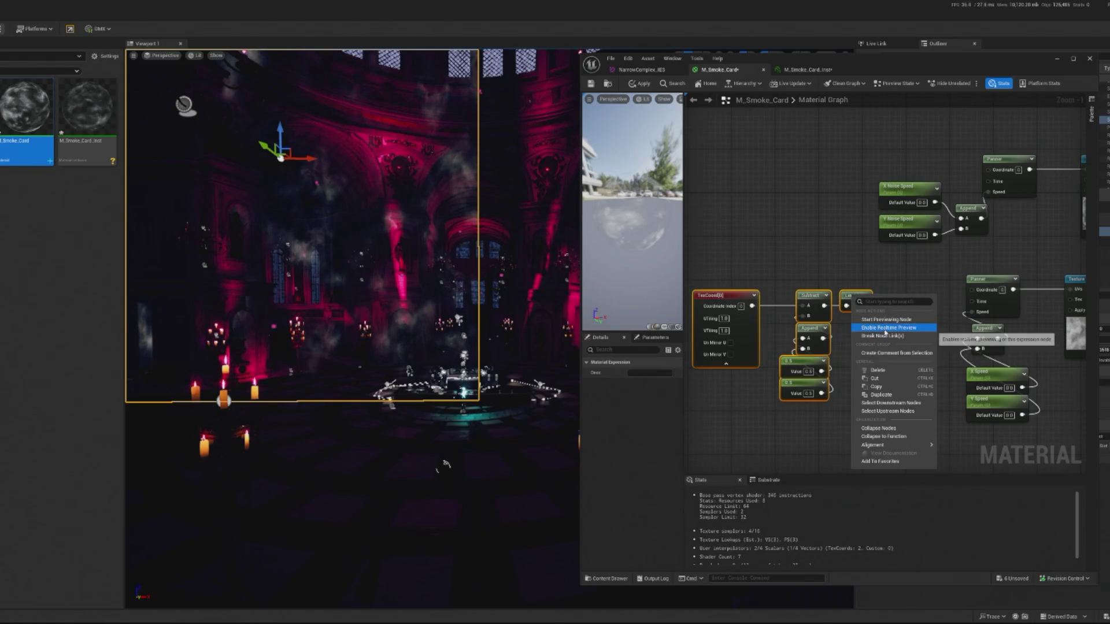
{"action": "left_click", "coordinate": [781, 312]}
{"action": "left_click_drag", "start_coordinate": [627, 210], "coordinate": [653, 213]}
{"action": "left_click", "coordinate": [904, 299]}
{"action": "left_click", "coordinate": [852, 298]}
{"action": "right_click", "coordinate": [851, 298]}
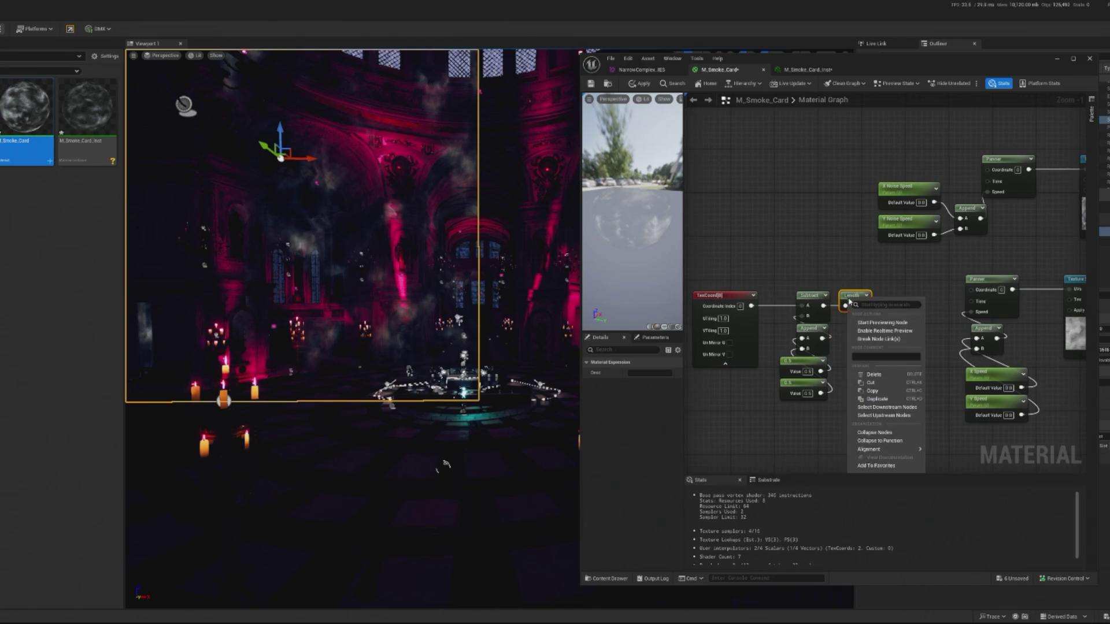
{"action": "left_click", "coordinate": [886, 339]}
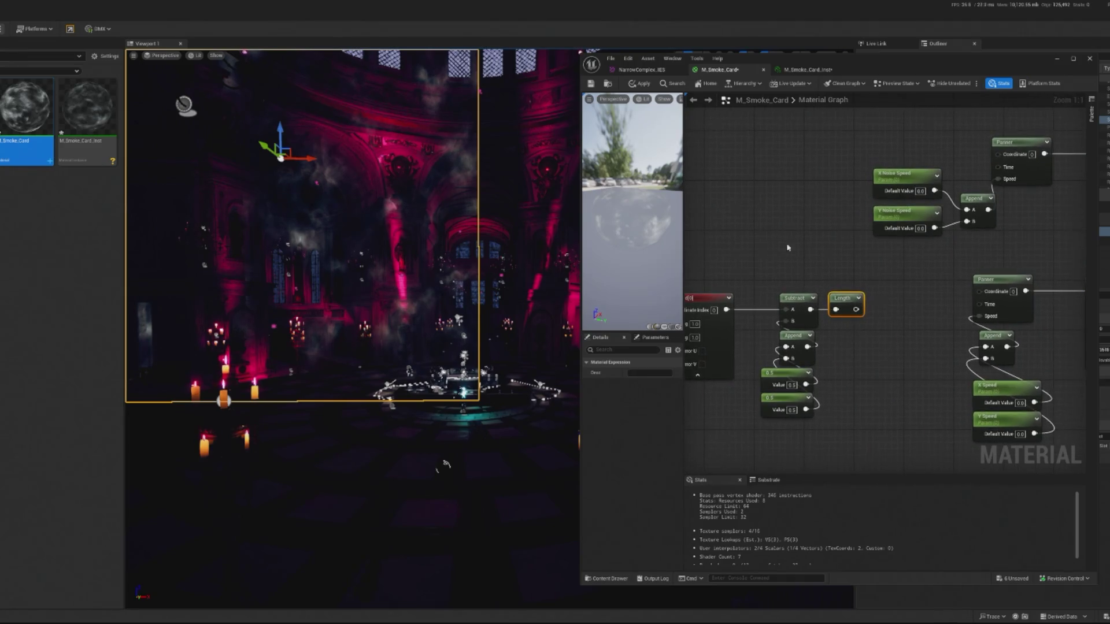
- Connect the Length output to the material's Opacity pin and apply the material
{"action": "scroll", "coordinate": [852, 270], "scroll_direction": "up", "scroll_amount": 1}
{"action": "scroll", "coordinate": [833, 289], "scroll_direction": "down", "scroll_amount": 5}
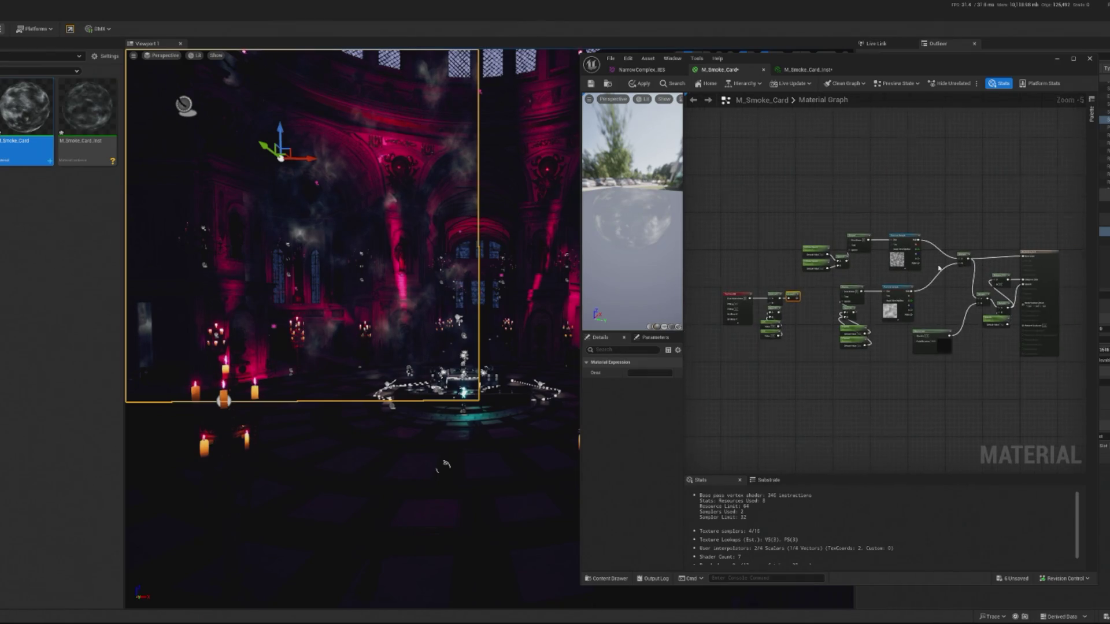
{"action": "scroll", "coordinate": [1003, 283], "scroll_direction": "up", "scroll_amount": 1}
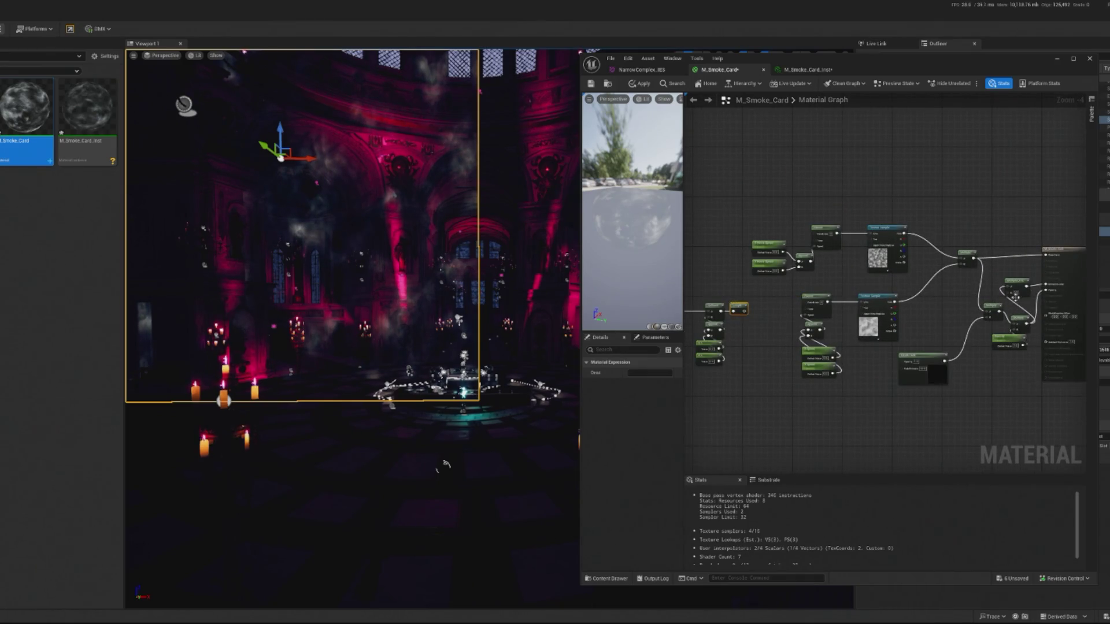
{"action": "left_click_drag", "start_coordinate": [745, 311], "coordinate": [1042, 295]}
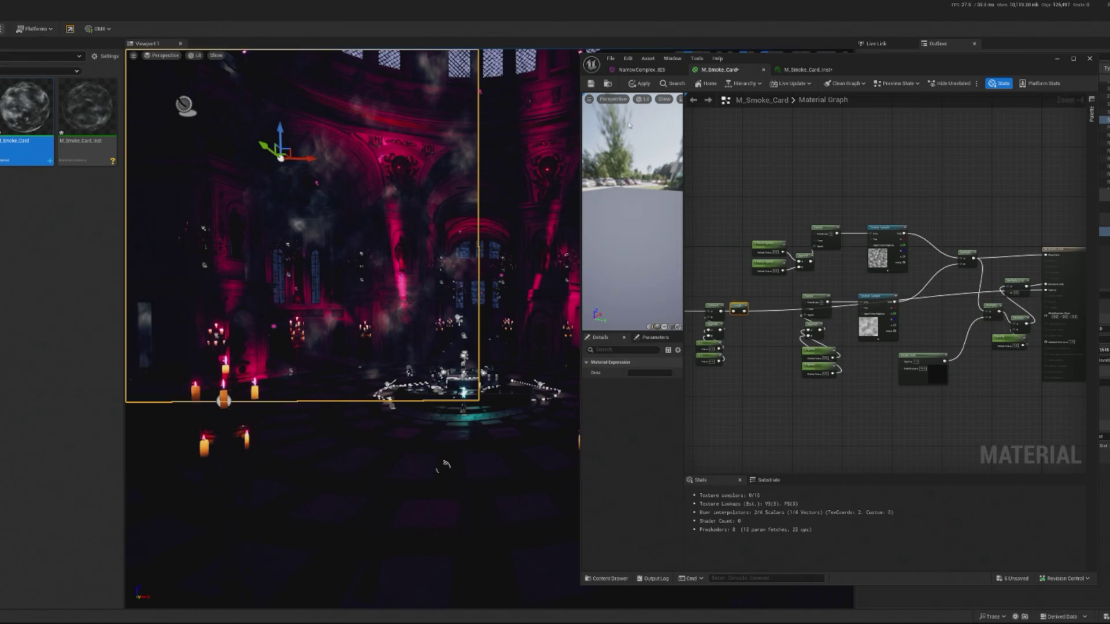
{"action": "left_click", "coordinate": [634, 85]}
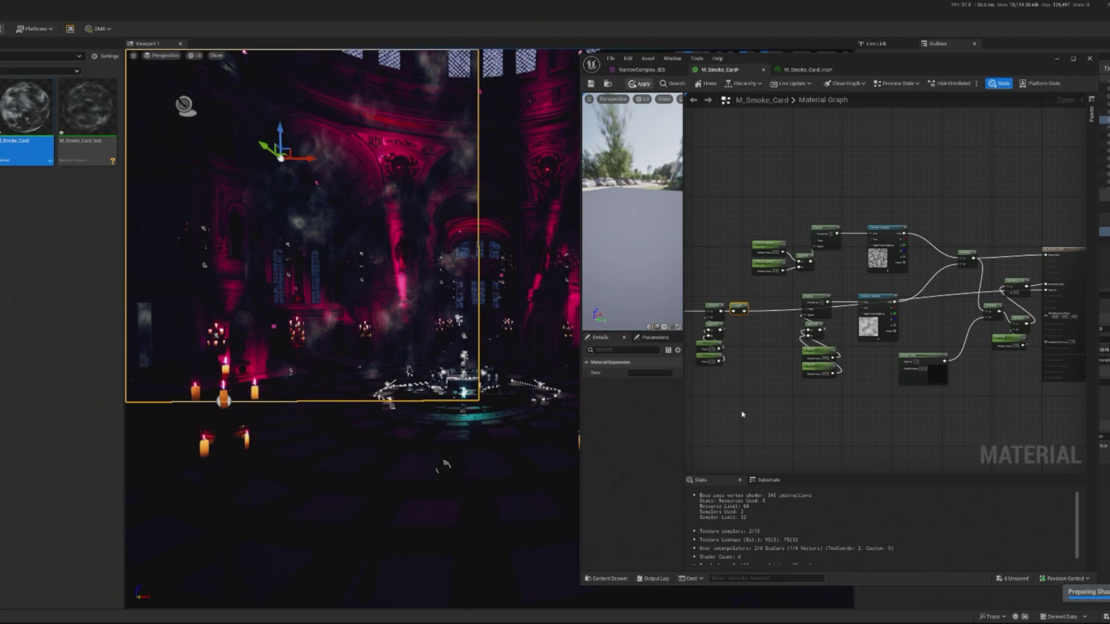
{"action": "left_click_drag", "start_coordinate": [751, 417], "coordinate": [798, 420]}
{"action": "scroll", "coordinate": [753, 306], "scroll_direction": "up", "scroll_amount": 4}
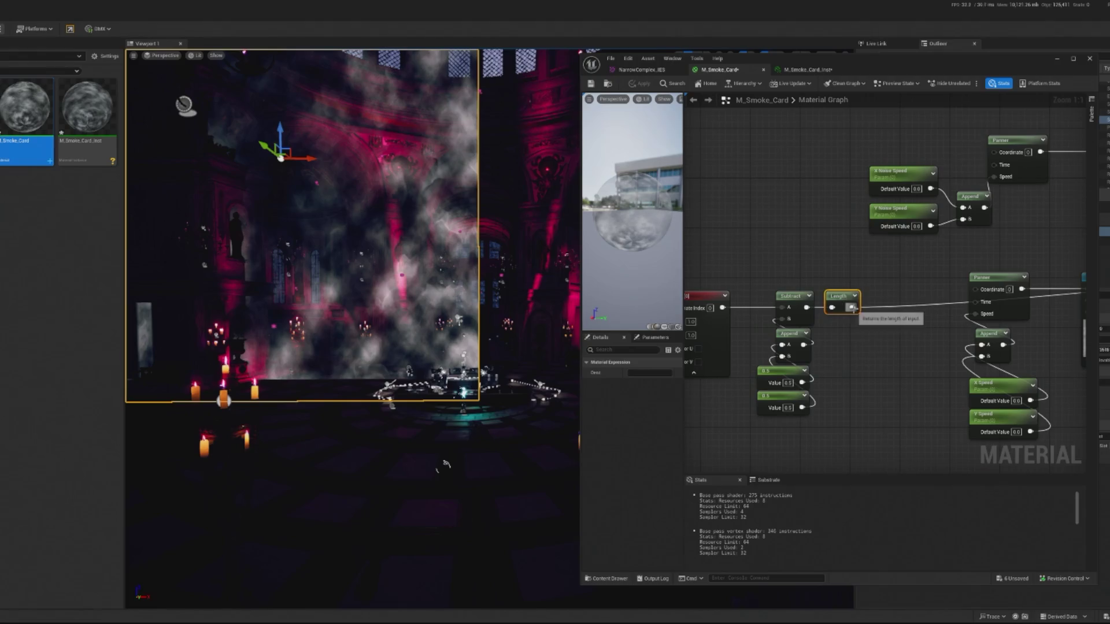
{"action": "right_click", "coordinate": [853, 349]}
- Add a OneMinus (1-x) node after Length, expand its preview, and wire it into Opacity
{"action": "type", "text": "one minus"}
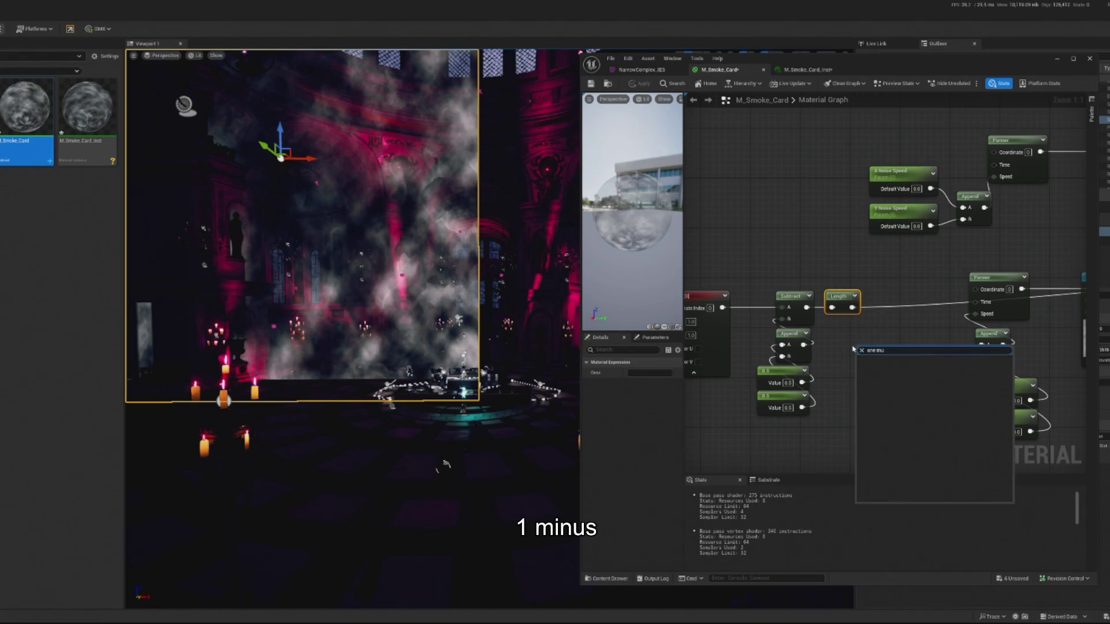
{"action": "key", "text": "Return"}
{"action": "mouse_move", "coordinate": [859, 307]}
{"action": "left_mouse_down"}
{"action": "mouse_move", "coordinate": [863, 360]}
{"action": "mouse_move", "coordinate": [792, 382]}
{"action": "left_mouse_up"}
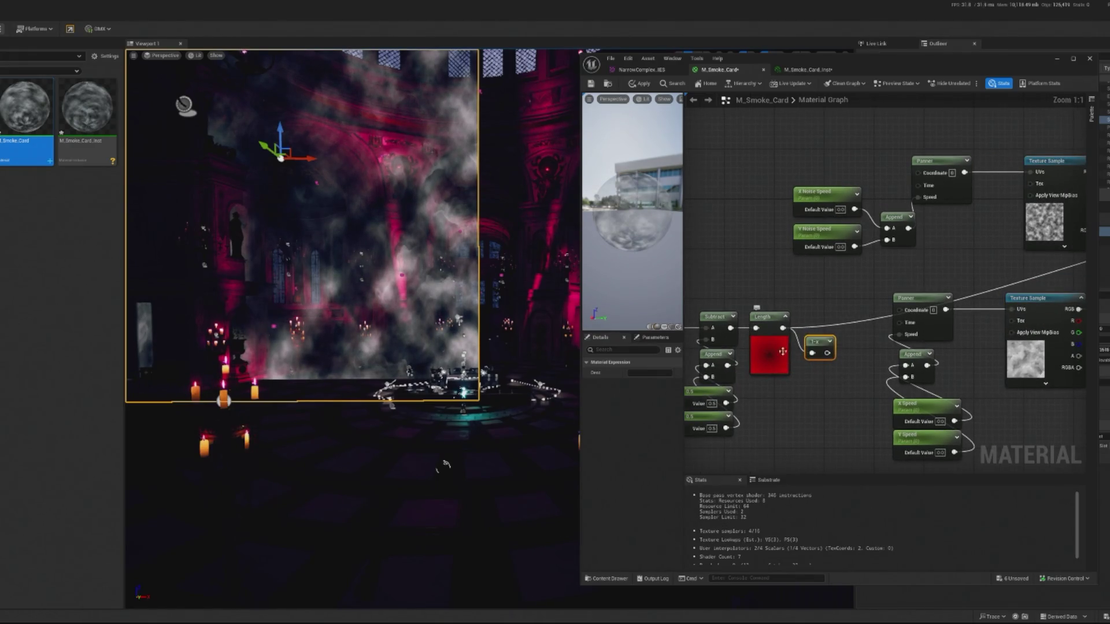
{"action": "left_click", "coordinate": [830, 341]}
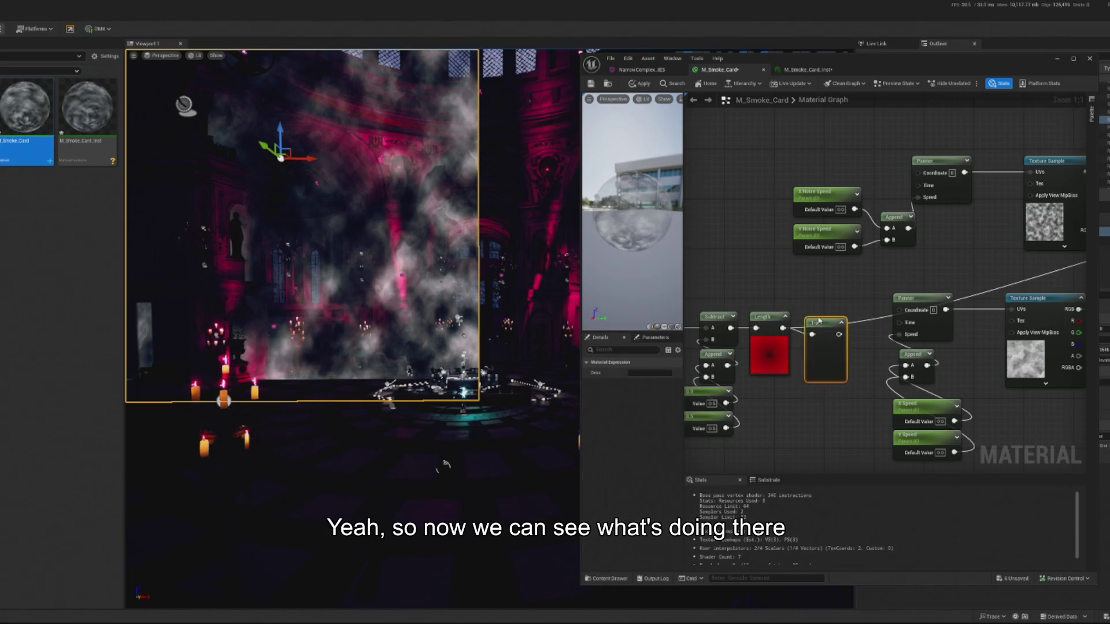
{"action": "left_click_drag", "start_coordinate": [819, 321], "coordinate": [813, 349]}
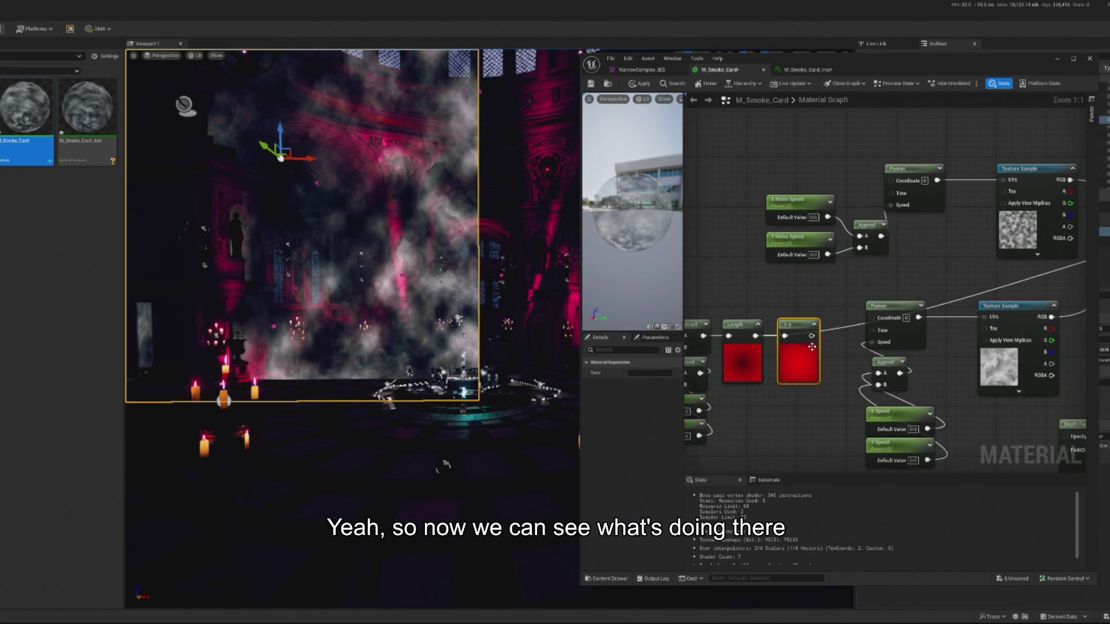
{"action": "key", "text": "Home"}
{"action": "mouse_move", "coordinate": [866, 309]}
{"action": "left_mouse_down"}
{"action": "mouse_move", "coordinate": [876, 296]}
{"action": "mouse_move", "coordinate": [873, 334]}
{"action": "mouse_move", "coordinate": [843, 371]}
{"action": "mouse_move", "coordinate": [900, 308]}
{"action": "mouse_move", "coordinate": [873, 293]}
{"action": "left_mouse_up"}
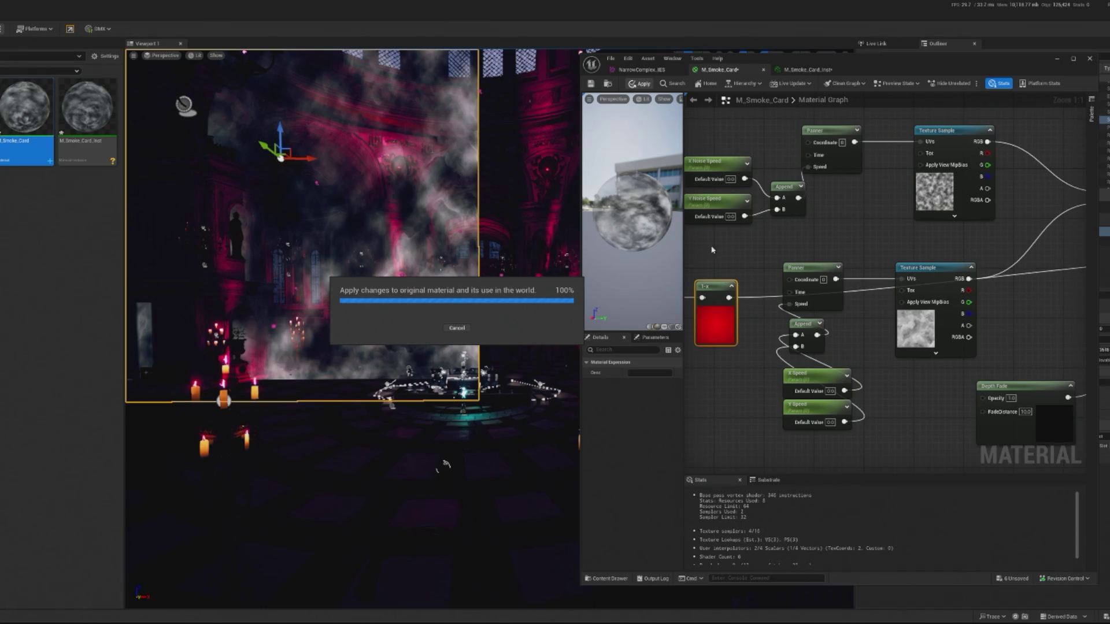
{"action": "left_click_drag", "start_coordinate": [708, 252], "coordinate": [877, 245]}
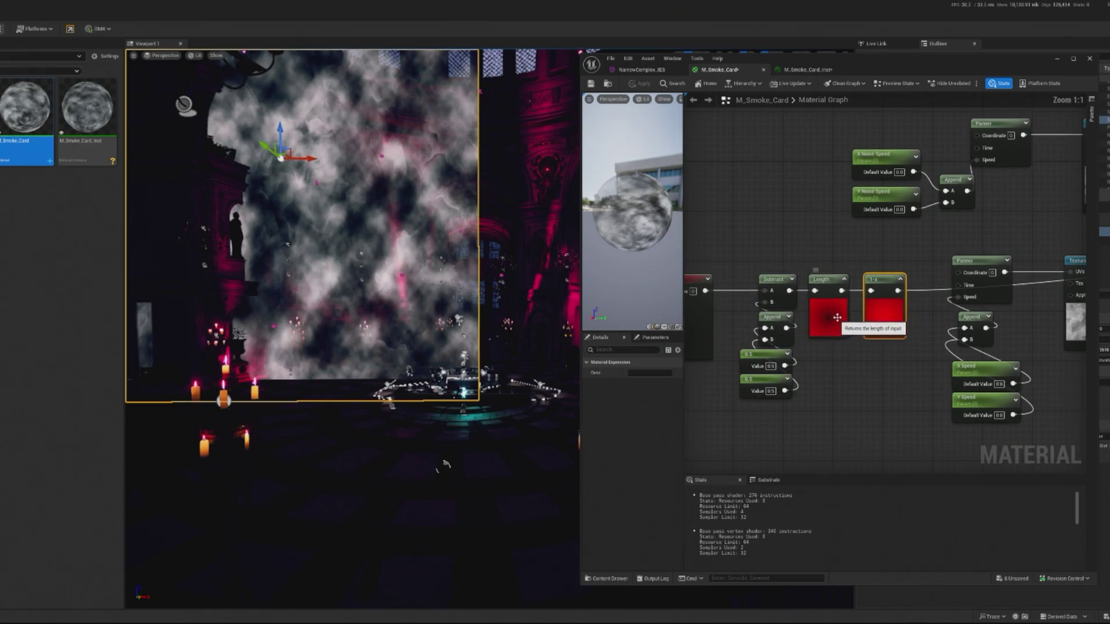
- Rearrange and rewire the nodes into a Subtract → Length → 1-x chain
{"action": "left_click", "coordinate": [867, 311]}
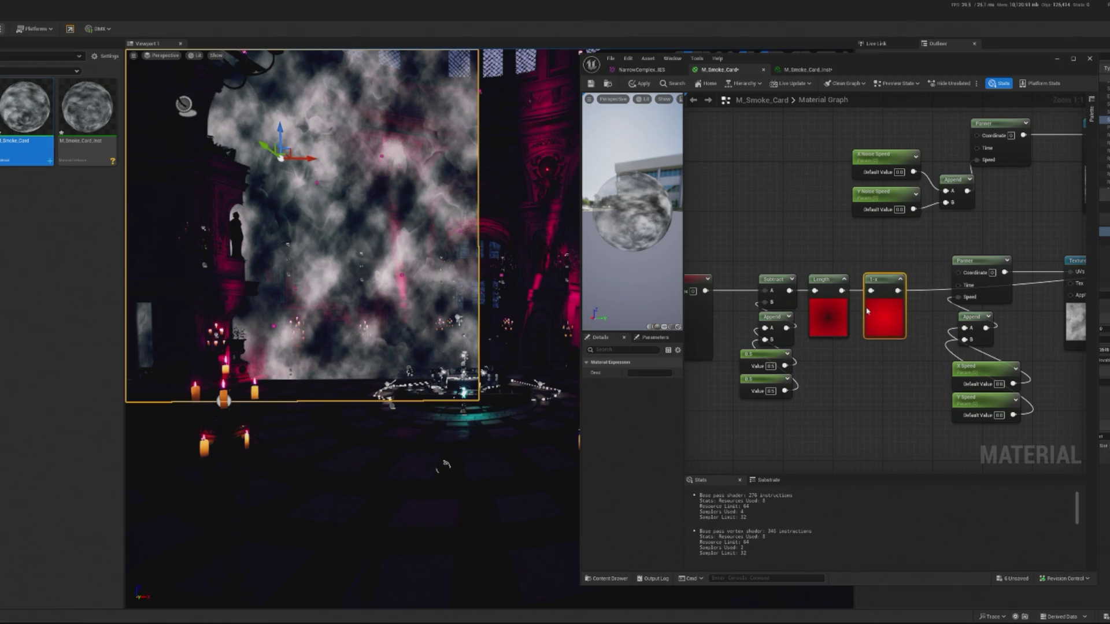
{"action": "left_click", "coordinate": [833, 323]}
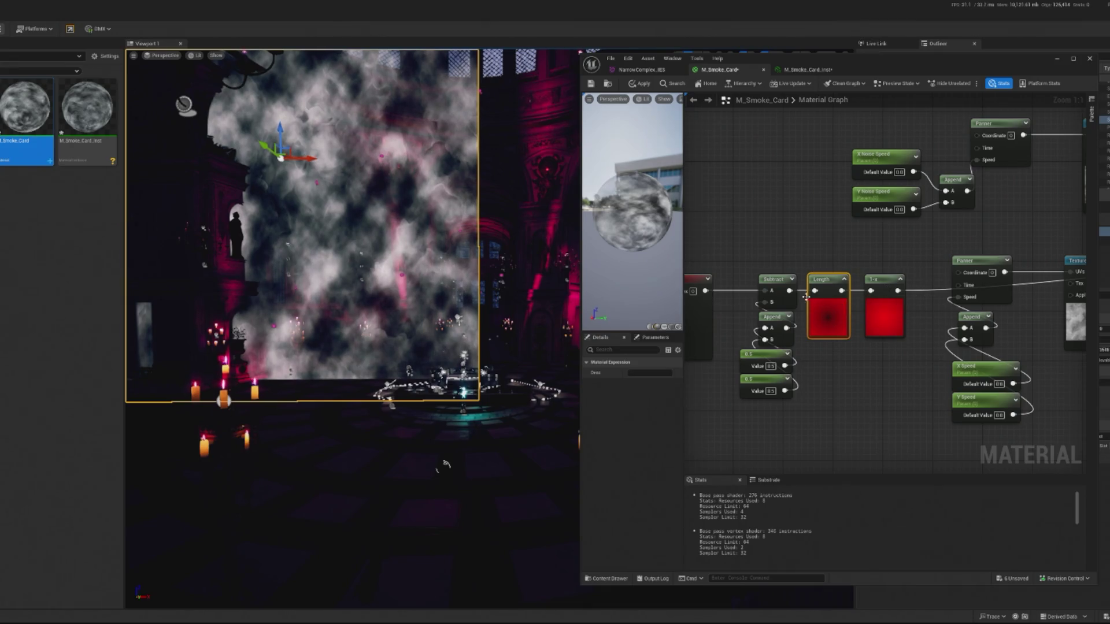
{"action": "left_click", "coordinate": [871, 291], "text": "alt"}
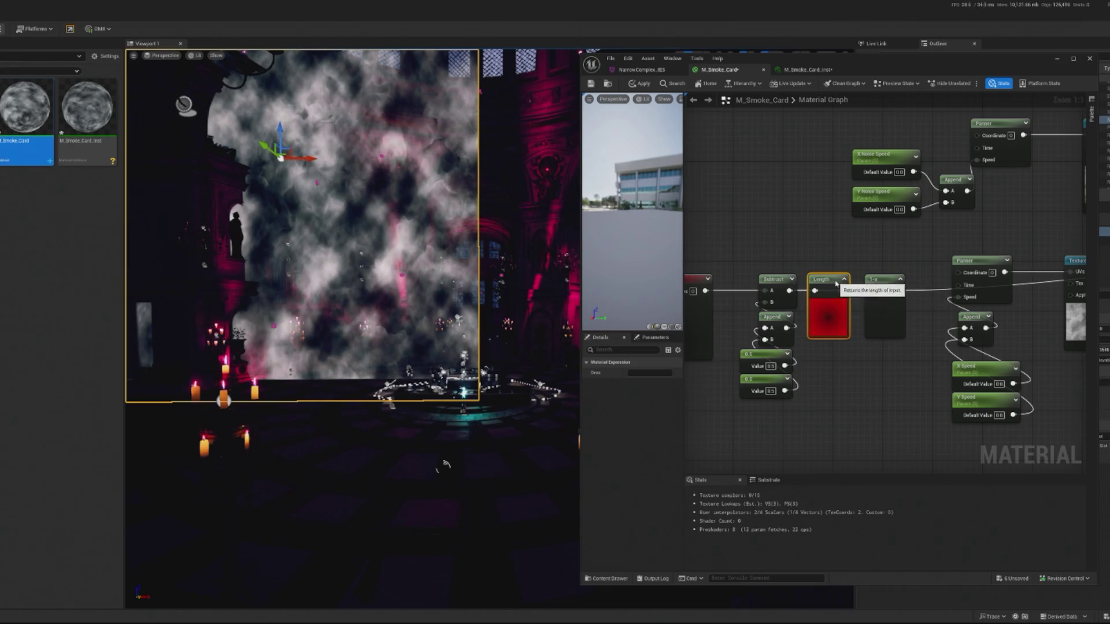
{"action": "left_click_drag", "start_coordinate": [835, 280], "coordinate": [867, 351]}
{"action": "left_click_drag", "start_coordinate": [891, 280], "coordinate": [833, 284]}
{"action": "mouse_move", "coordinate": [865, 349]}
{"action": "left_mouse_down"}
{"action": "mouse_move", "coordinate": [889, 306]}
{"action": "mouse_move", "coordinate": [846, 336]}
{"action": "left_mouse_up"}
{"action": "left_click_drag", "start_coordinate": [841, 291], "coordinate": [840, 347]}
{"action": "left_click_drag", "start_coordinate": [827, 279], "coordinate": [902, 273]}
{"action": "mouse_move", "coordinate": [854, 335]}
{"action": "left_mouse_down"}
{"action": "mouse_move", "coordinate": [845, 281]}
{"action": "mouse_move", "coordinate": [831, 280]}
{"action": "mouse_move", "coordinate": [887, 275]}
{"action": "mouse_move", "coordinate": [884, 353]}
{"action": "mouse_move", "coordinate": [892, 236]}
{"action": "left_mouse_up"}
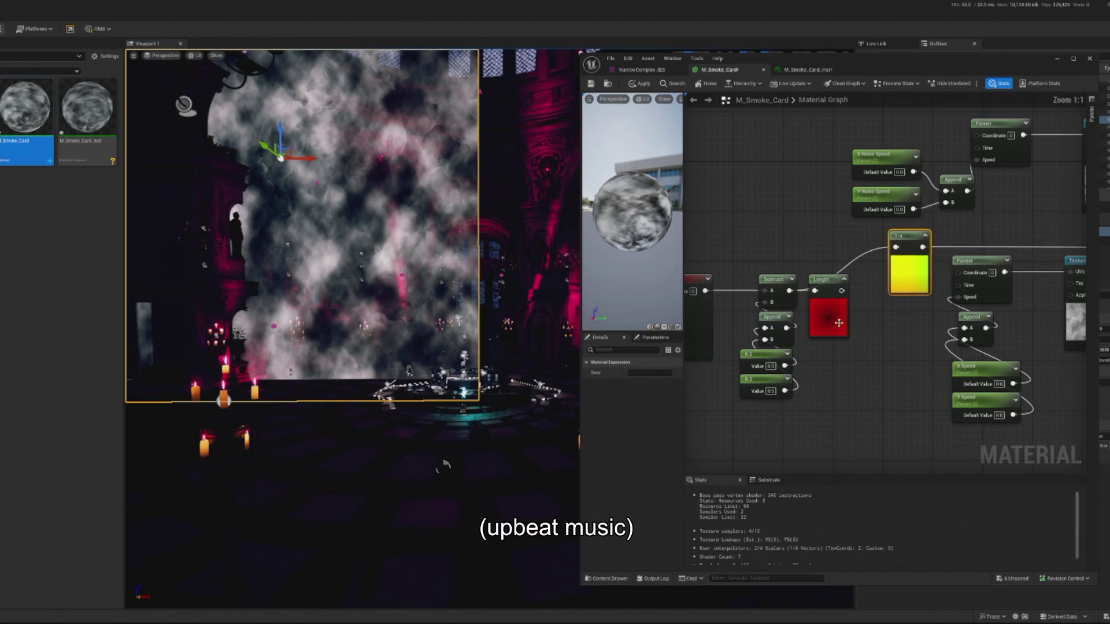
- Search for 'saturate' and add a Saturate node to the mask chain
{"action": "right_click", "coordinate": [833, 360]}
{"action": "type", "text": "scale"}
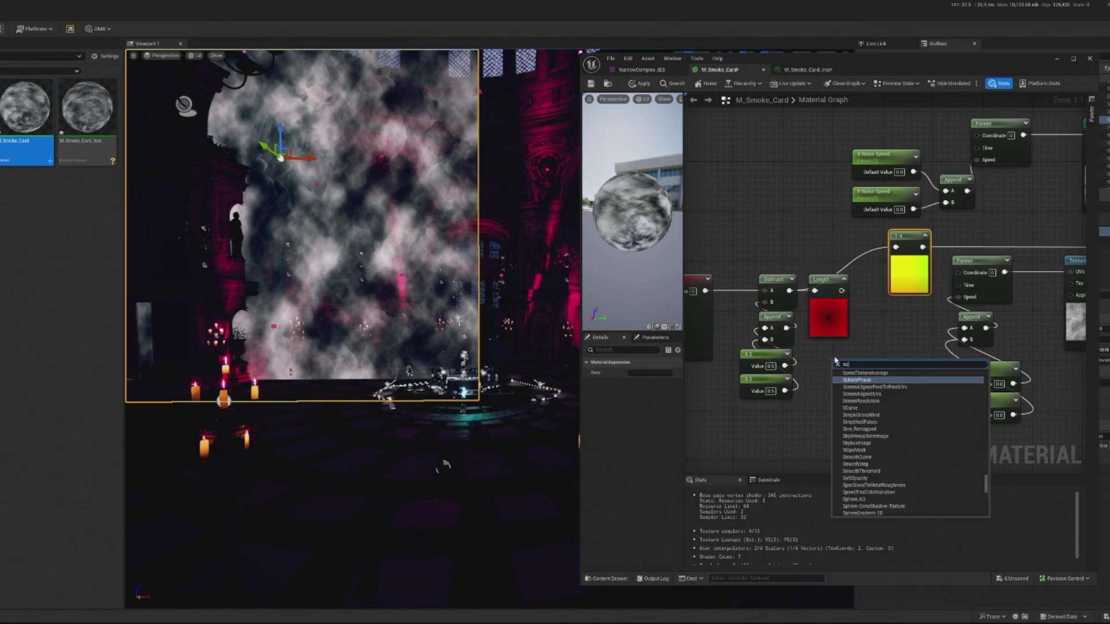
{"action": "key", "text": "BackSpace"}
{"action": "key", "text": "BackSpace"}
{"action": "key", "text": "BackSpace"}
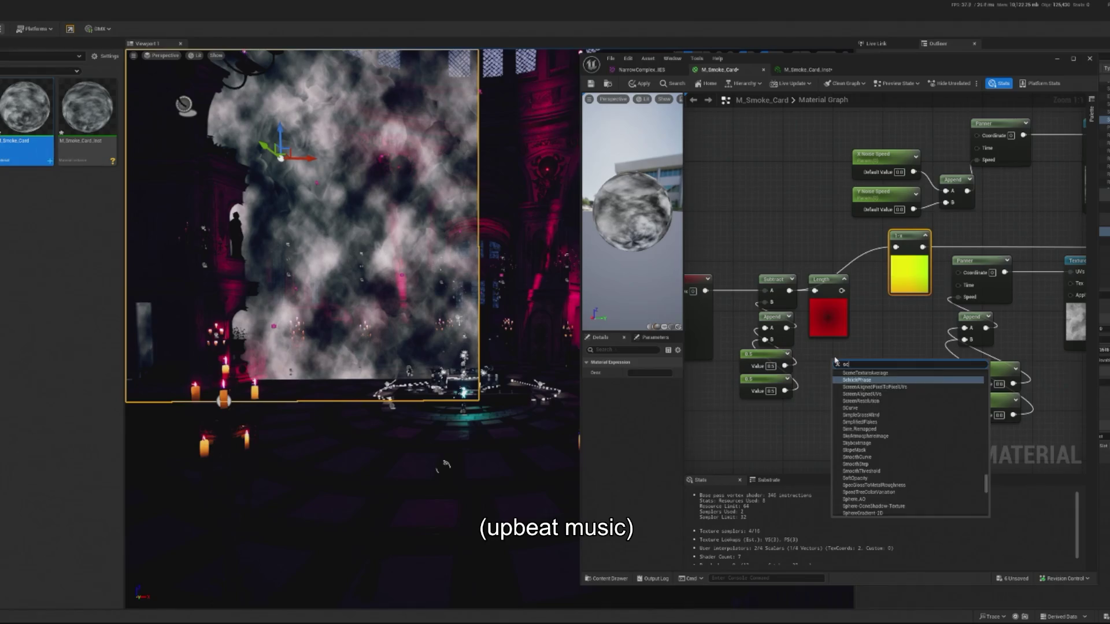
{"action": "type", "text": "mult"}
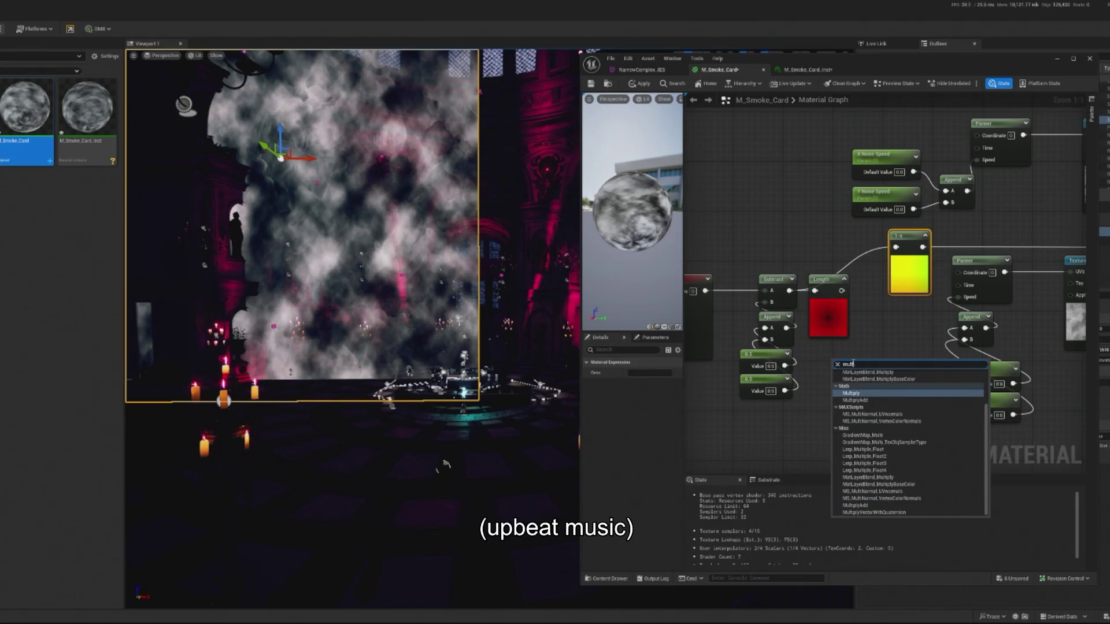
{"action": "left_click", "coordinate": [866, 327]}
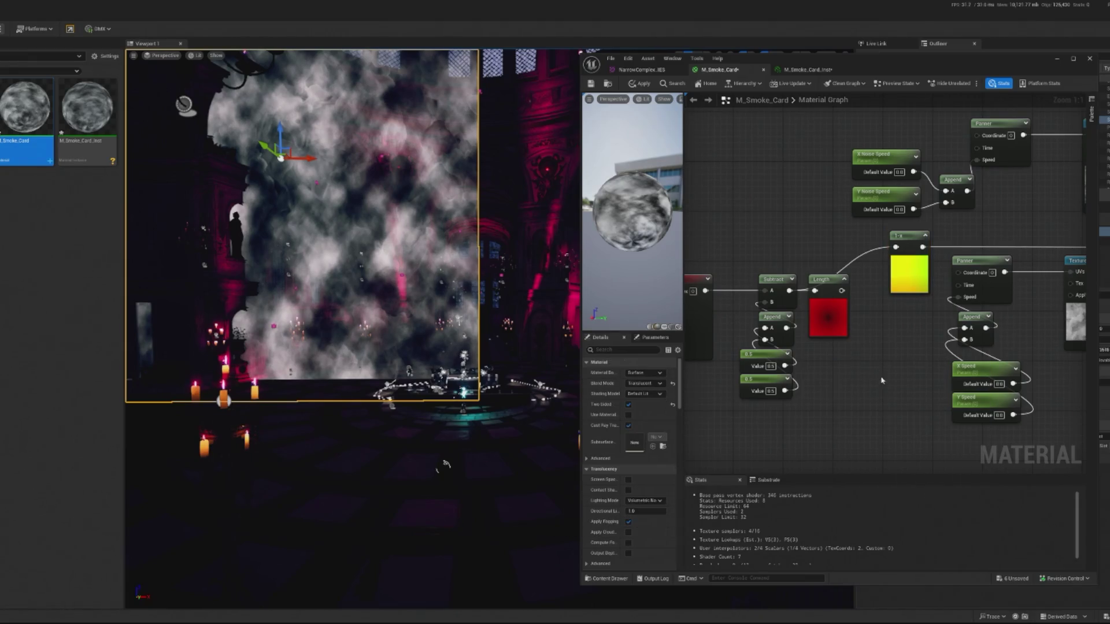
{"action": "right_click", "coordinate": [807, 361]}
{"action": "type", "text": "satura"}
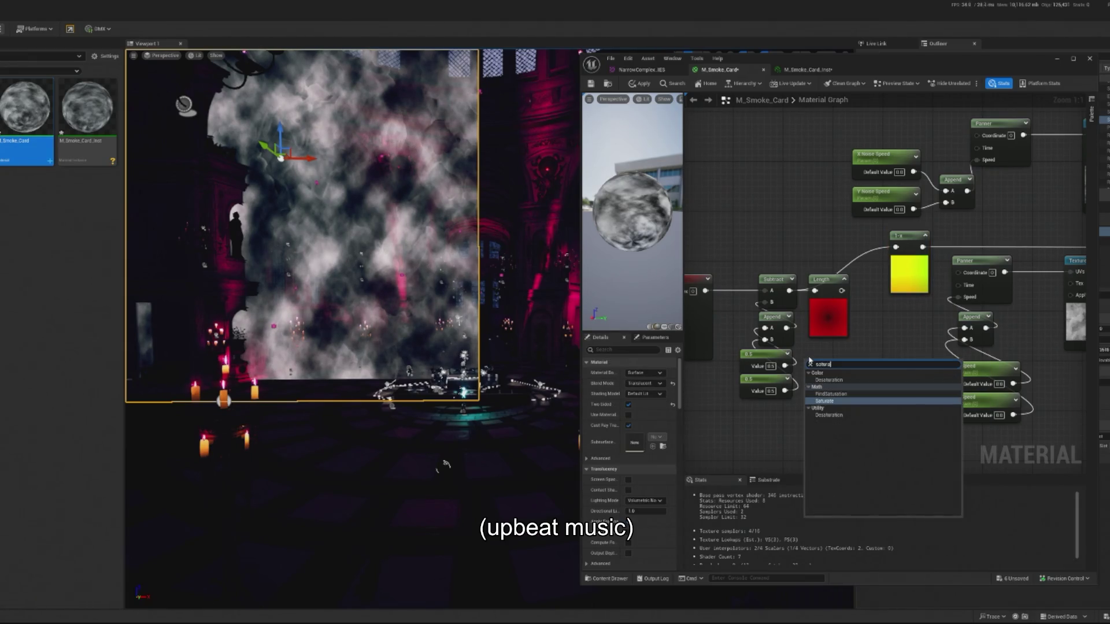
{"action": "type", "text": "te"}
{"action": "key", "text": "Return"}
{"action": "left_click_drag", "start_coordinate": [844, 375], "coordinate": [847, 374]}
- Rearrange Length, 1-x and Saturate, rewiring Subtract into Saturate and Length
{"action": "left_click_drag", "start_coordinate": [827, 281], "coordinate": [890, 313]}
{"action": "left_click_drag", "start_coordinate": [909, 241], "coordinate": [886, 243]}
{"action": "left_click_drag", "start_coordinate": [789, 291], "coordinate": [828, 379]}
{"action": "mouse_move", "coordinate": [852, 378]}
{"action": "left_mouse_down"}
{"action": "mouse_move", "coordinate": [881, 326]}
{"action": "mouse_move", "coordinate": [820, 291]}
{"action": "mouse_move", "coordinate": [816, 303]}
{"action": "left_mouse_up"}
{"action": "mouse_move", "coordinate": [850, 367]}
{"action": "left_mouse_down"}
{"action": "mouse_move", "coordinate": [877, 317]}
{"action": "mouse_move", "coordinate": [866, 329]}
{"action": "mouse_move", "coordinate": [879, 278]}
{"action": "mouse_move", "coordinate": [867, 237]}
{"action": "left_mouse_up"}
{"action": "left_click", "coordinate": [844, 249]}
{"action": "left_click_drag", "start_coordinate": [892, 328], "coordinate": [871, 248]}
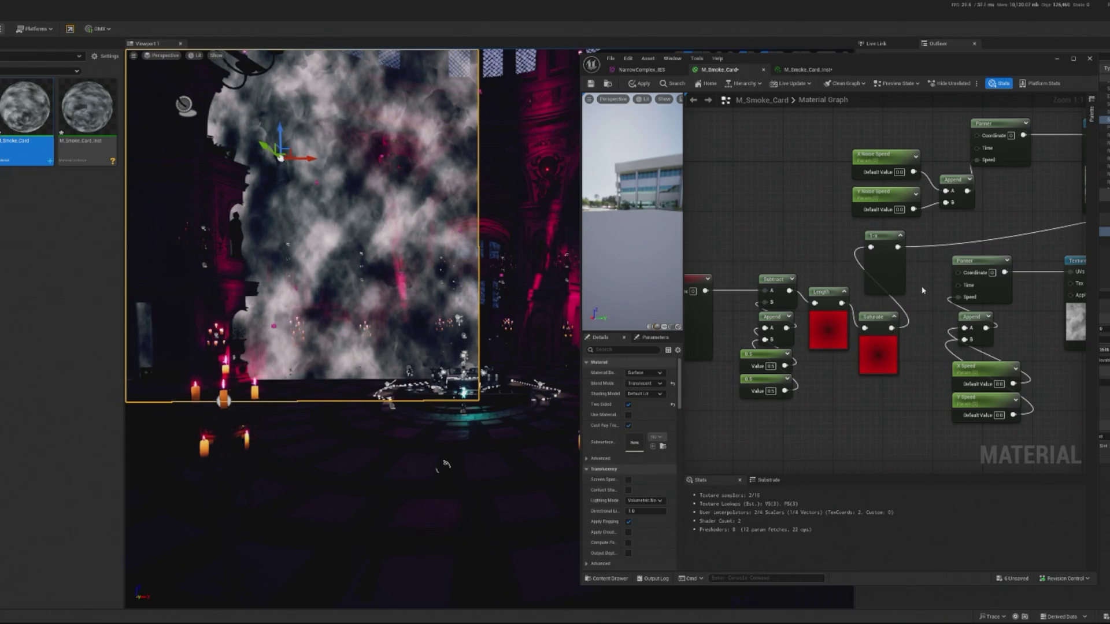
{"action": "left_click_drag", "start_coordinate": [874, 317], "coordinate": [905, 310]}
{"action": "mouse_move", "coordinate": [887, 247]}
{"action": "left_mouse_down"}
{"action": "mouse_move", "coordinate": [861, 246]}
{"action": "mouse_move", "coordinate": [873, 253]}
{"action": "left_mouse_up"}
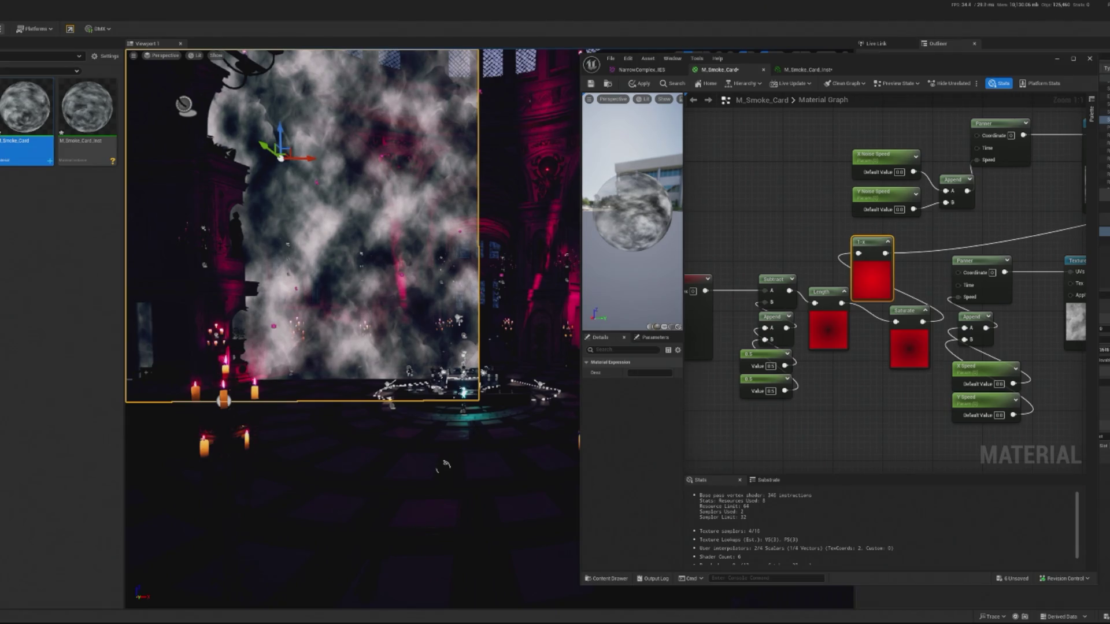
- Add a Radial gradient node and delete the old 1-x, Length and Saturate nodes
{"action": "right_click", "coordinate": [819, 431]}
{"action": "type", "text": "radial"}
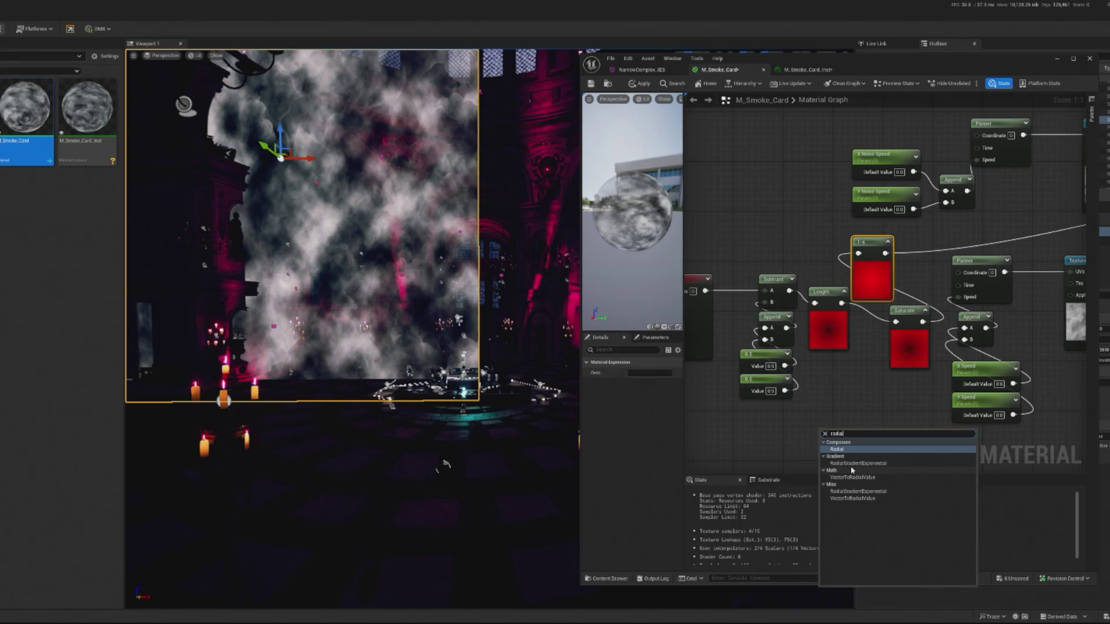
{"action": "left_click", "coordinate": [836, 449]}
{"action": "left_click_drag", "start_coordinate": [865, 447], "coordinate": [866, 395]}
{"action": "mouse_move", "coordinate": [790, 290]}
{"action": "left_mouse_down"}
{"action": "mouse_move", "coordinate": [833, 353]}
{"action": "mouse_move", "coordinate": [835, 400]}
{"action": "left_mouse_up"}
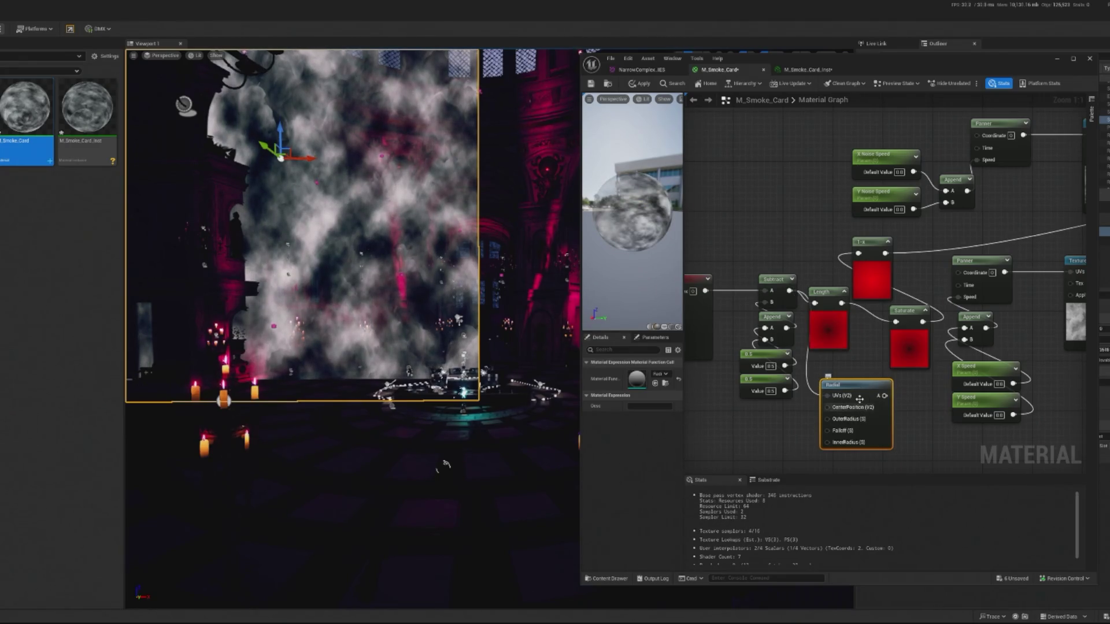
{"action": "left_click_drag", "start_coordinate": [841, 274], "coordinate": [896, 331]}
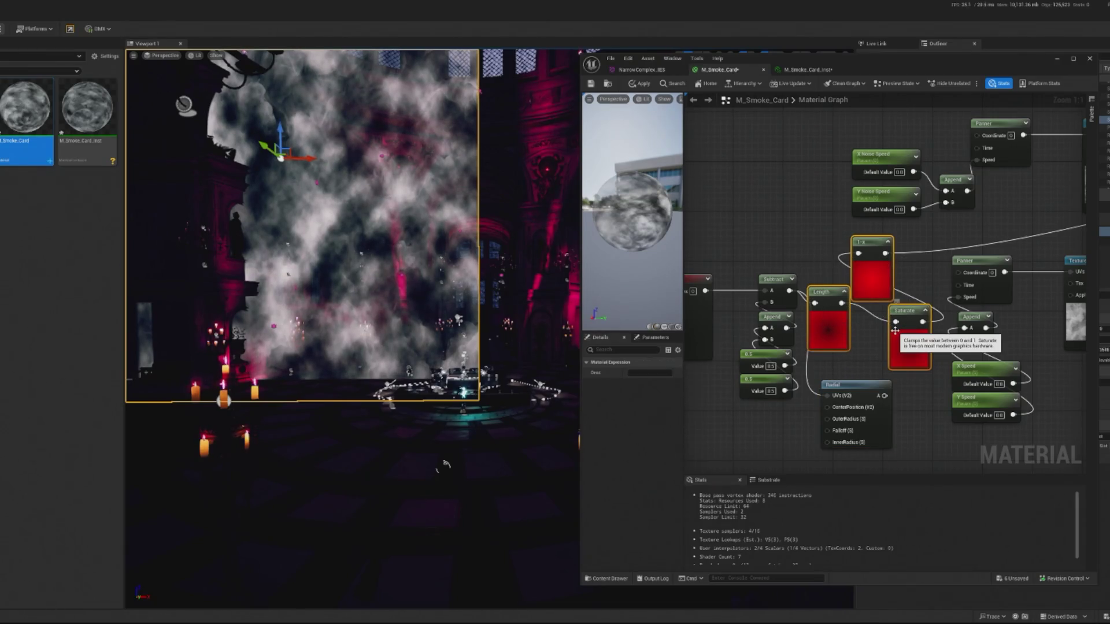
{"action": "key", "text": "Delete"}
- Connect Append to Radial's CenterPosition and preview the Radial node's output alone
{"action": "mouse_move", "coordinate": [854, 380]}
{"action": "left_mouse_down"}
{"action": "mouse_move", "coordinate": [855, 267]}
{"action": "mouse_move", "coordinate": [855, 282]}
{"action": "left_mouse_up"}
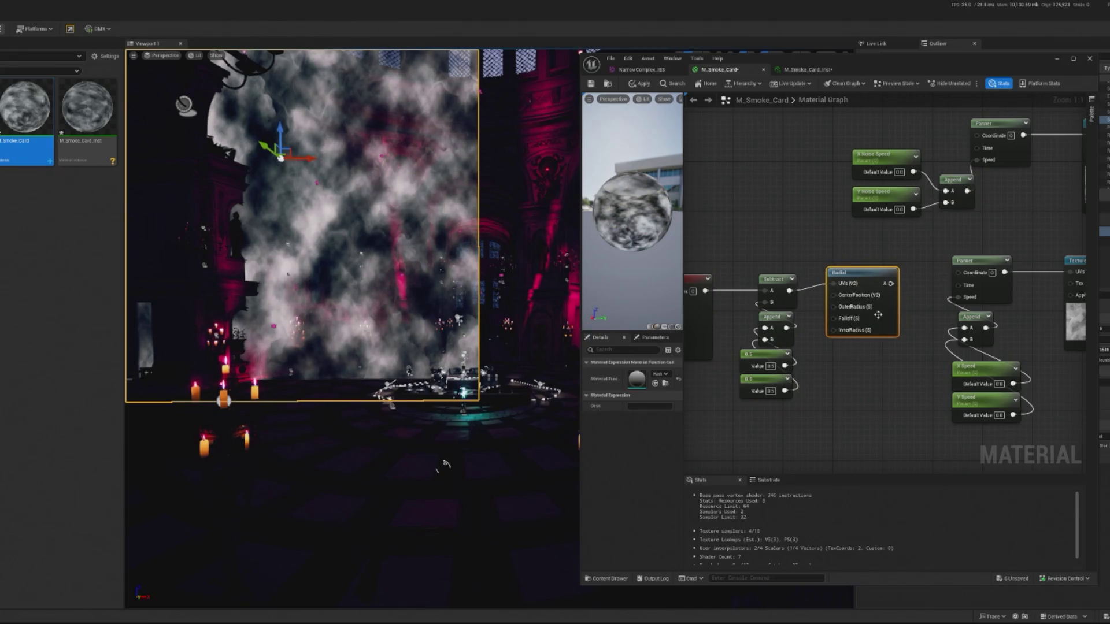
{"action": "mouse_move", "coordinate": [787, 328]}
{"action": "left_mouse_down"}
{"action": "mouse_move", "coordinate": [821, 332]}
{"action": "mouse_move", "coordinate": [834, 296]}
{"action": "left_mouse_up"}
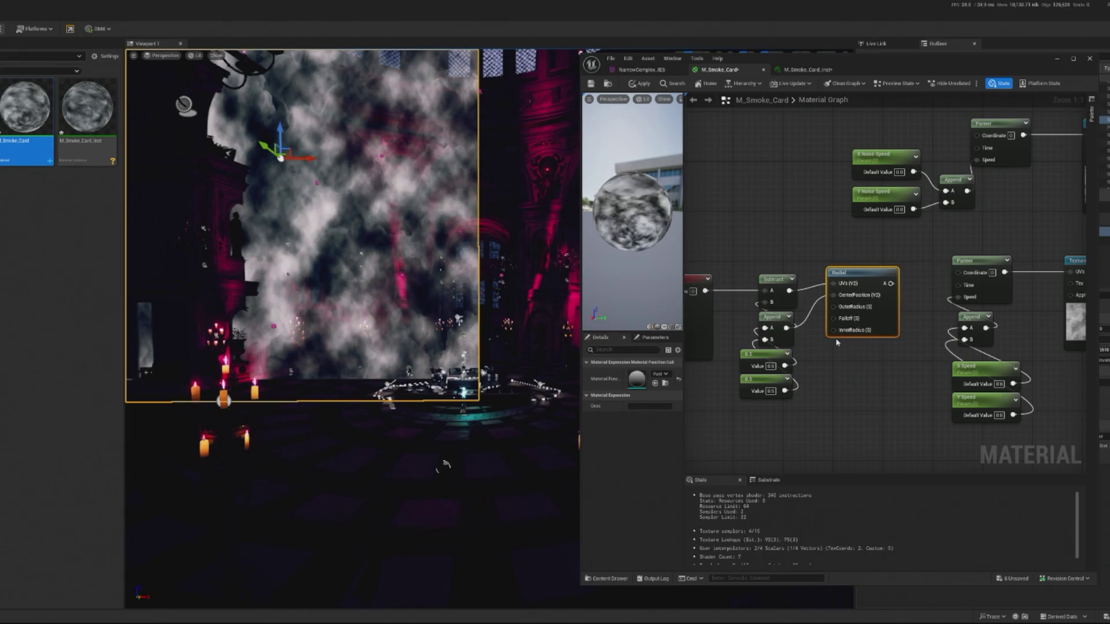
{"action": "left_click", "coordinate": [779, 282]}
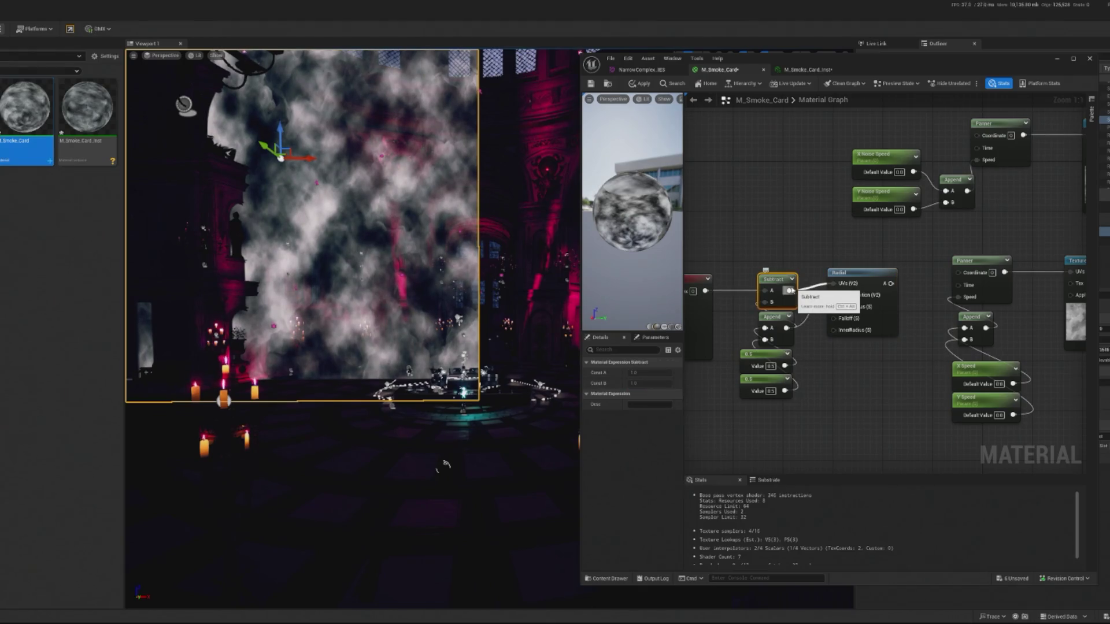
{"action": "right_click", "coordinate": [842, 277]}
{"action": "left_click", "coordinate": [868, 299]}
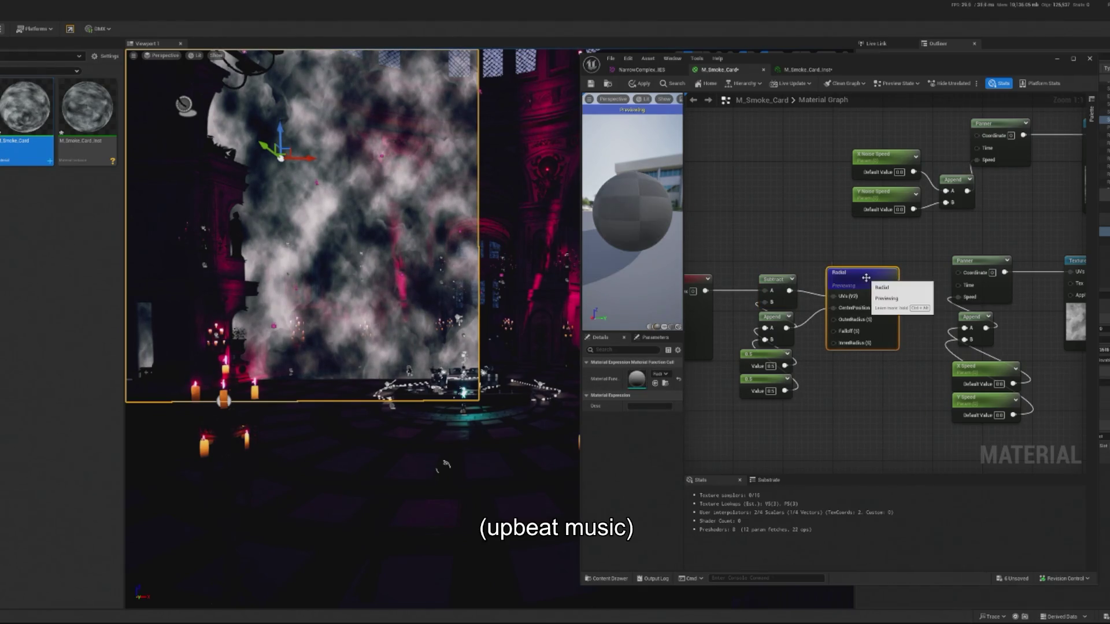
{"action": "mouse_move", "coordinate": [767, 283]}
{"action": "left_mouse_down"}
{"action": "mouse_move", "coordinate": [772, 274]}
{"action": "mouse_move", "coordinate": [810, 306]}
{"action": "mouse_move", "coordinate": [874, 301]}
{"action": "left_mouse_up"}
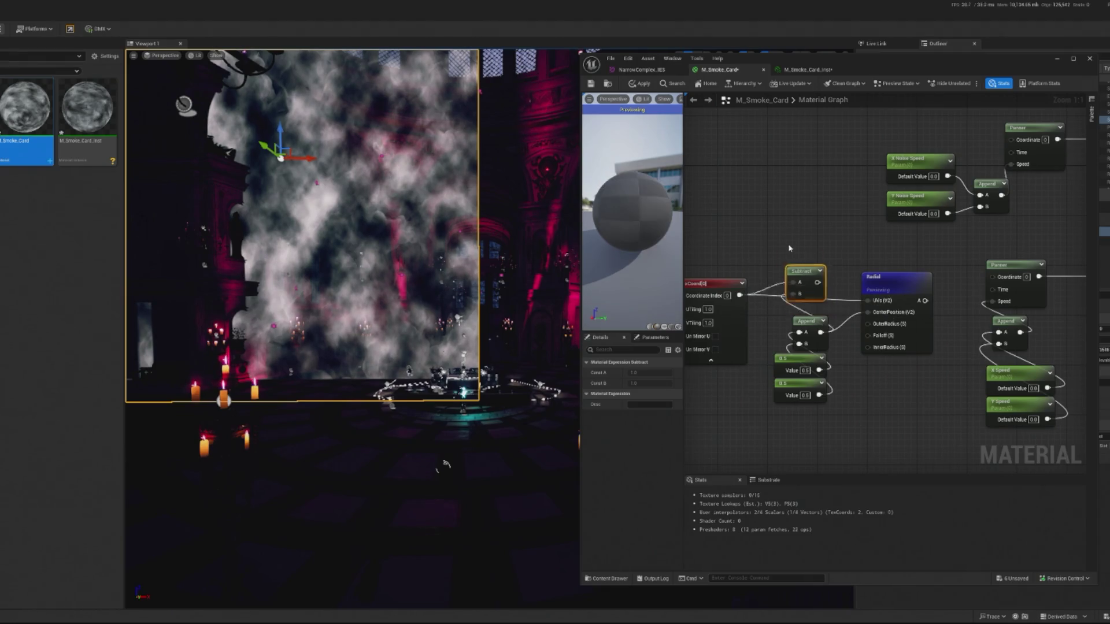
- Feed TexCoord into Radial's UVs, reconnect Append, preview on a plane, delete Subtract
{"action": "left_click_drag", "start_coordinate": [808, 283], "coordinate": [772, 221]}
{"action": "left_click_drag", "start_coordinate": [890, 277], "coordinate": [853, 259]}
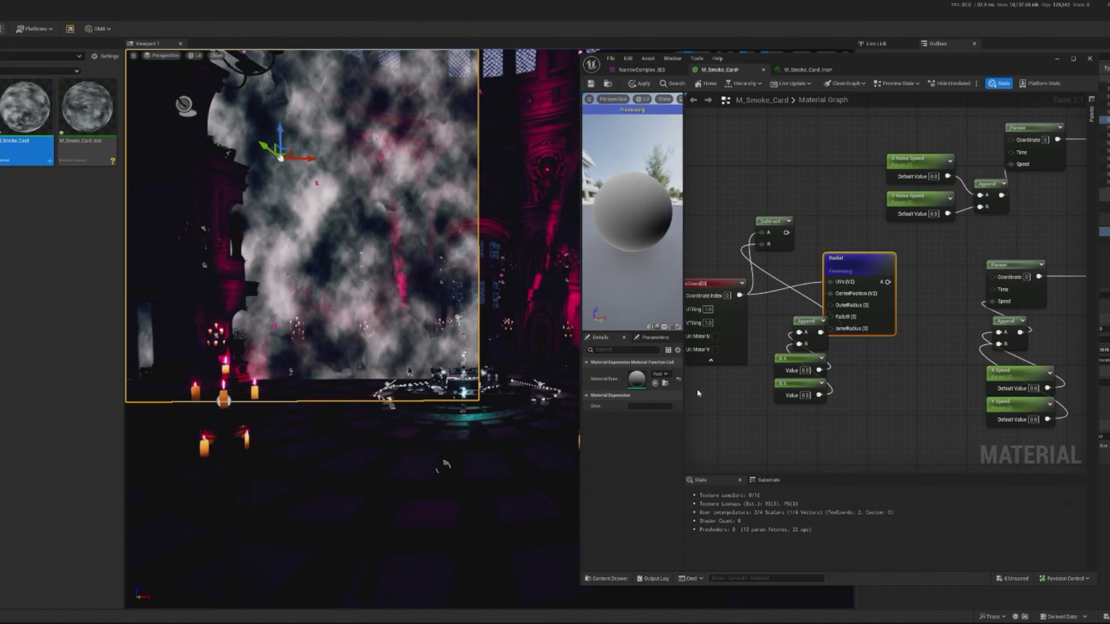
{"action": "left_click", "coordinate": [664, 327]}
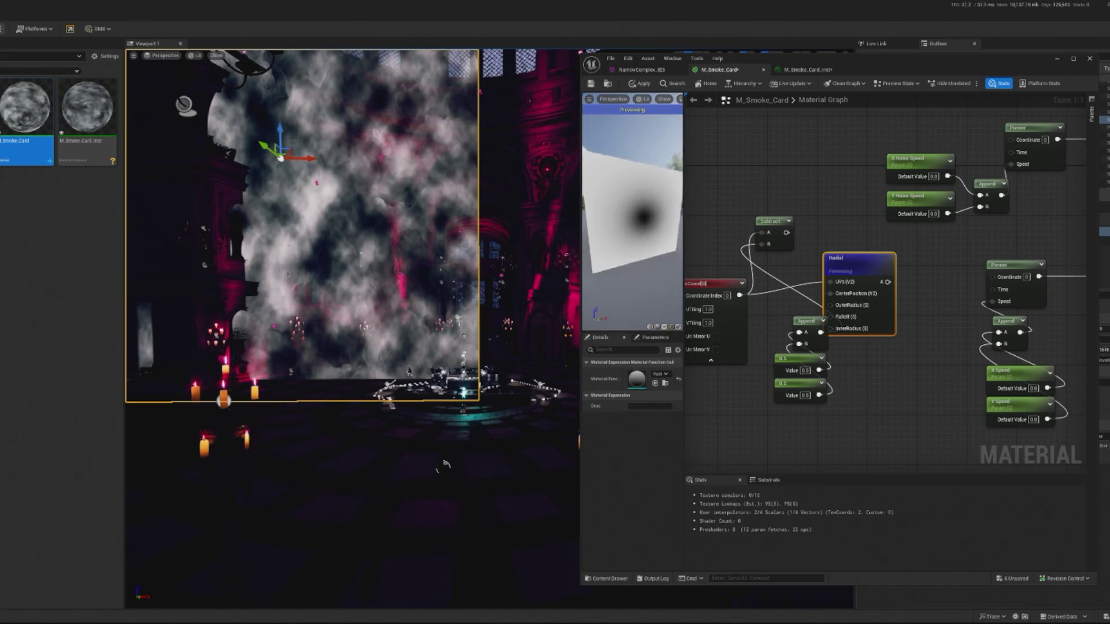
{"action": "mouse_move", "coordinate": [831, 328]}
{"action": "left_mouse_down"}
{"action": "mouse_move", "coordinate": [831, 294]}
{"action": "mouse_move", "coordinate": [887, 279]}
{"action": "left_mouse_up"}
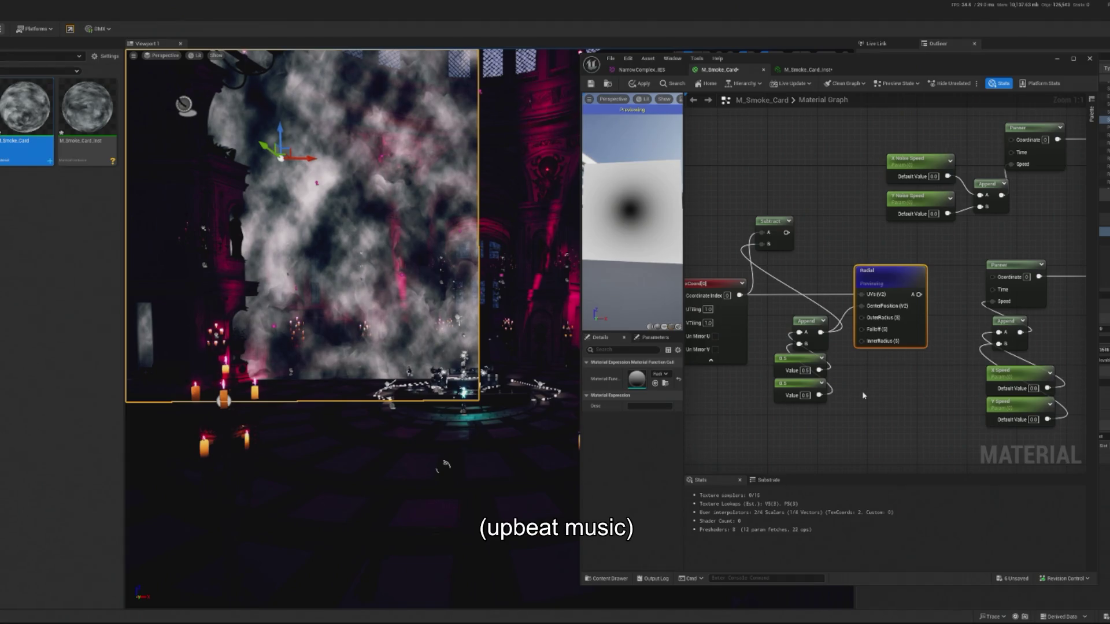
{"action": "left_click", "coordinate": [775, 230]}
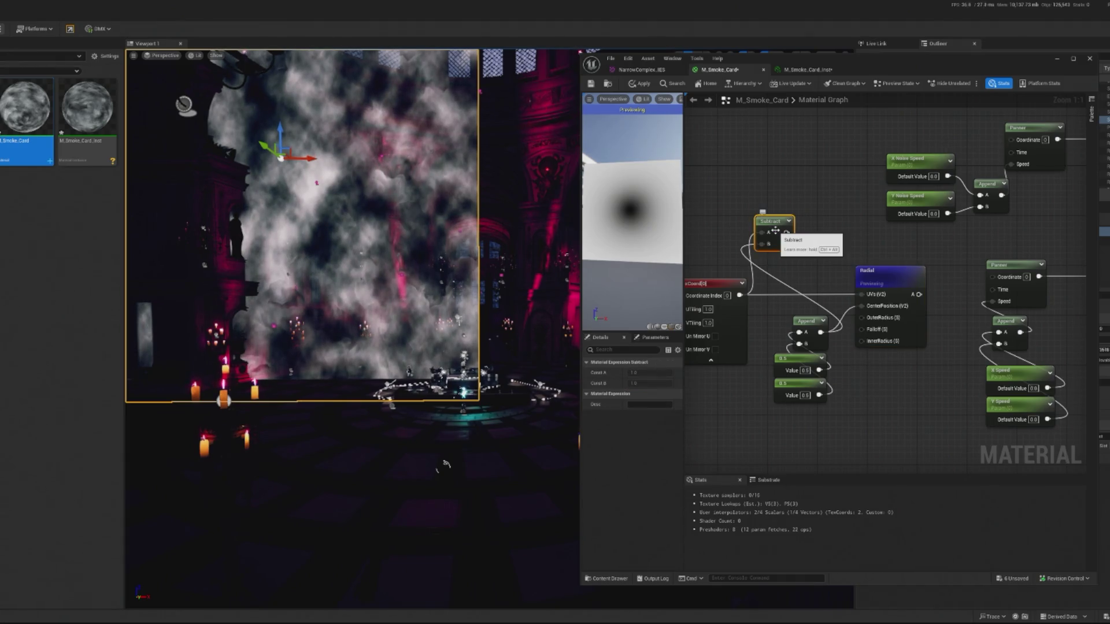